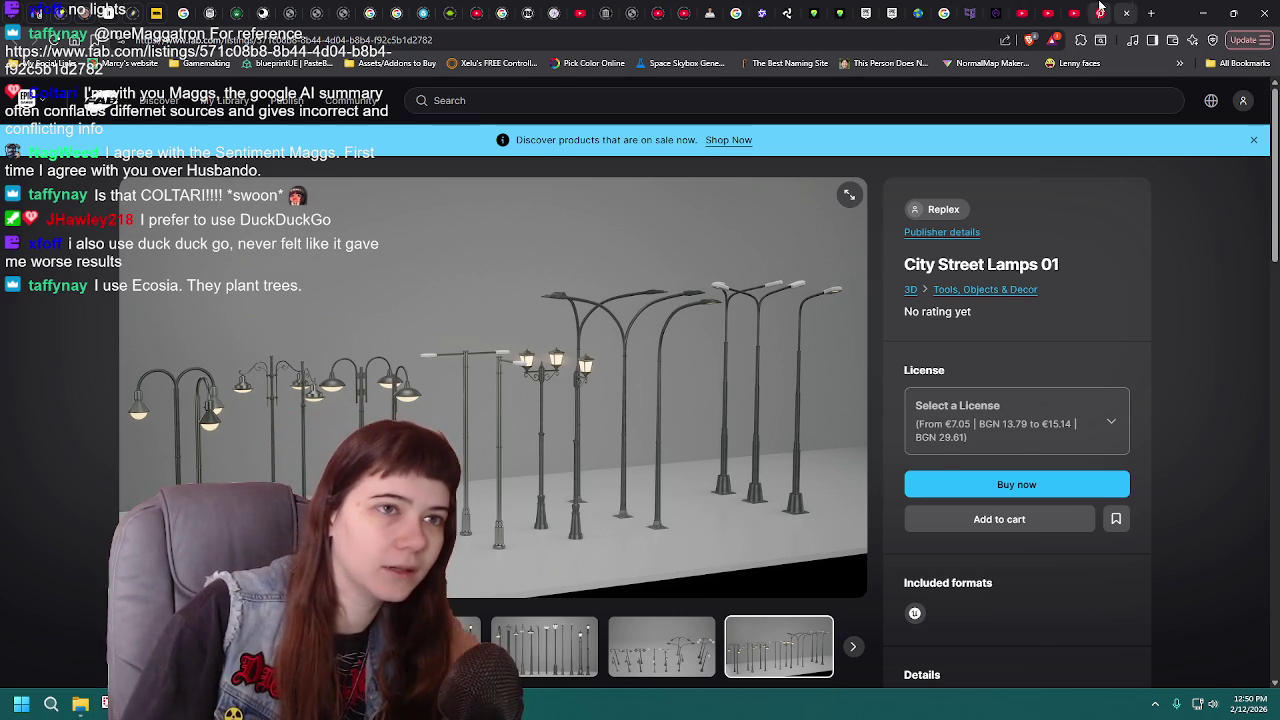
- Return to the lamp image search to look up sodium vapor lamp images
{"action": "key", "text": "ctrl+shift+Tab"}
{"action": "key", "text": "alt+Left"}
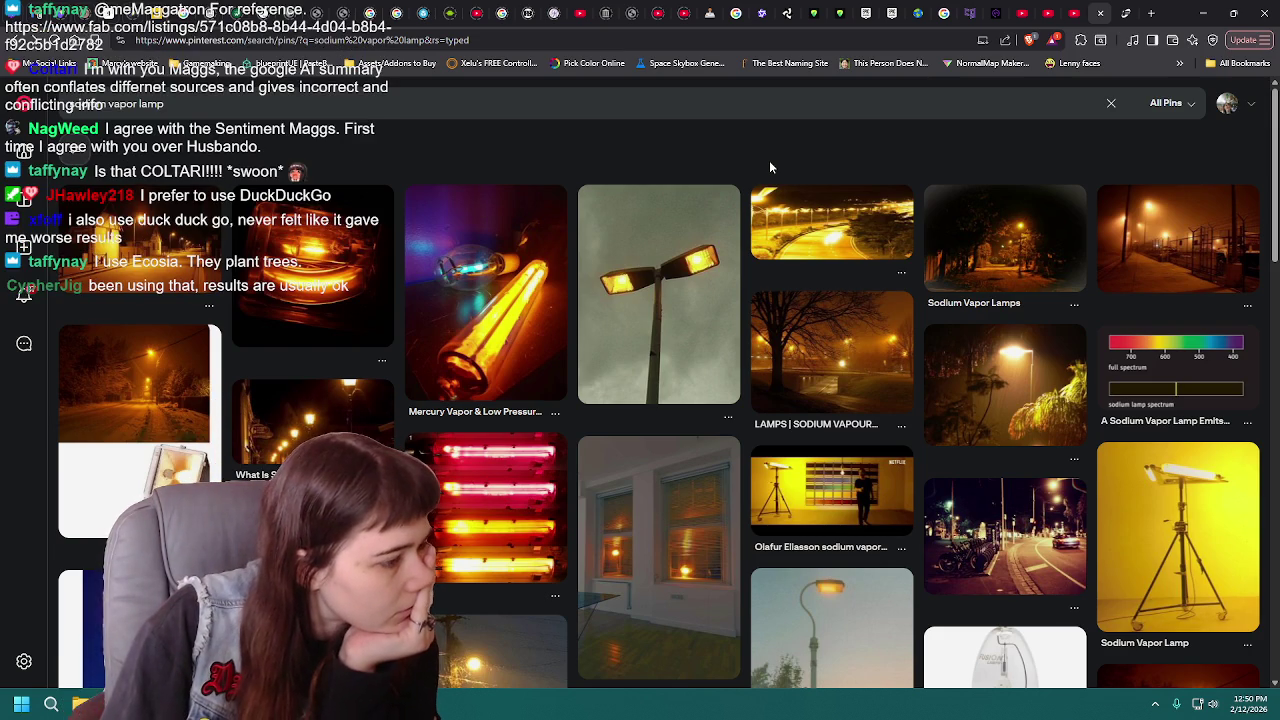
{"action": "key", "text": "alt+Tab"}
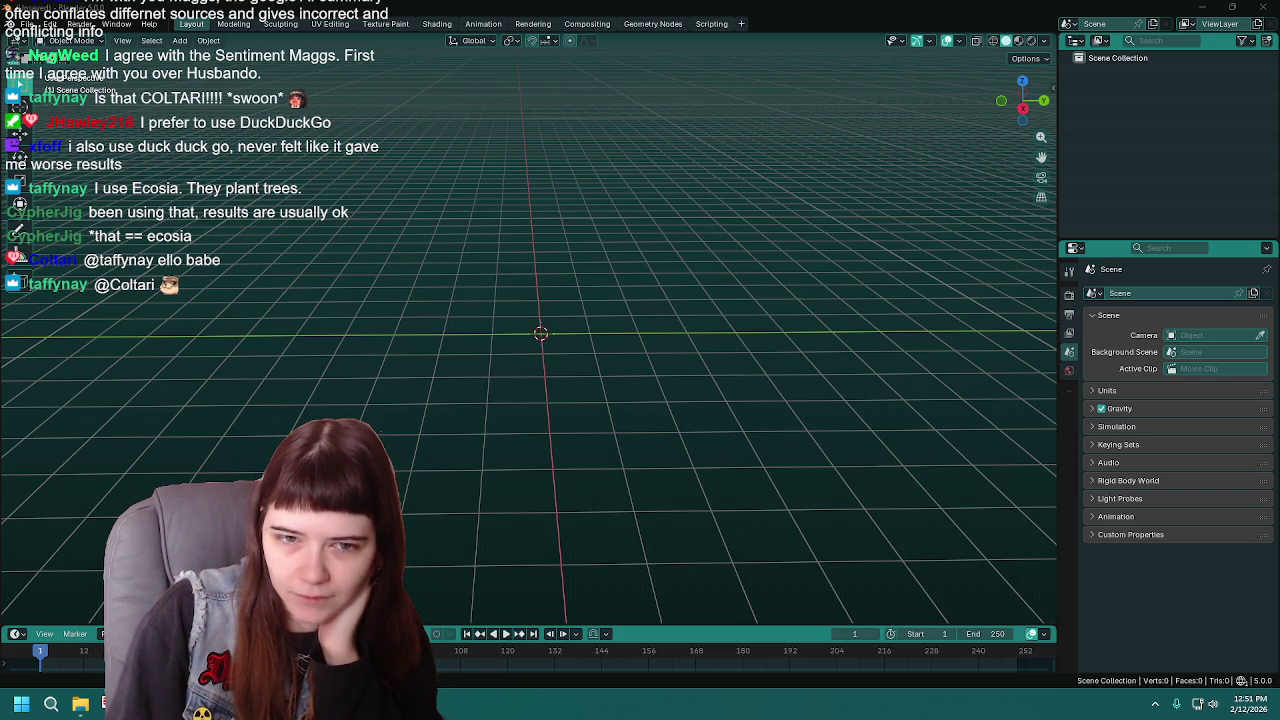
- Maximize the browser and scroll through the sodium vapor lamp search results
{"action": "left_click_drag", "start_coordinate": [1279, 373], "coordinate": [1016, 7]}
{"action": "double_click", "coordinate": [1016, 7]}
{"action": "scroll", "coordinate": [700, 400], "scroll_direction": "down", "scroll_amount": 2}
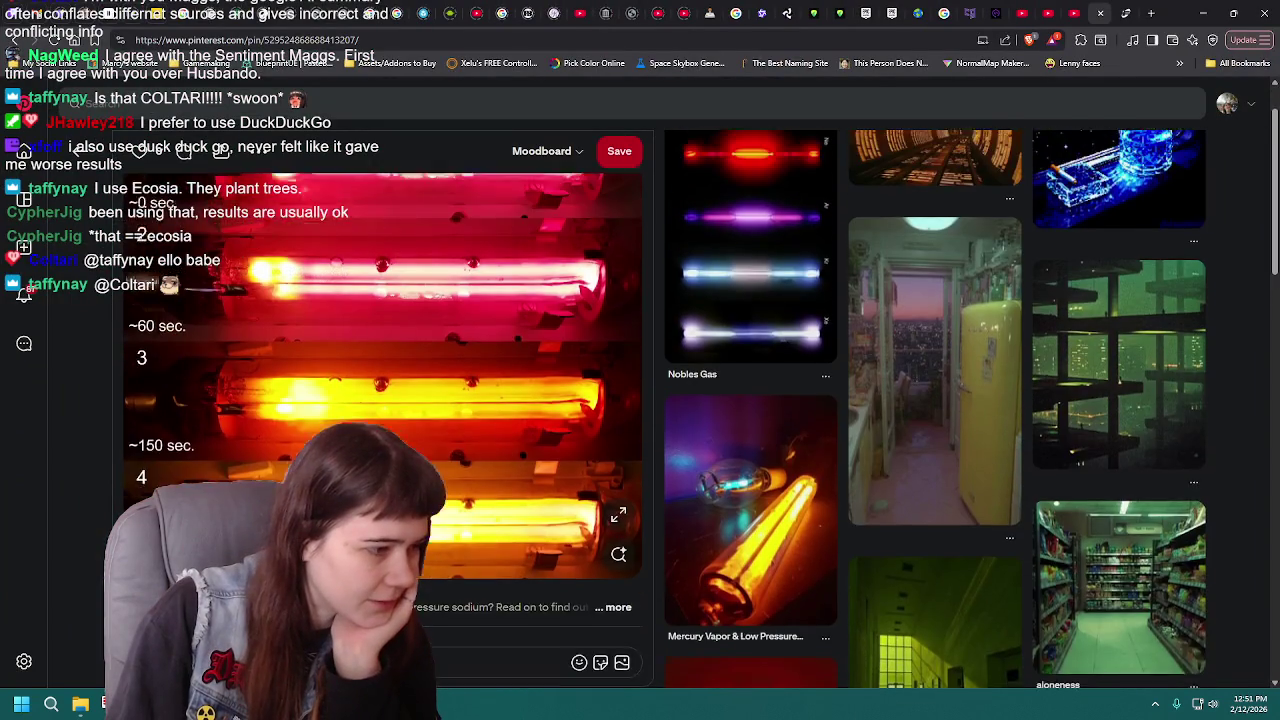
{"action": "scroll", "coordinate": [481, 634], "scroll_direction": "up", "scroll_amount": 1}
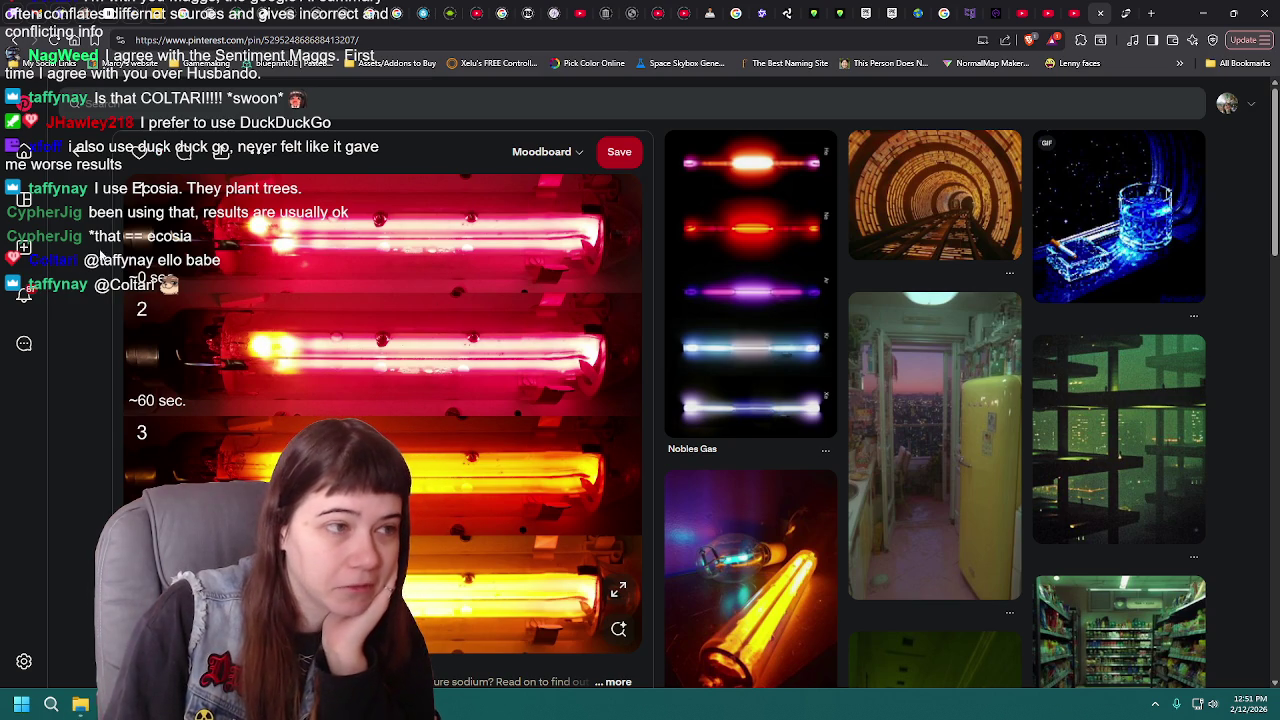
{"action": "left_click", "coordinate": [78, 145]}
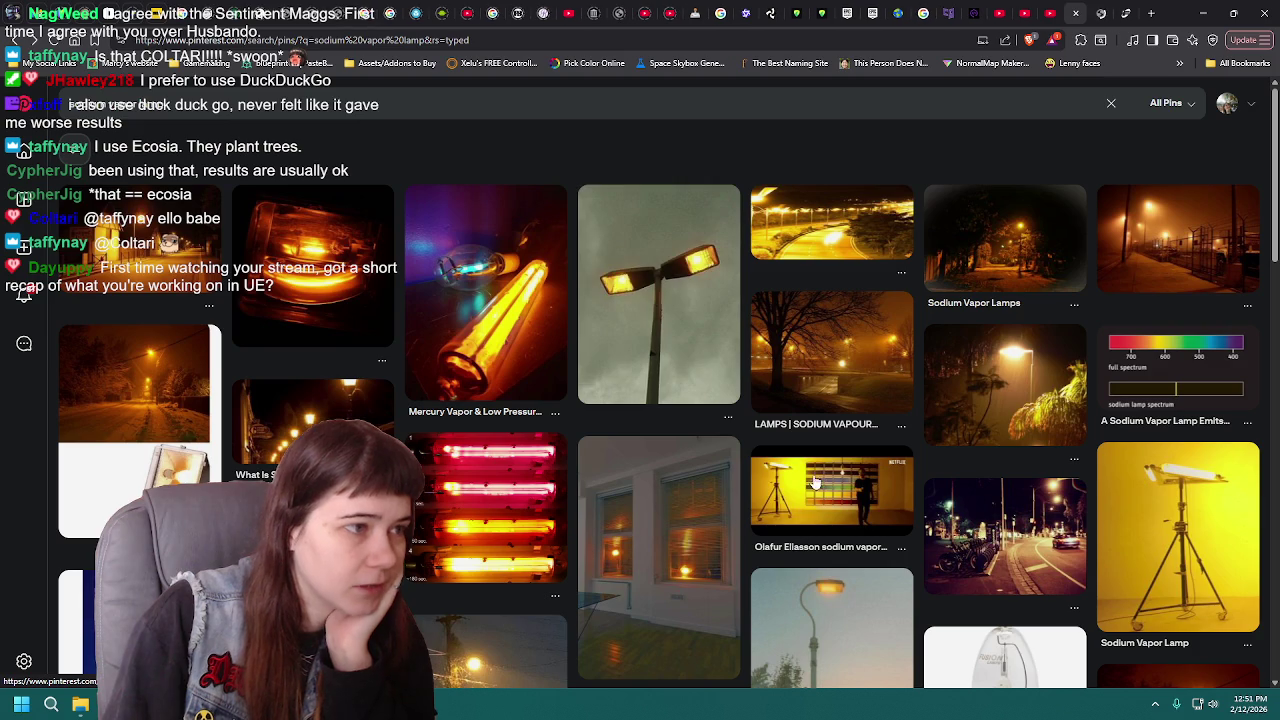
{"action": "scroll", "coordinate": [724, 379], "scroll_direction": "down", "scroll_amount": 1}
{"action": "scroll", "coordinate": [724, 379], "scroll_direction": "down", "scroll_amount": 5}
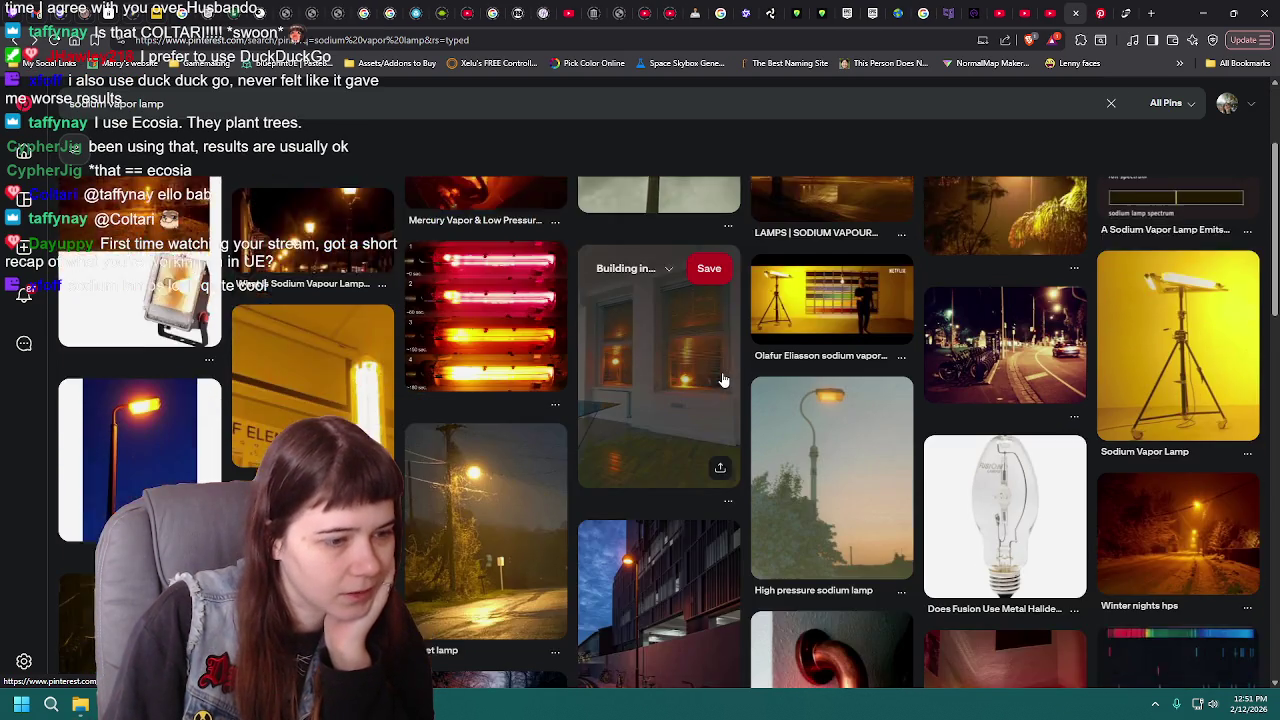
{"action": "scroll", "coordinate": [667, 465], "scroll_direction": "up", "scroll_amount": 3}
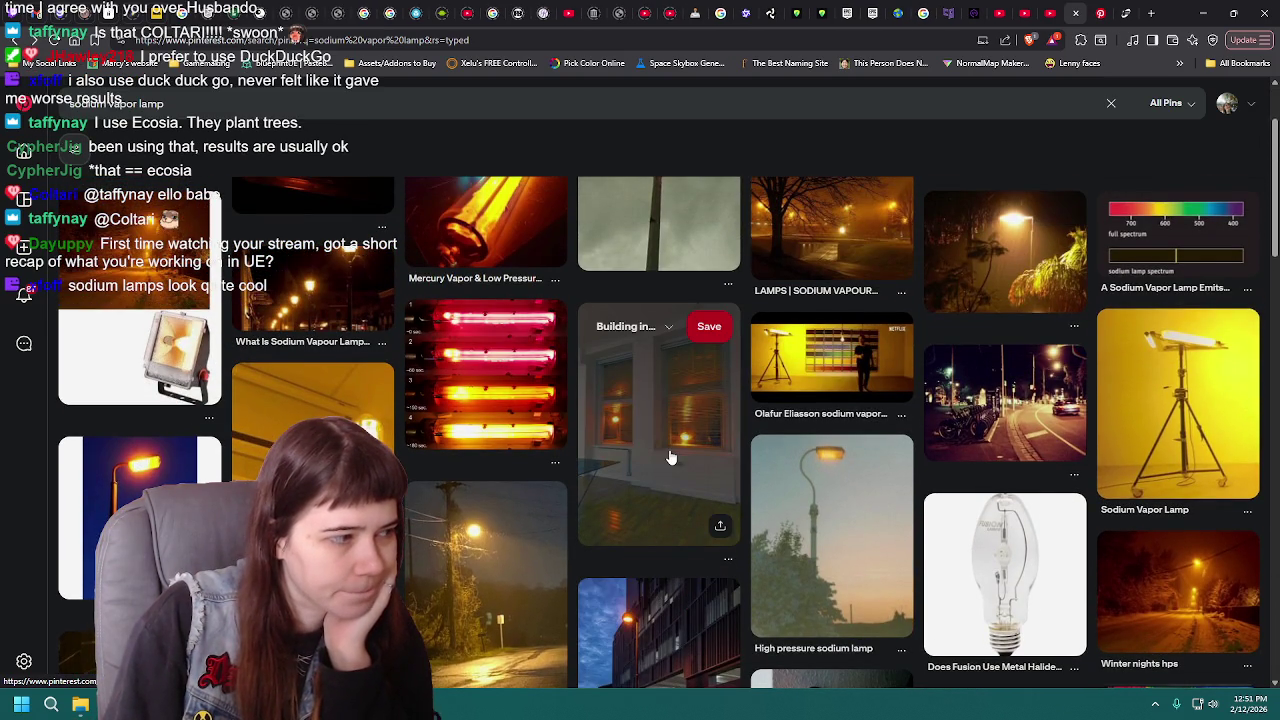
{"action": "scroll", "coordinate": [671, 457], "scroll_direction": "up", "scroll_amount": 1}
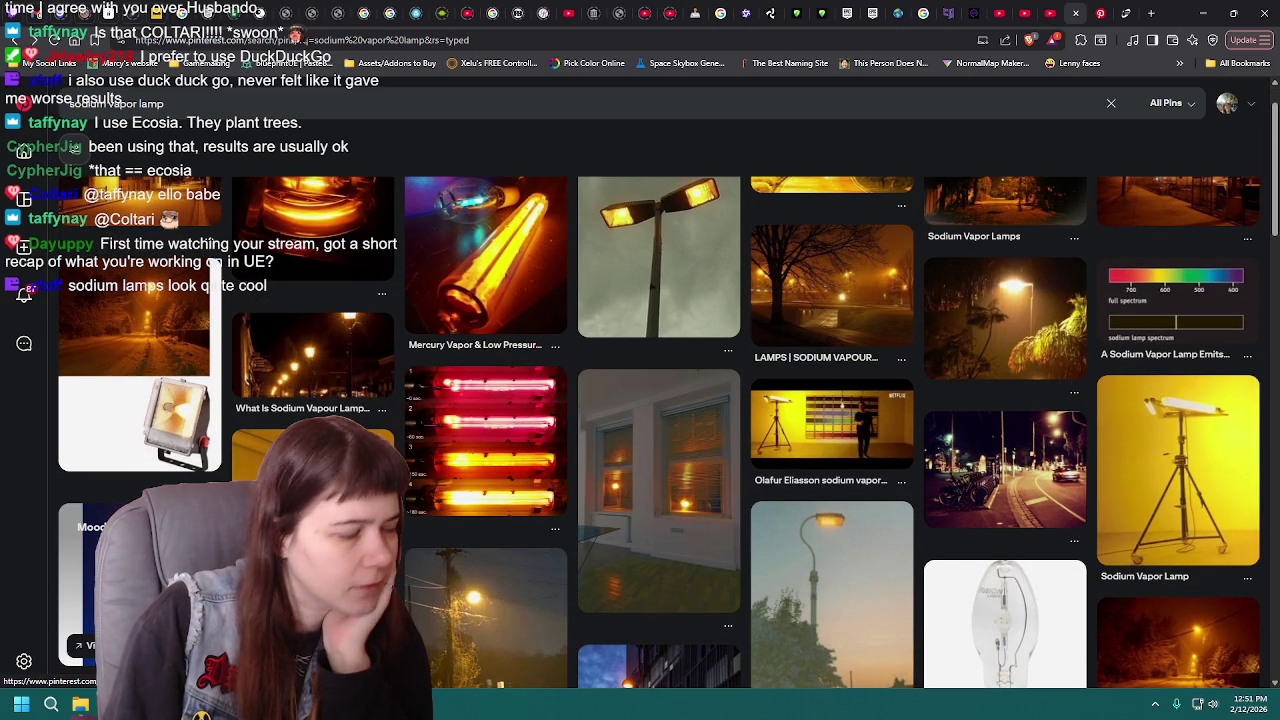
{"action": "scroll", "coordinate": [671, 457], "scroll_direction": "up", "scroll_amount": 1}
{"action": "scroll", "coordinate": [640, 340], "scroll_direction": "up", "scroll_amount": 1}
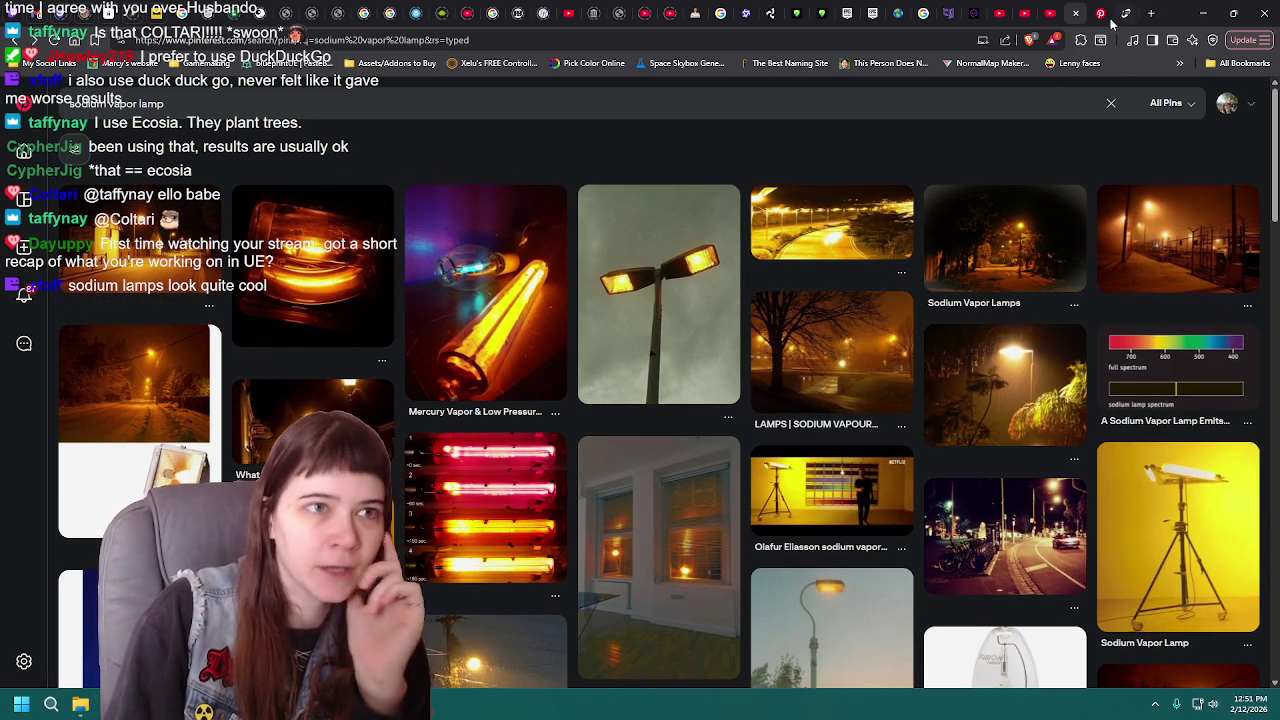
- Open the pin showing a tall pole with two glowing yellow lamp heads
{"action": "left_click", "coordinate": [659, 280]}
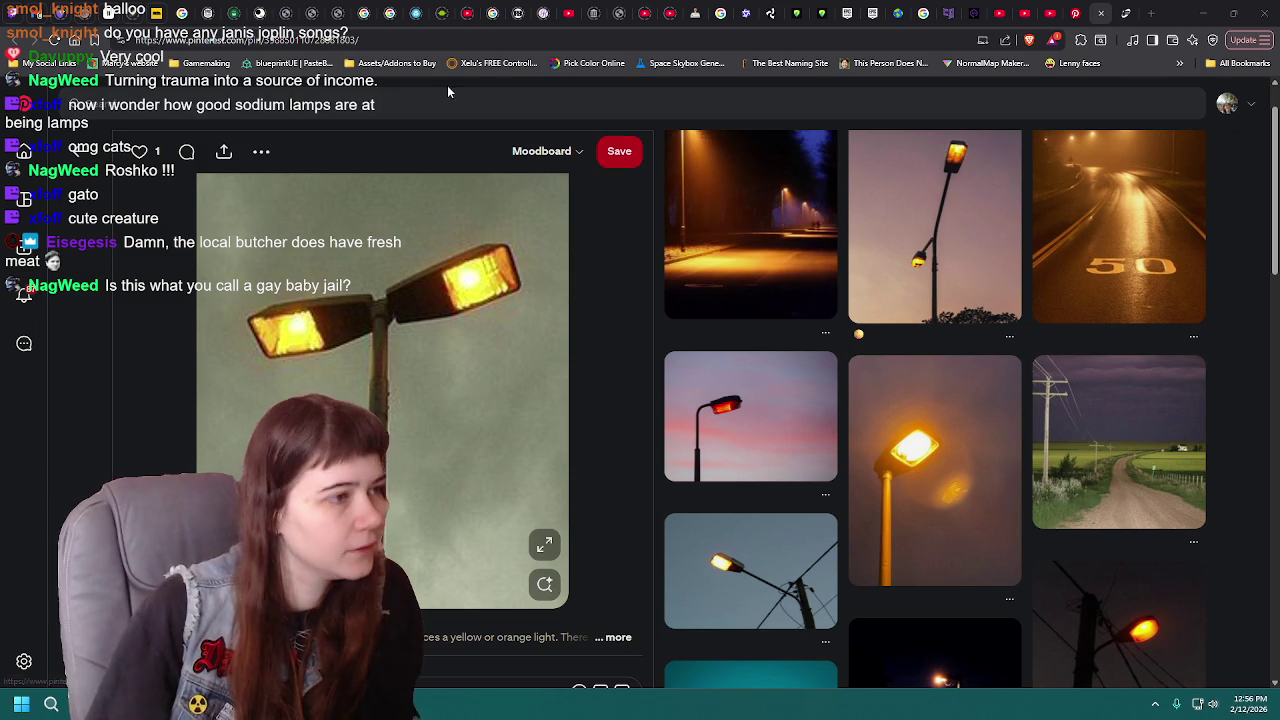
- Copy the streetlamp image and try pasting it into the Blender scene
{"action": "right_click", "coordinate": [351, 374]}
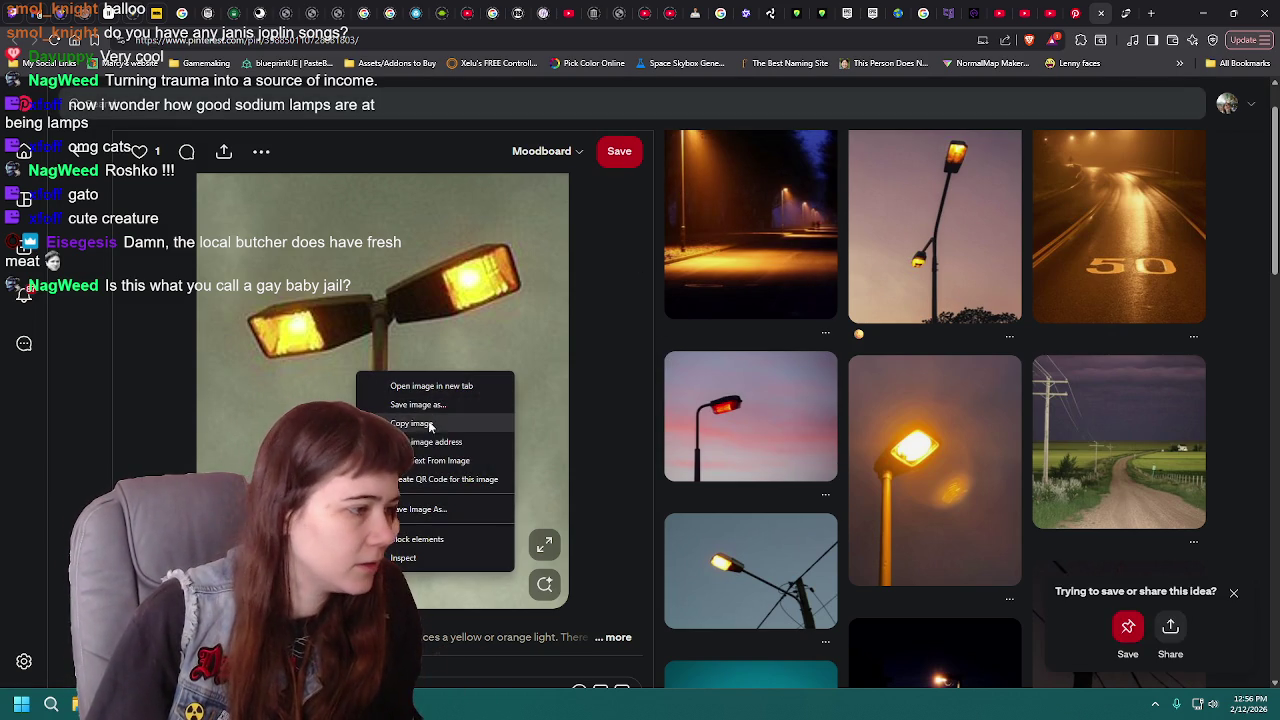
{"action": "left_click", "coordinate": [420, 423]}
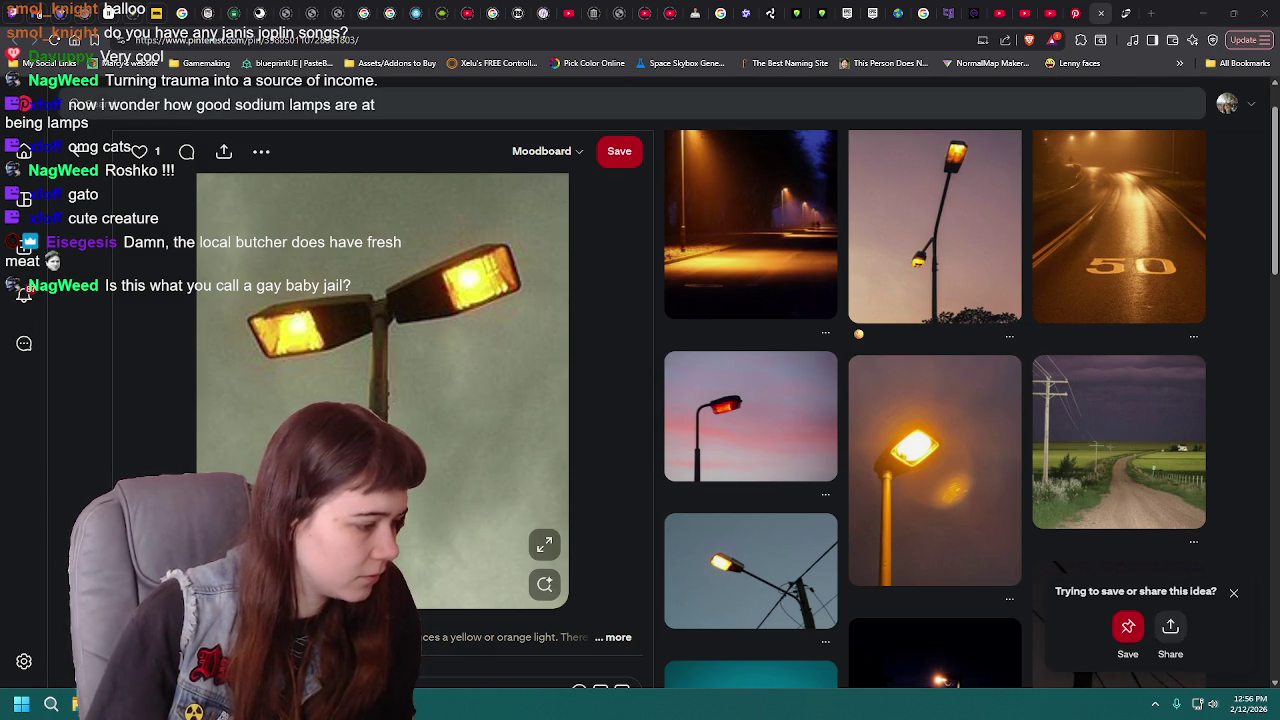
{"action": "key", "text": "alt+Tab"}
{"action": "key", "text": "ctrl+v"}
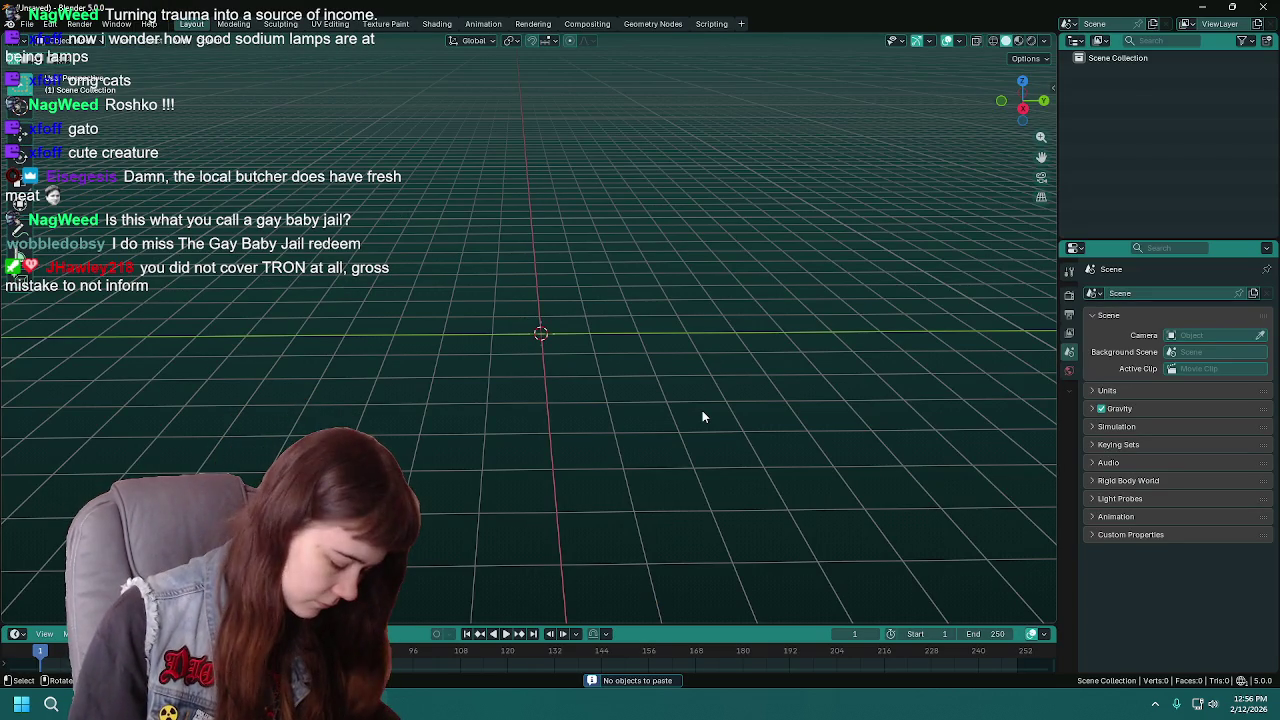
{"action": "key", "text": "alt+Tab"}
- Copy the streetlamp image again and minimize the browser
{"action": "right_click", "coordinate": [518, 367]}
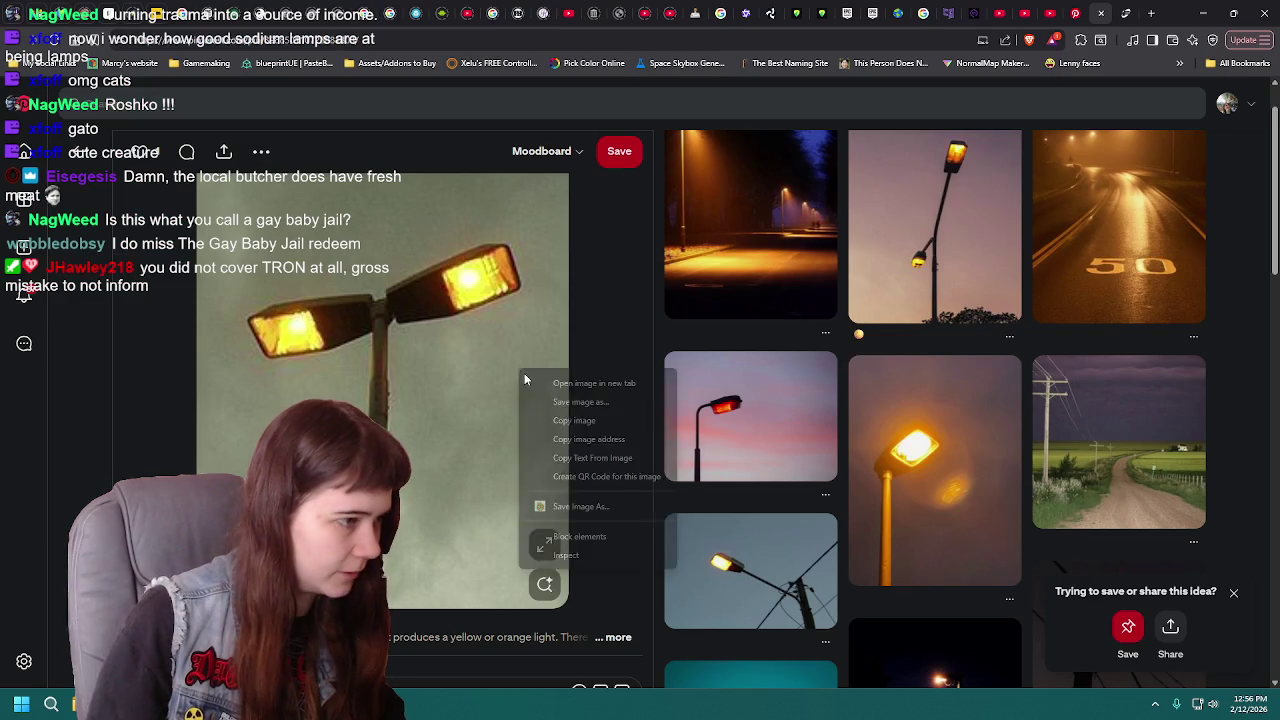
{"action": "left_click", "coordinate": [596, 420]}
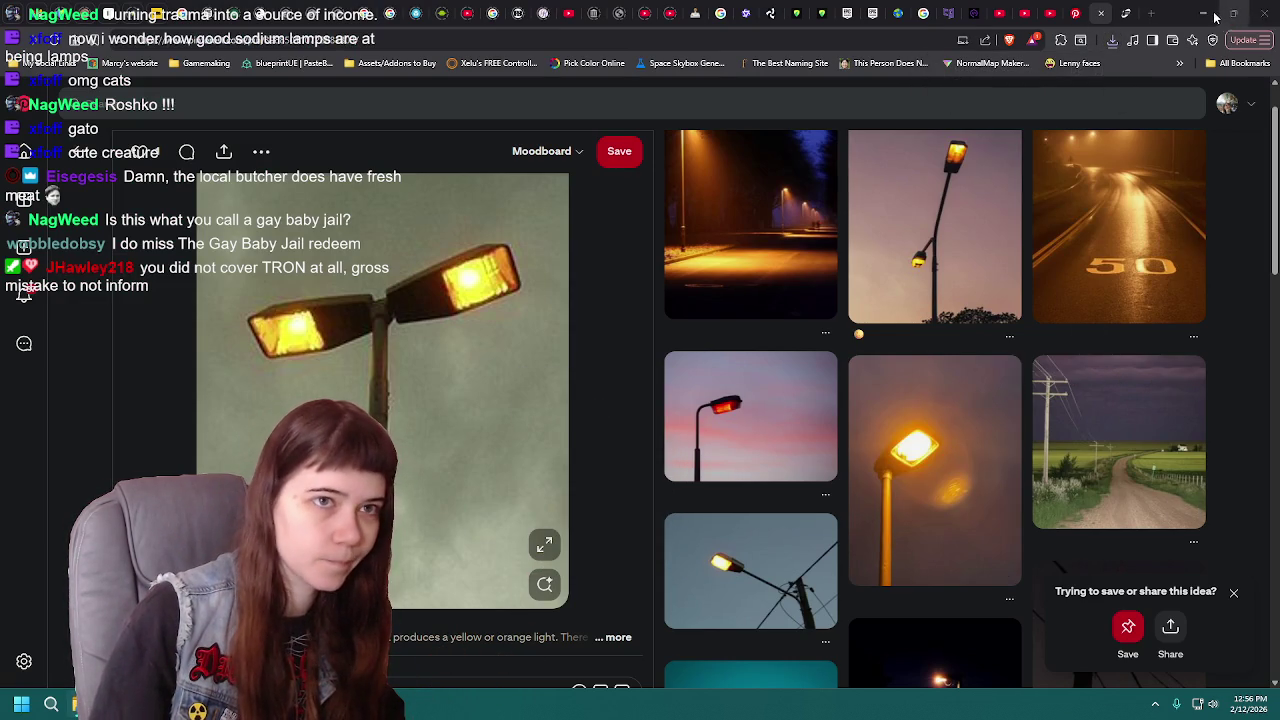
{"action": "left_click", "coordinate": [1203, 13]}
- Paste the streetlamp photo into the viewport and rename the object 'Image reference'
{"action": "key", "text": "ctrl+v"}
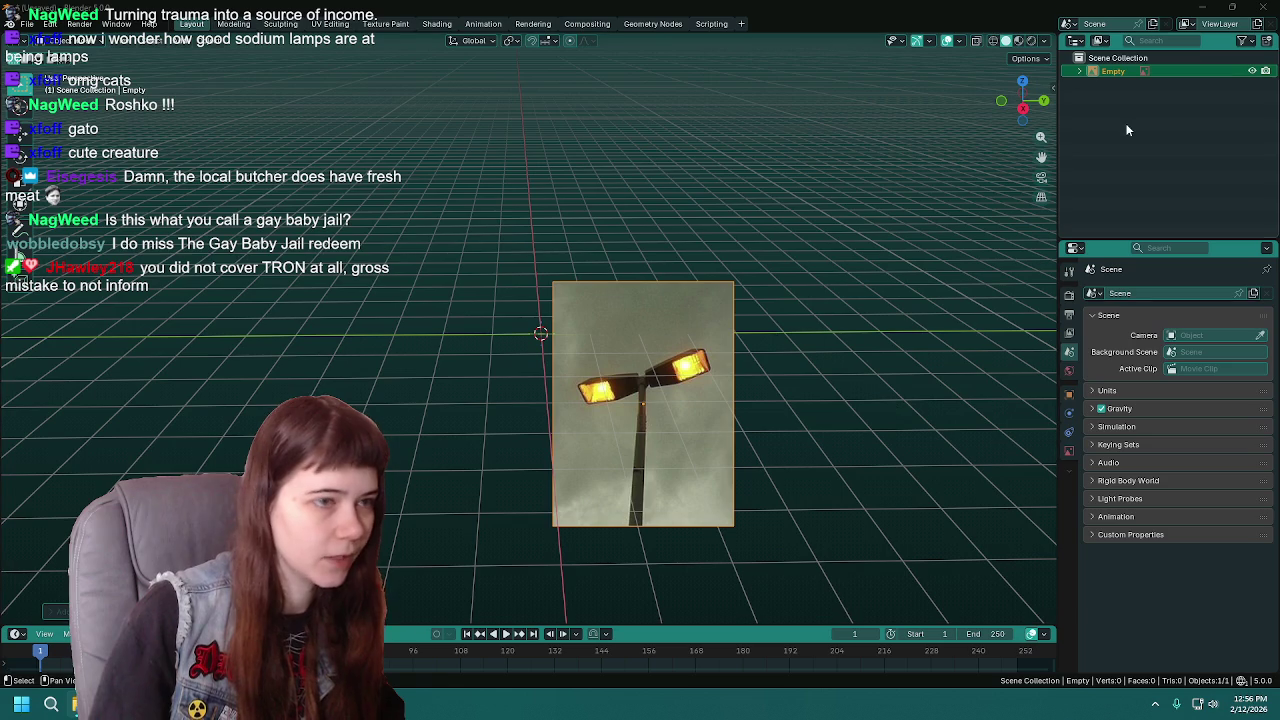
{"action": "double_click", "coordinate": [1119, 70]}
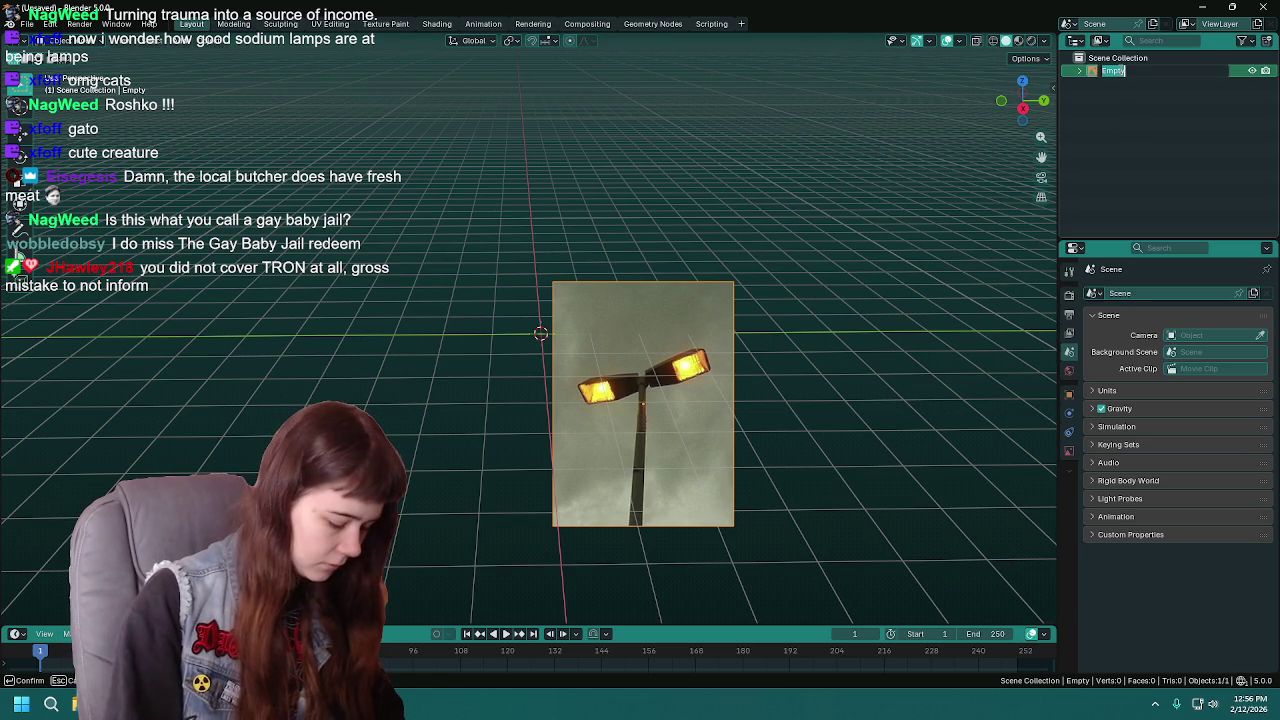
{"action": "type", "text": "Image r"}
{"action": "type", "text": "eference"}
{"action": "key", "text": "Return"}
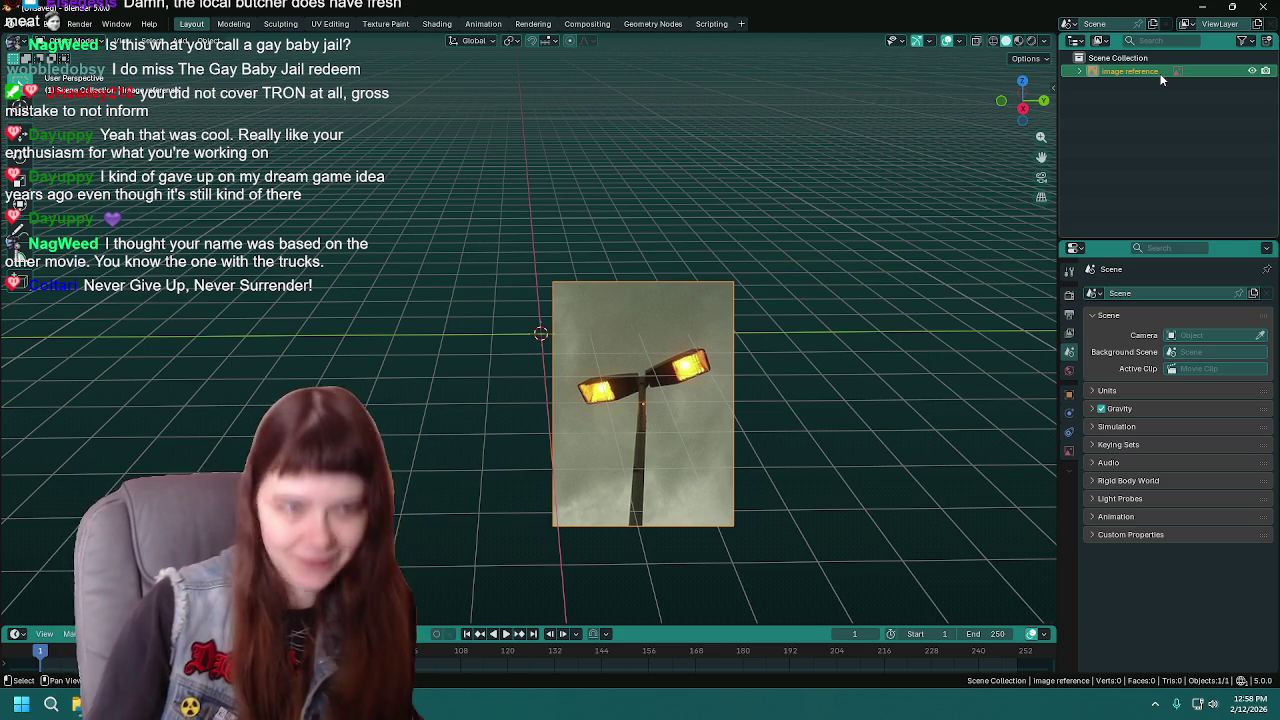
- Adjust the view around the photo reference, then back out of the save dialog
{"action": "left_click", "coordinate": [1144, 103]}
{"action": "left_click_drag", "start_coordinate": [717, 451], "coordinate": [673, 353]}
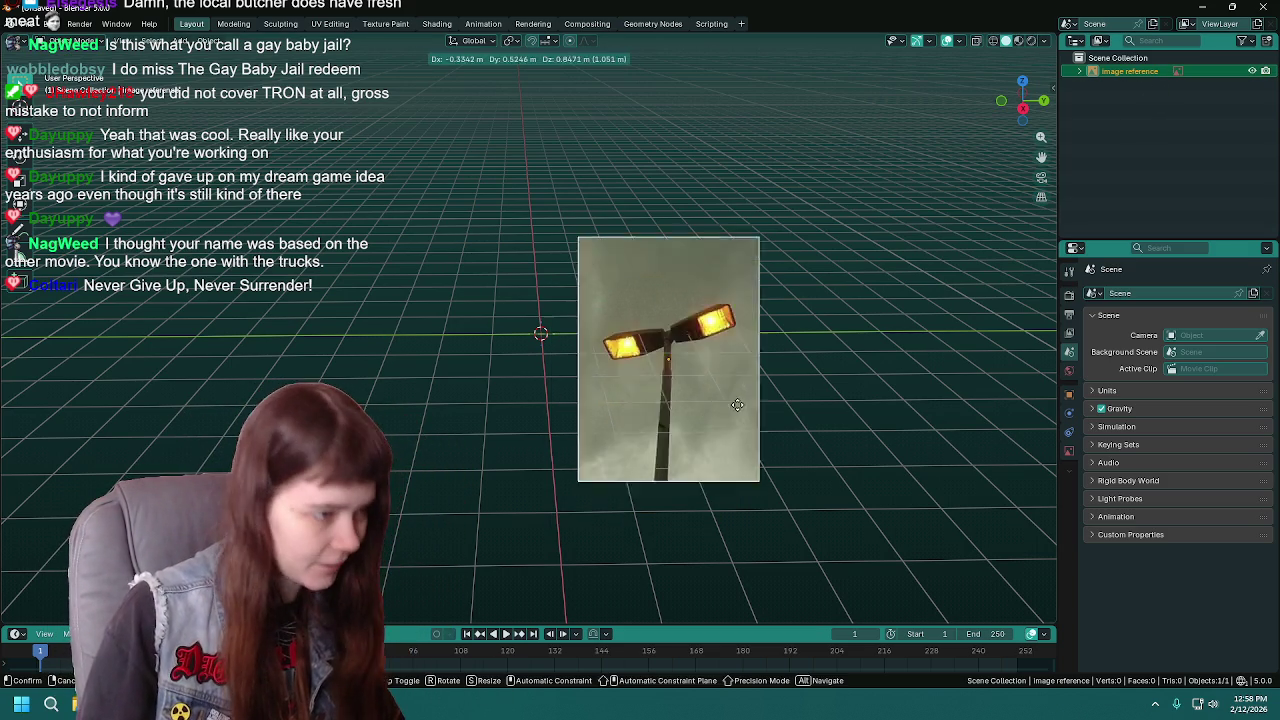
{"action": "middle_click_drag", "start_coordinate": [673, 353], "coordinate": [641, 340]}
{"action": "key", "text": "ctrl+s"}
{"action": "left_click", "coordinate": [478, 110]}
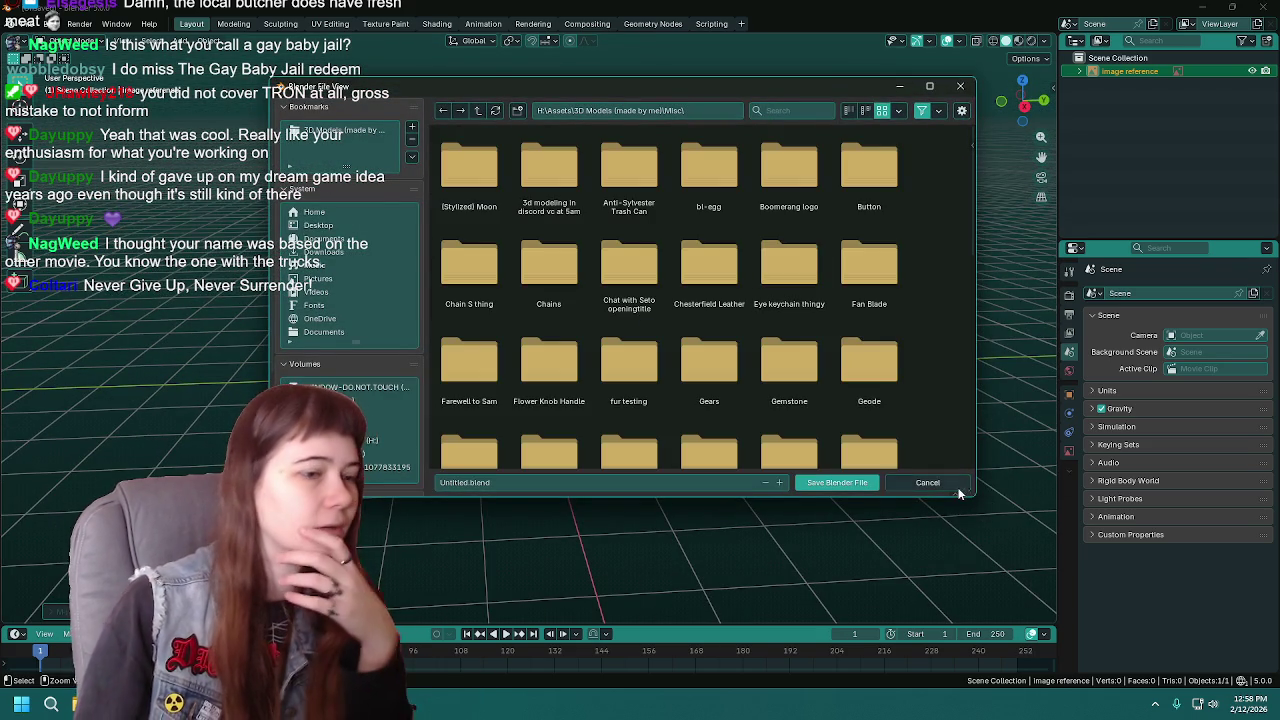
{"action": "left_click", "coordinate": [955, 484]}
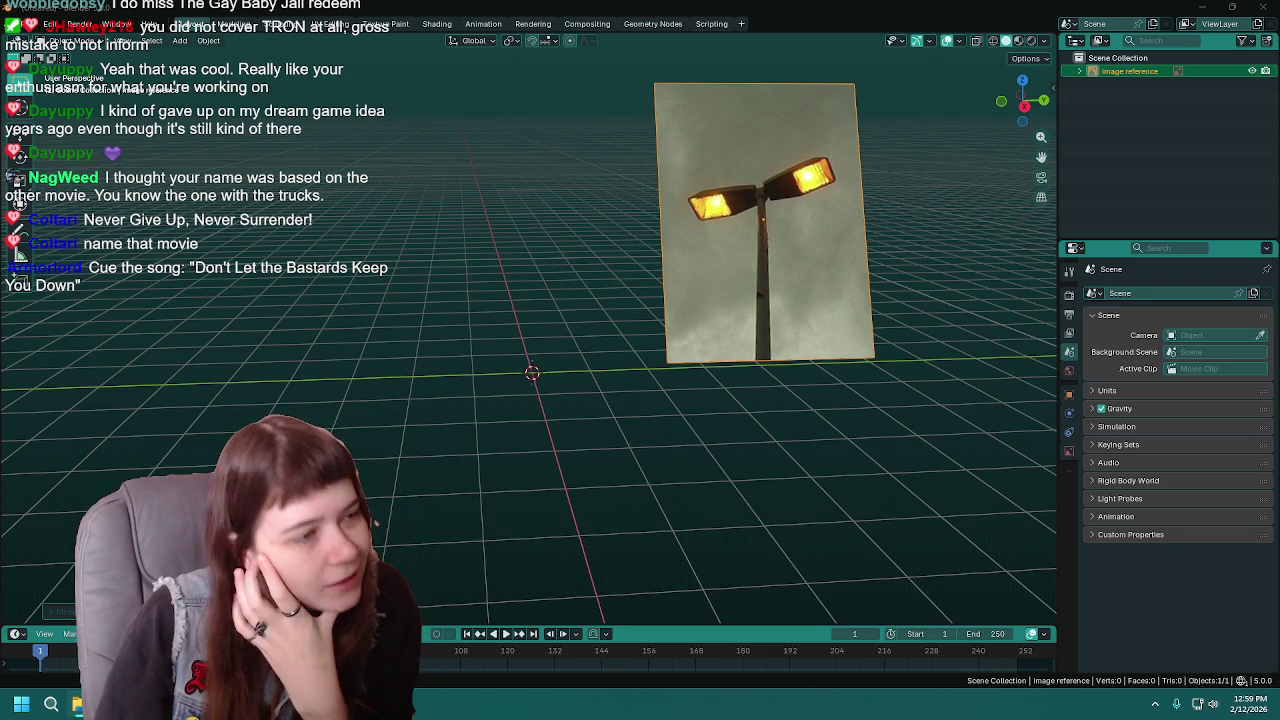
- Move the 3D Models folder window aside and switch to the browser's reference pin
{"action": "mouse_move", "coordinate": [1279, 137]}
{"action": "left_mouse_down"}
{"action": "mouse_move", "coordinate": [921, 137]}
{"action": "mouse_move", "coordinate": [900, 108]}
{"action": "left_mouse_up"}
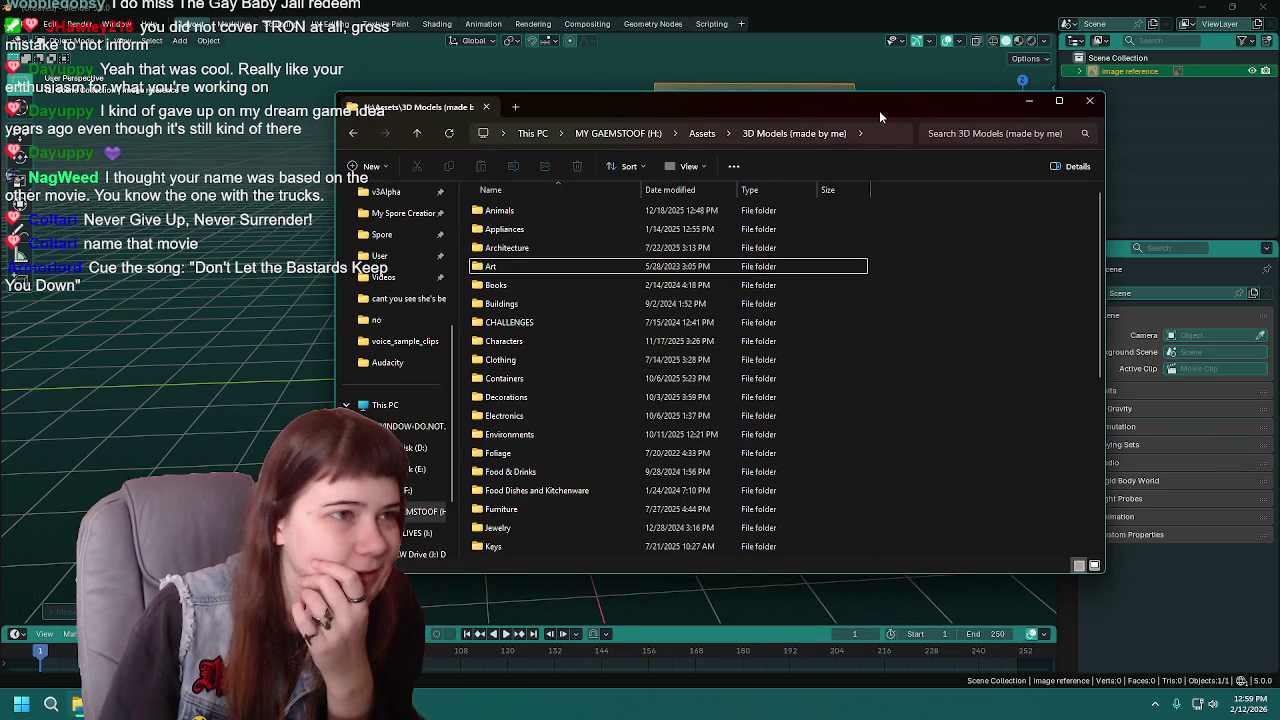
{"action": "left_click", "coordinate": [1029, 100]}
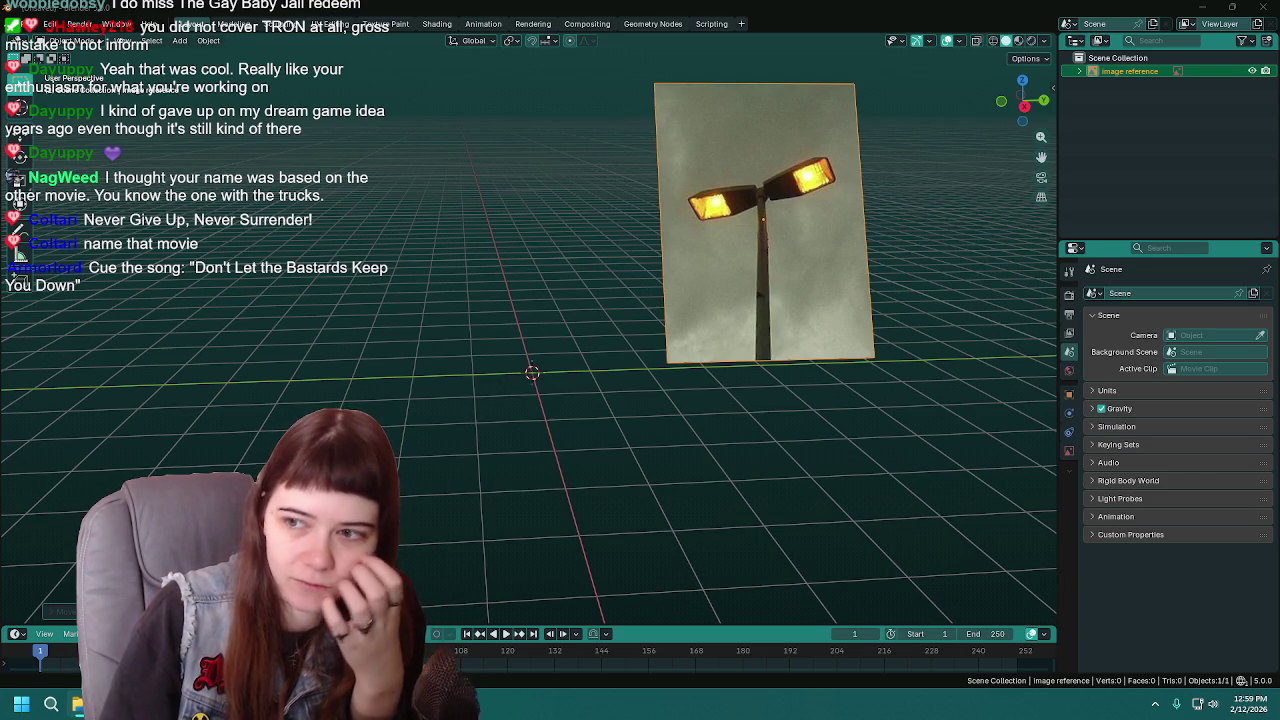
{"action": "key", "text": "alt+Tab"}
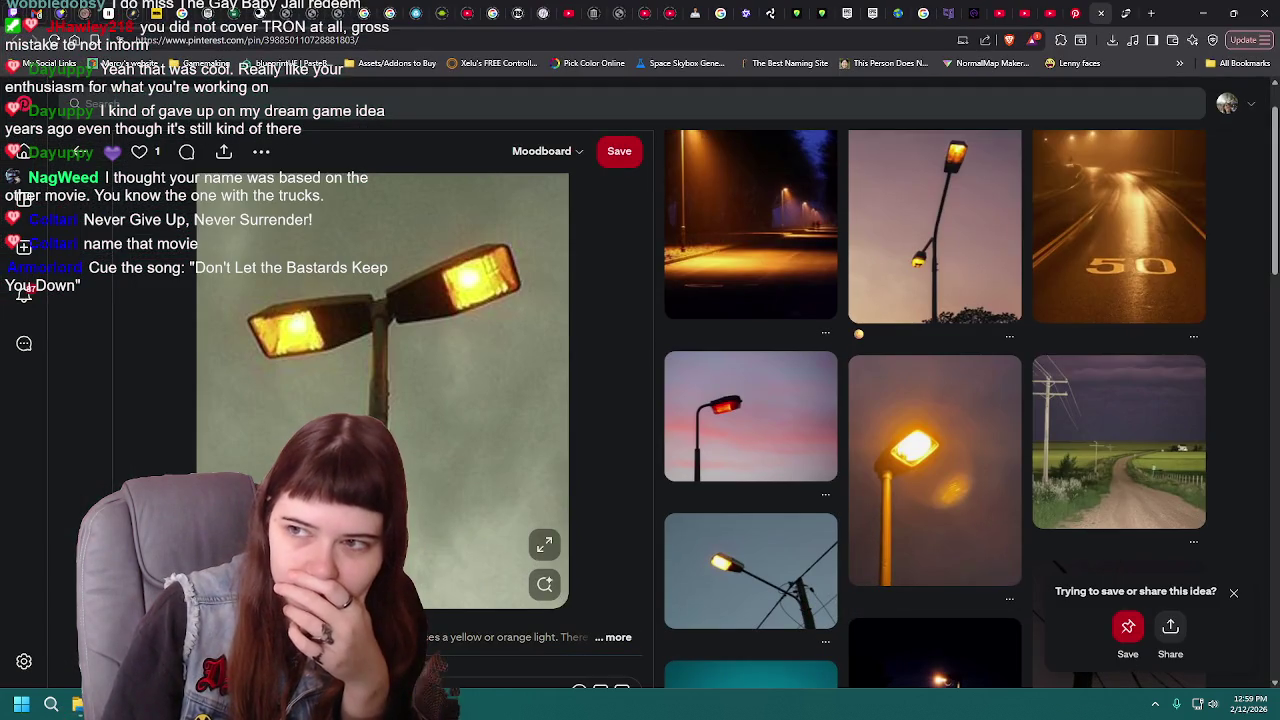
- Switch from the street lamp pin back to the Blender window
{"action": "key", "text": "alt+Tab"}
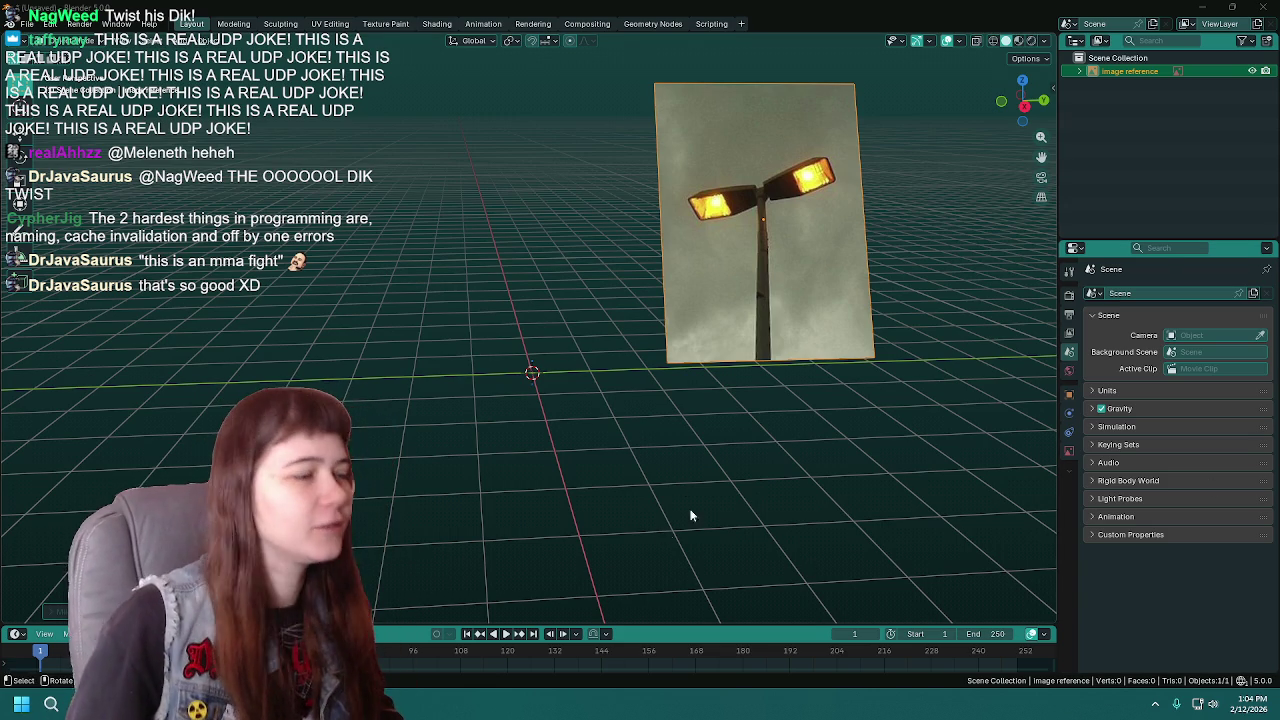
- Deselect the reference image and add a cube mesh with Shift+A
{"action": "left_click", "coordinate": [585, 388]}
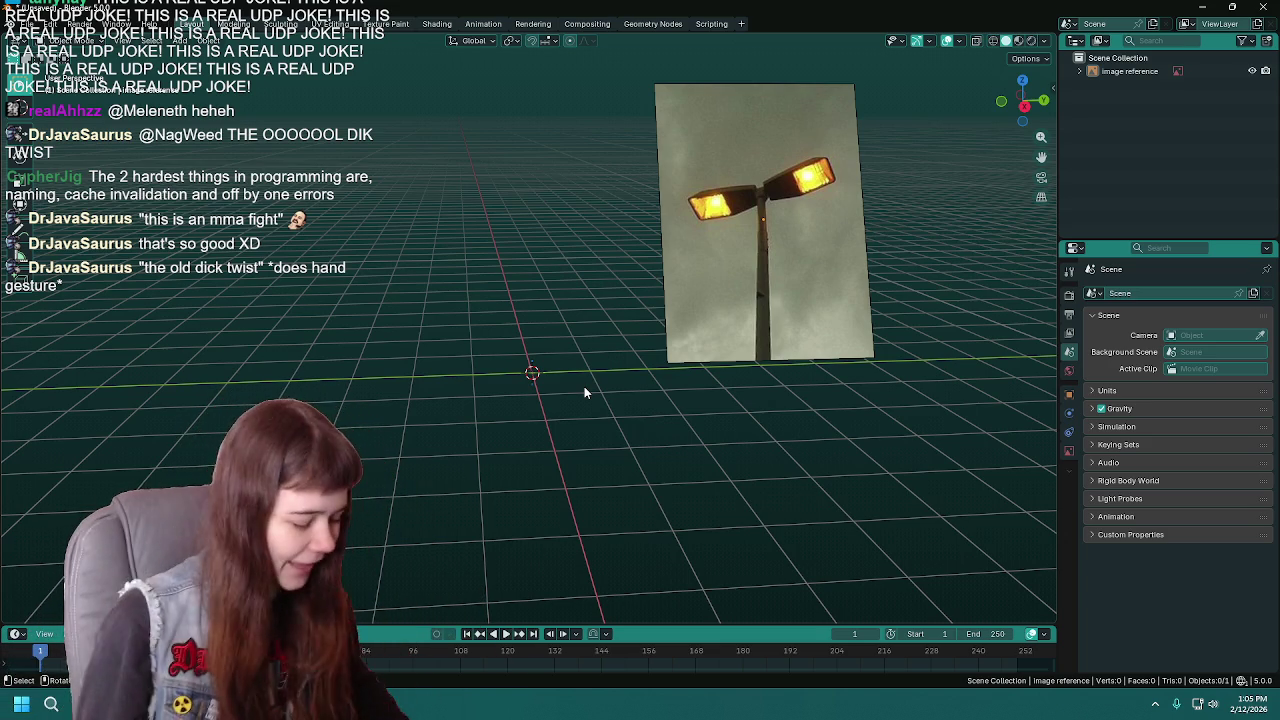
{"action": "key", "text": "shift+a"}
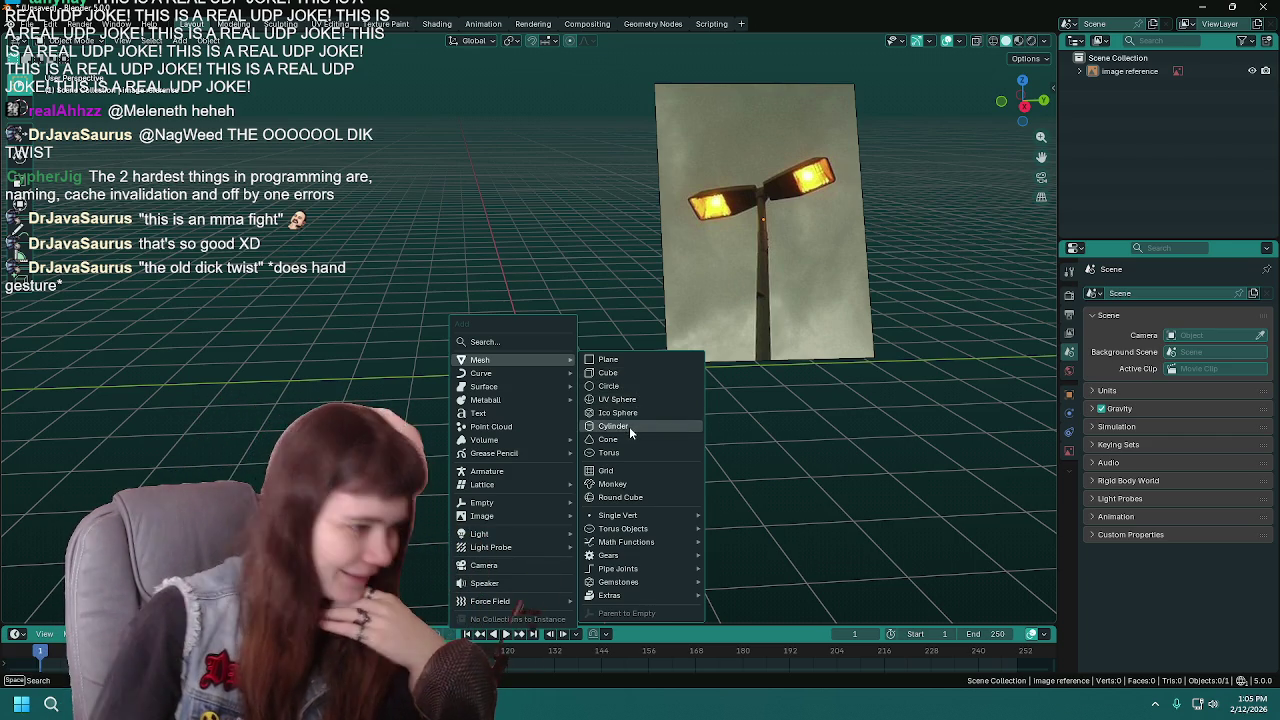
{"action": "left_click", "coordinate": [620, 372]}
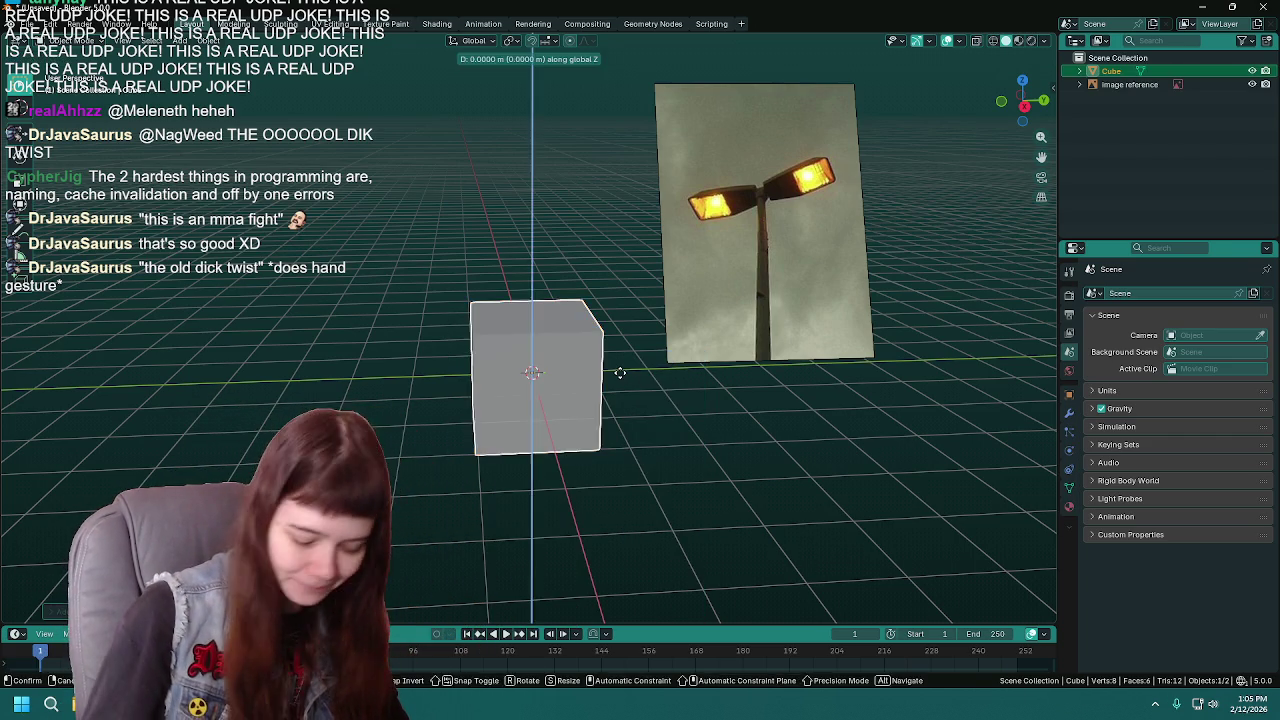
- Save the scene as WIP Sodium Vapor Lamp.blend in Architecture > SodiumVaporStreetlamps
{"action": "key", "text": "ctrl+s"}
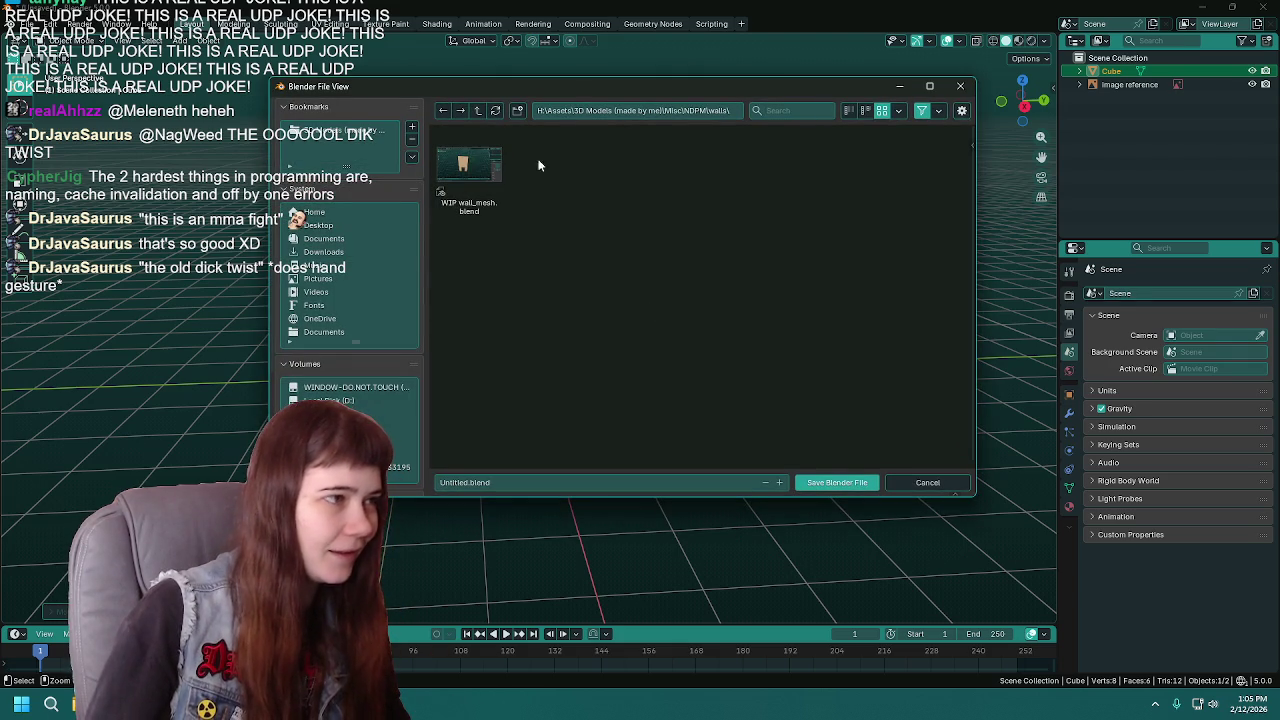
{"action": "left_click", "coordinate": [477, 110]}
{"action": "left_click", "coordinate": [477, 110]}
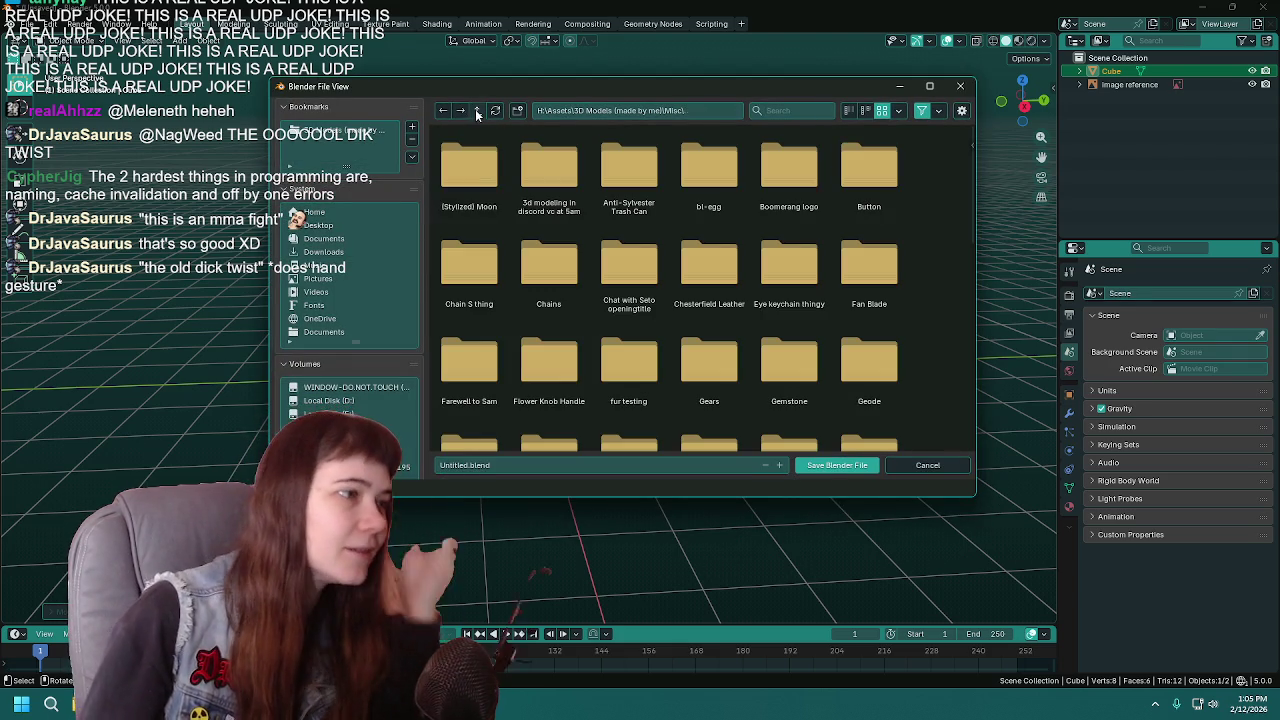
{"action": "left_click", "coordinate": [479, 111]}
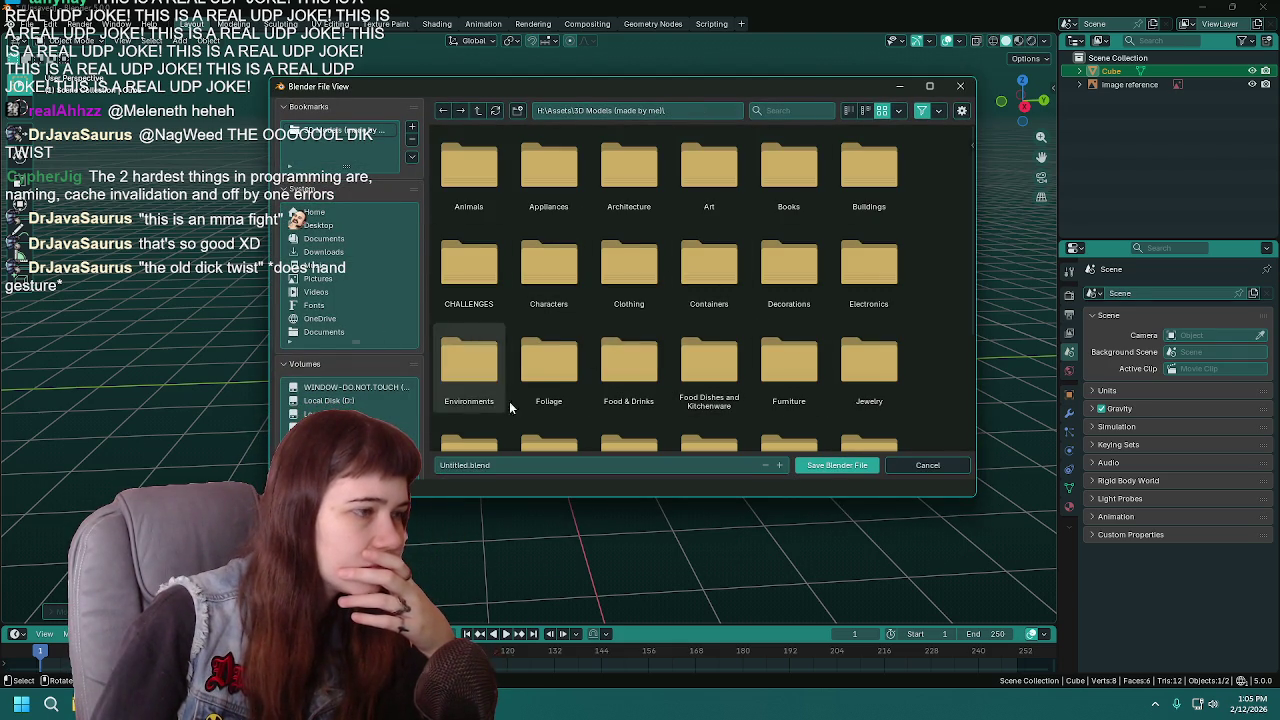
{"action": "double_click", "coordinate": [614, 174]}
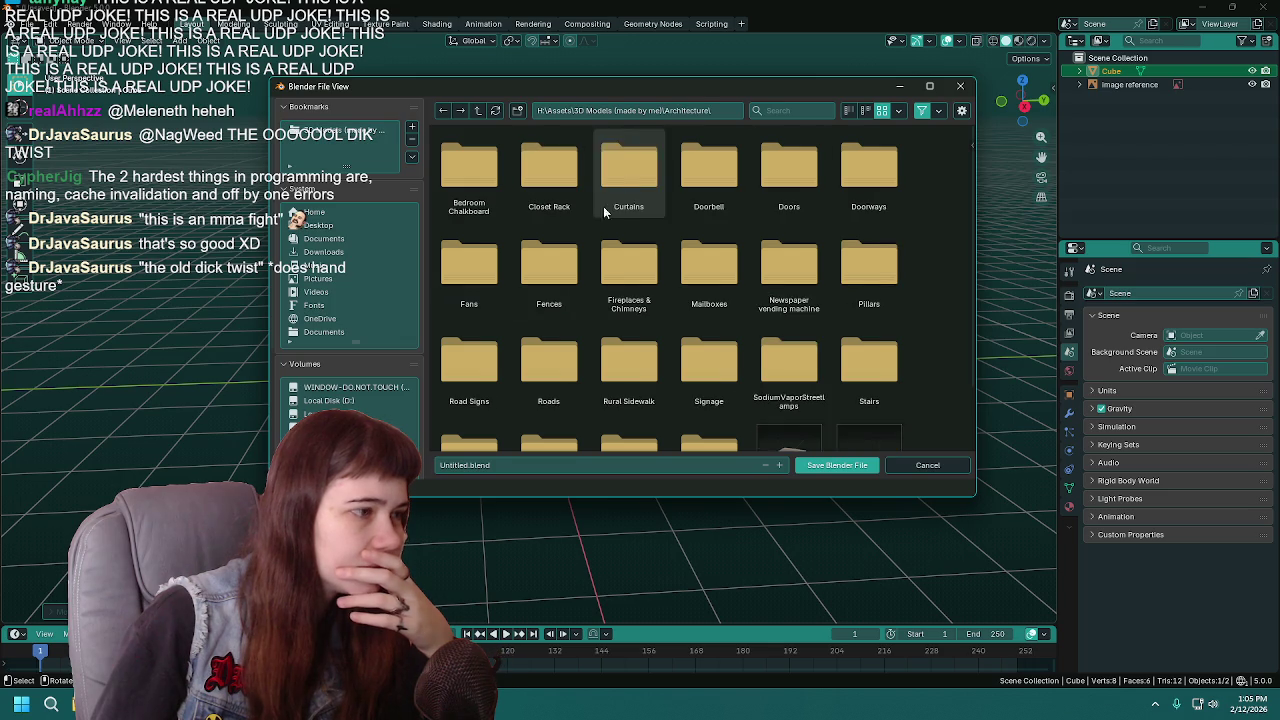
{"action": "scroll", "coordinate": [527, 336], "scroll_direction": "down", "scroll_amount": 3}
{"action": "scroll", "coordinate": [720, 400], "scroll_direction": "up", "scroll_amount": 2}
{"action": "double_click", "coordinate": [779, 378]}
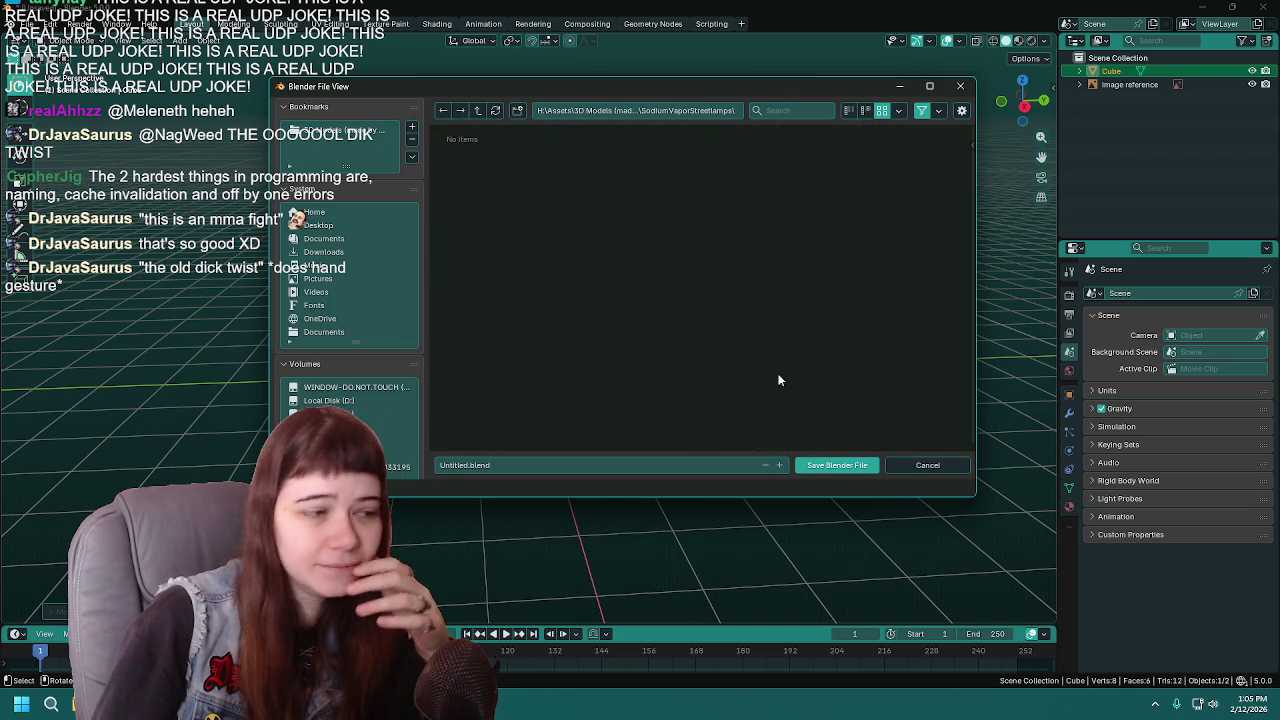
{"action": "left_click", "coordinate": [468, 466]}
{"action": "left_click", "coordinate": [467, 466]}
{"action": "key", "text": "ctrl+BackSpace"}
{"action": "type", "text": "WIP"}
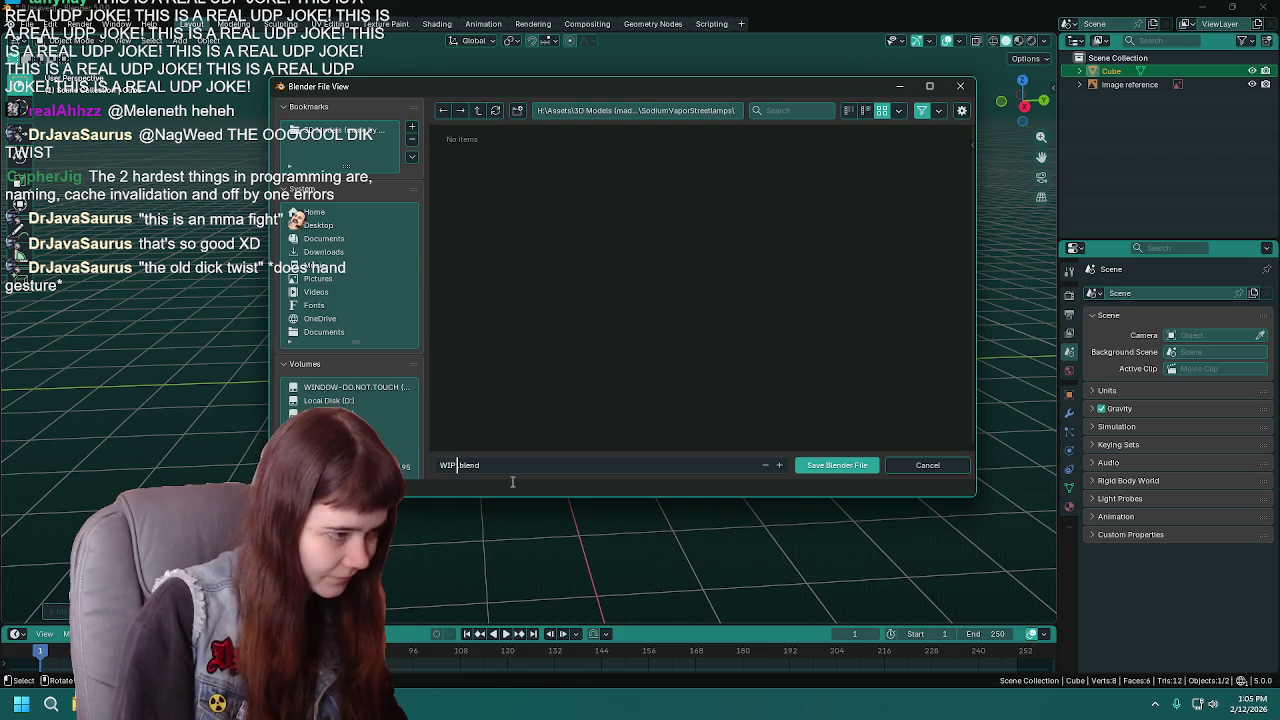
{"action": "type", "text": " So"}
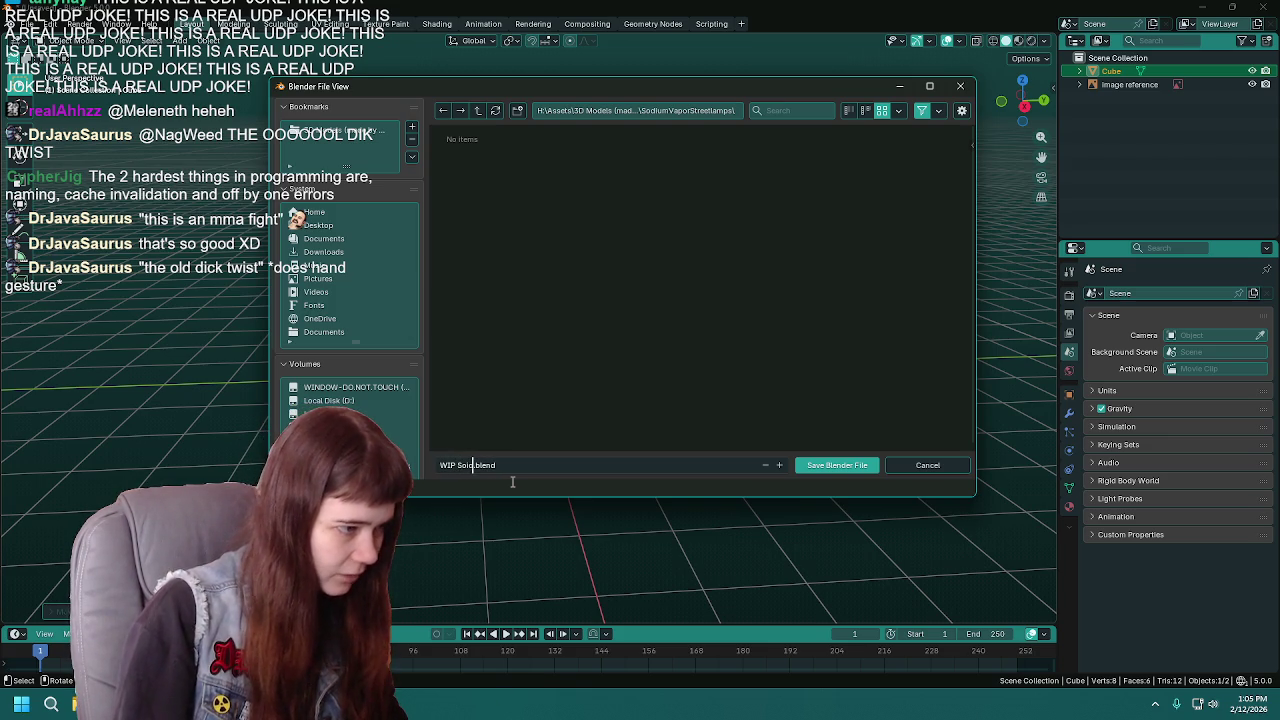
{"action": "type", "text": "diu"}
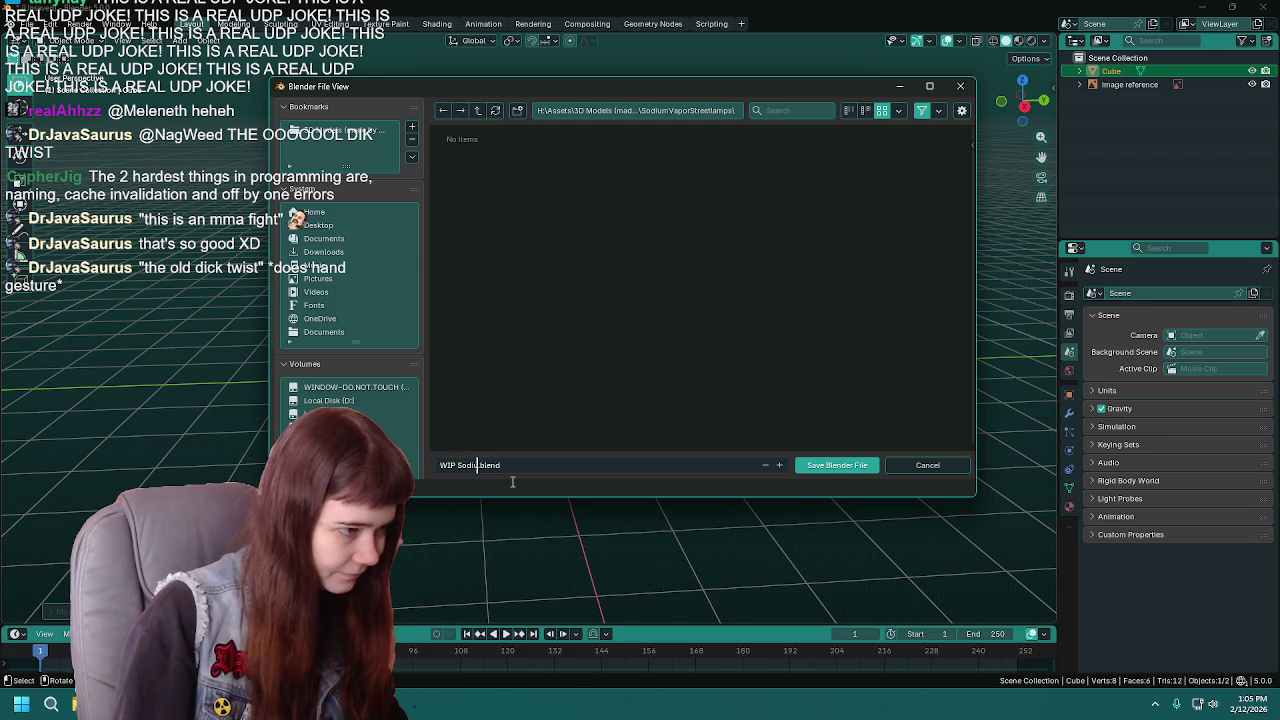
{"action": "type", "text": "m Vapor Lamp"}
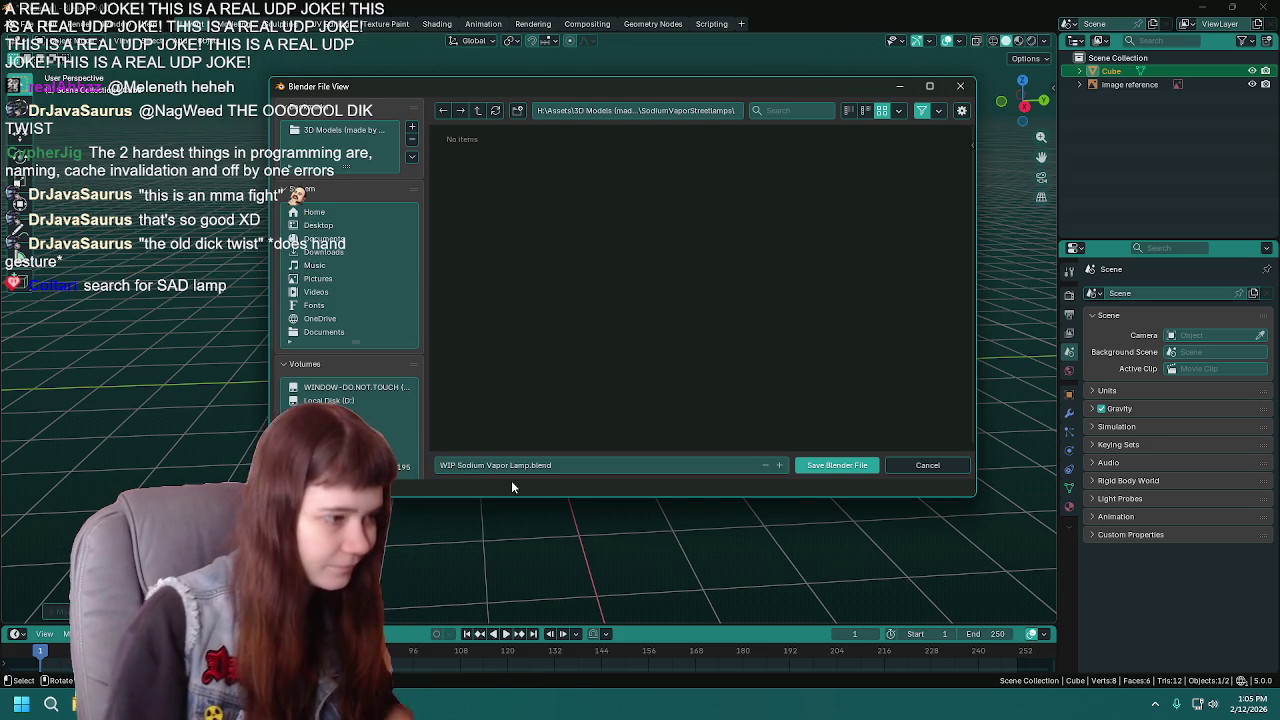
{"action": "key", "text": "Return"}
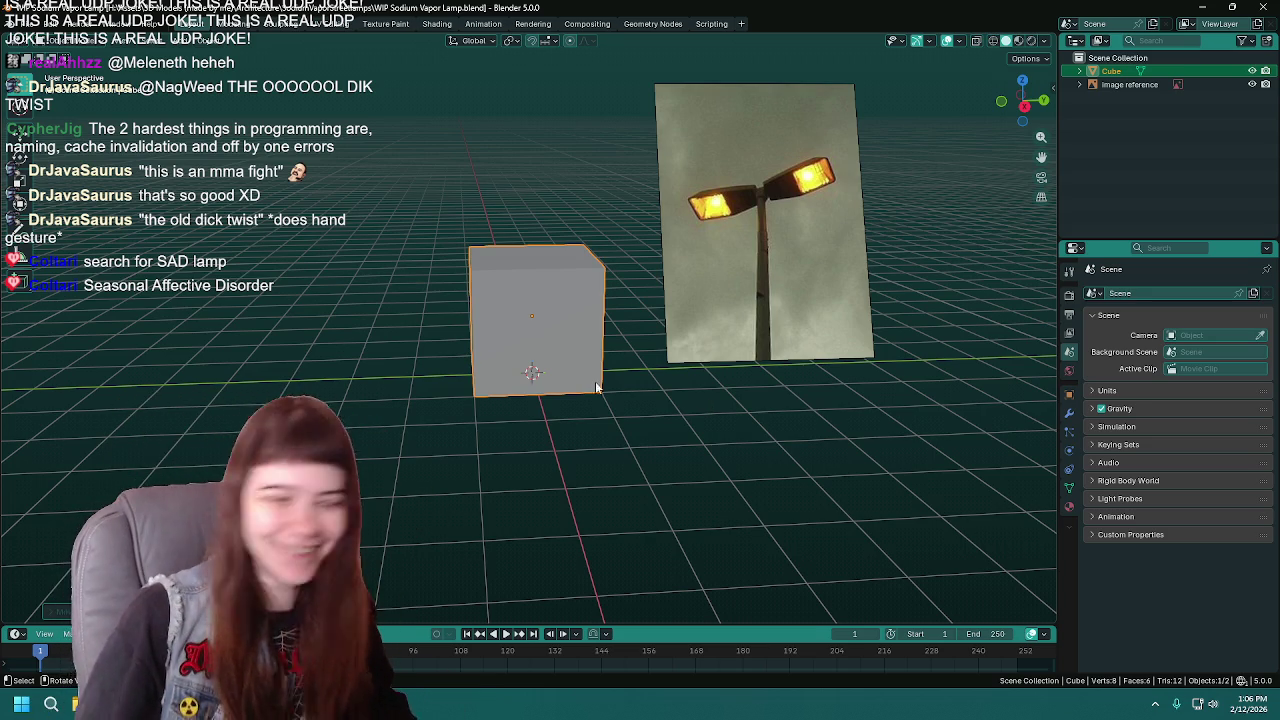
{"action": "middle_click_drag", "start_coordinate": [689, 431], "coordinate": [689, 449], "text": "shift"}
{"action": "key", "text": "ctrl+s"}
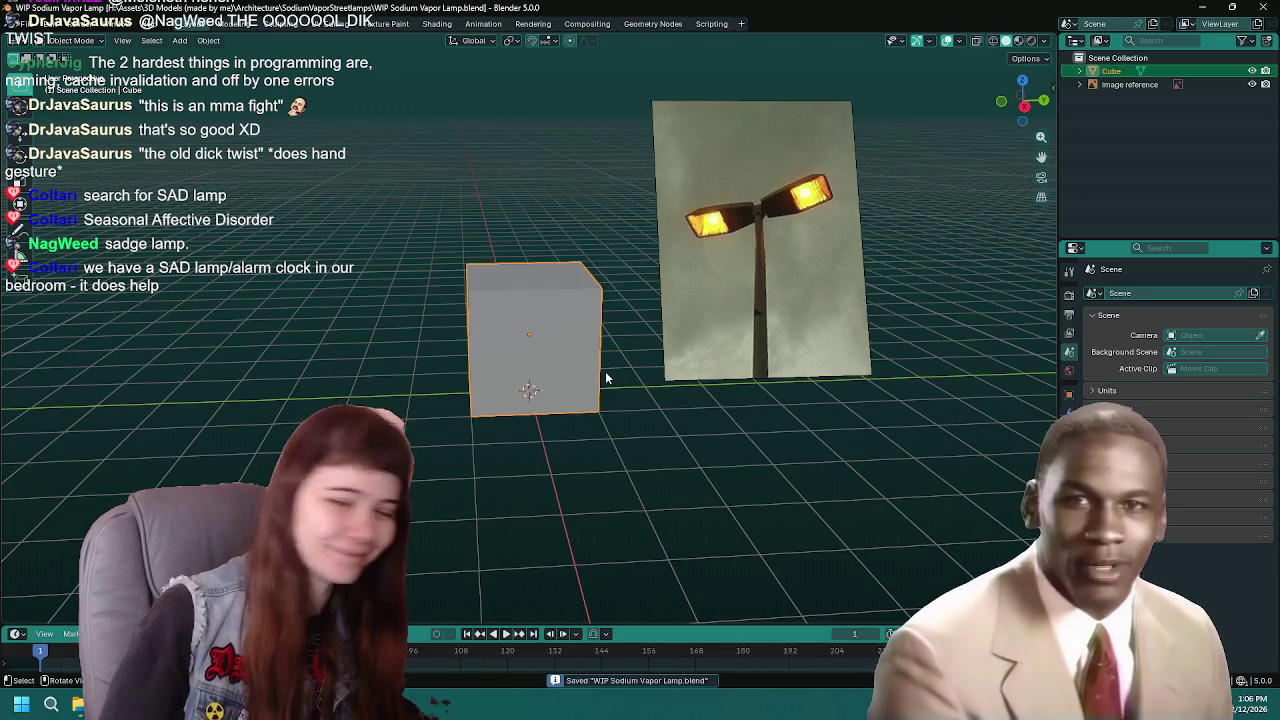
{"action": "middle_click_drag", "start_coordinate": [629, 344], "coordinate": [614, 320]}
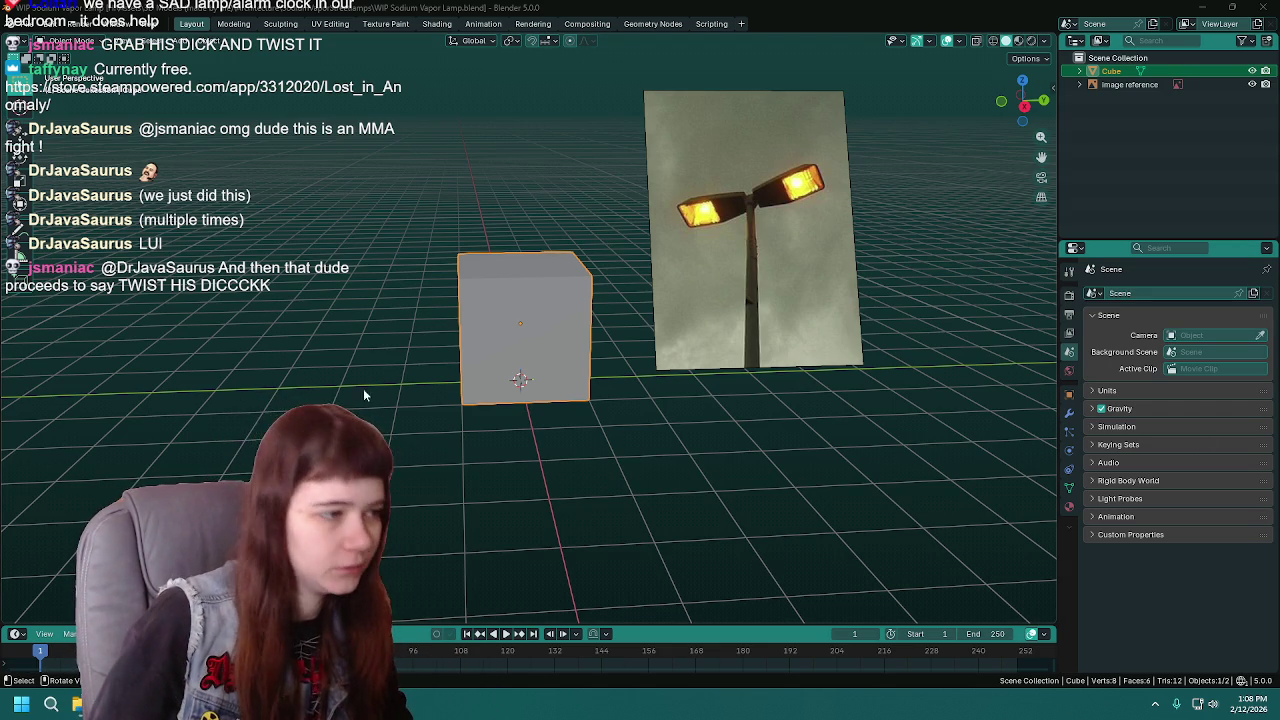
{"action": "scroll", "coordinate": [526, 378], "scroll_direction": "up", "scroll_amount": 1}
{"action": "scroll", "coordinate": [526, 378], "scroll_direction": "up", "scroll_amount": 2}
{"action": "scroll", "coordinate": [563, 342], "scroll_direction": "up", "scroll_amount": 2}
{"action": "scroll", "coordinate": [563, 342], "scroll_direction": "down", "scroll_amount": 2}
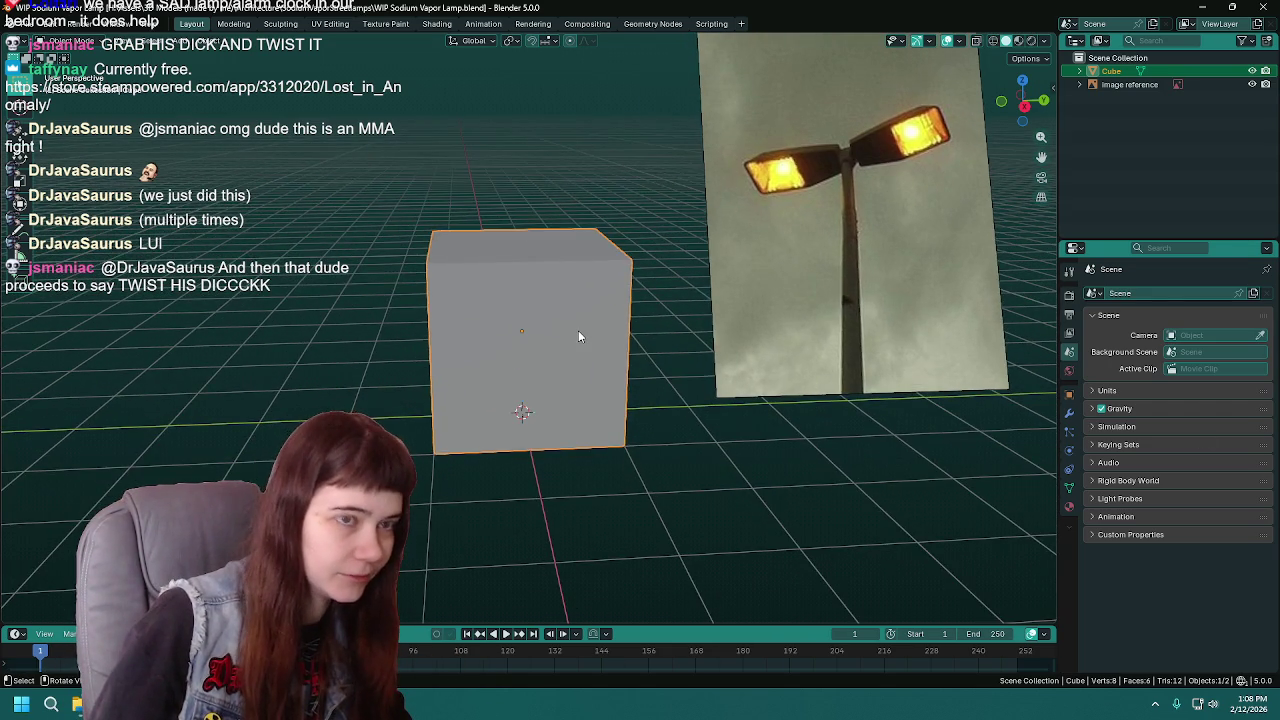
{"action": "middle_click_drag", "start_coordinate": [578, 331], "coordinate": [573, 337]}
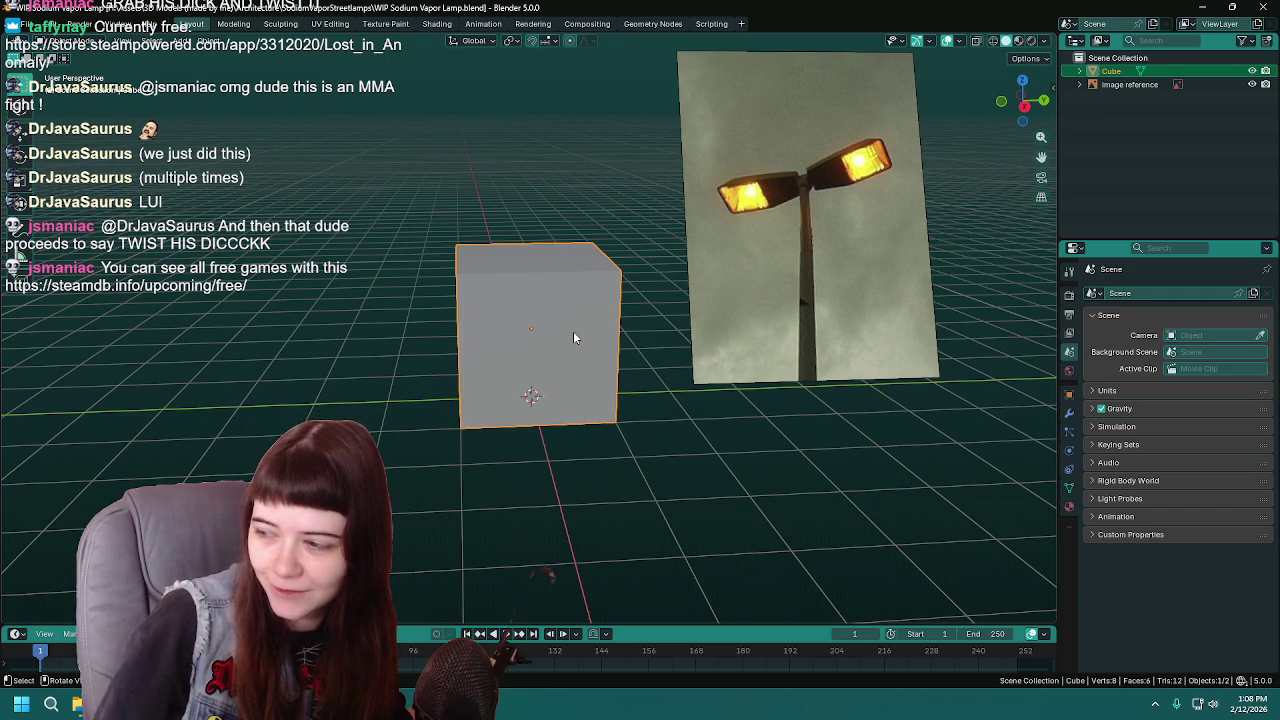
{"action": "mouse_move", "coordinate": [577, 335]}
{"action": "middle_mouse_down", "text": "shift"}
{"action": "mouse_move", "coordinate": [555, 367]}
{"action": "mouse_move", "coordinate": [577, 361]}
{"action": "middle_mouse_up", "text": "shift"}
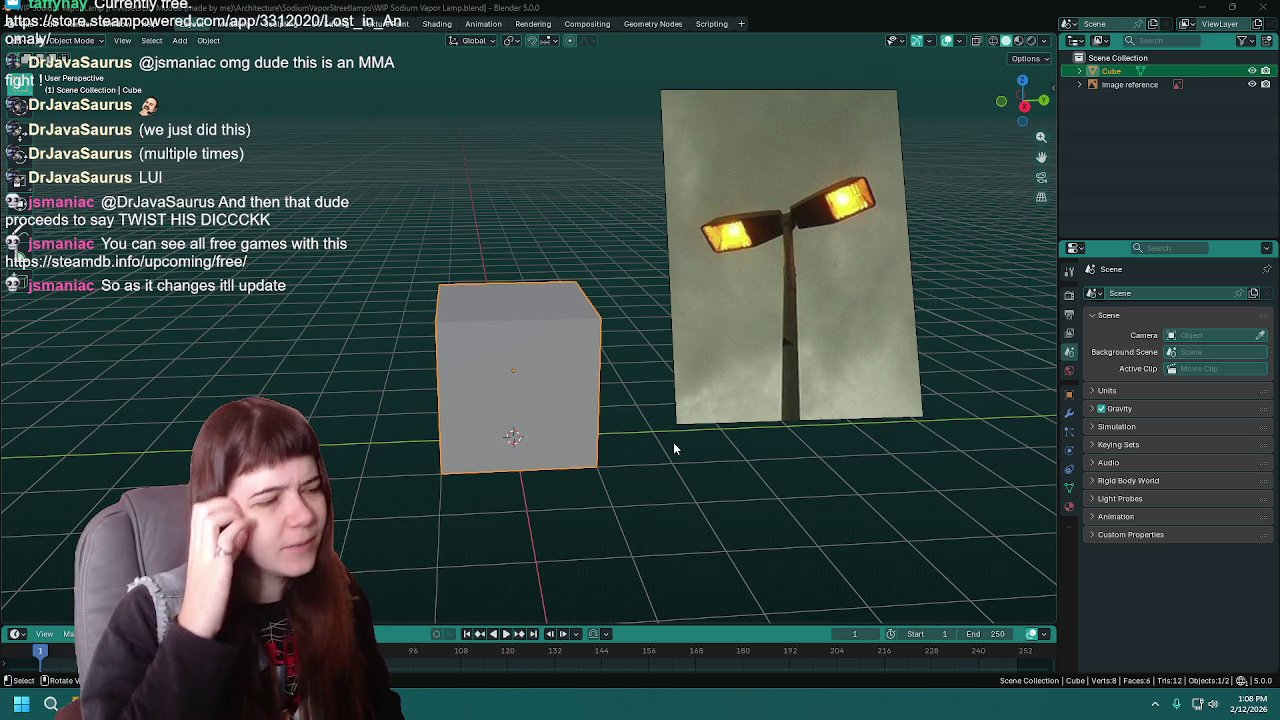
- Shrink the cube's width and depth into a thin pillar and save
{"action": "middle_click_drag", "start_coordinate": [674, 449], "coordinate": [577, 433]}
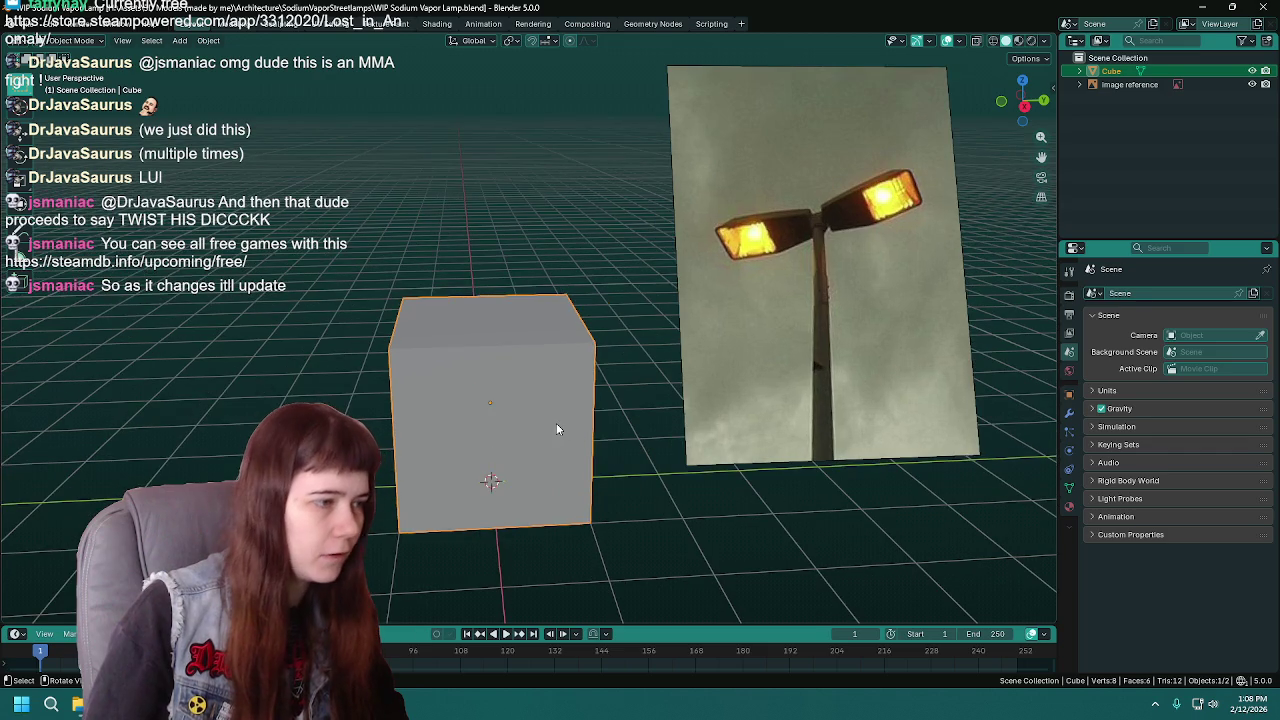
{"action": "key", "text": "ctrl+s"}
{"action": "key", "text": "s"}
{"action": "key", "text": "shift+z"}
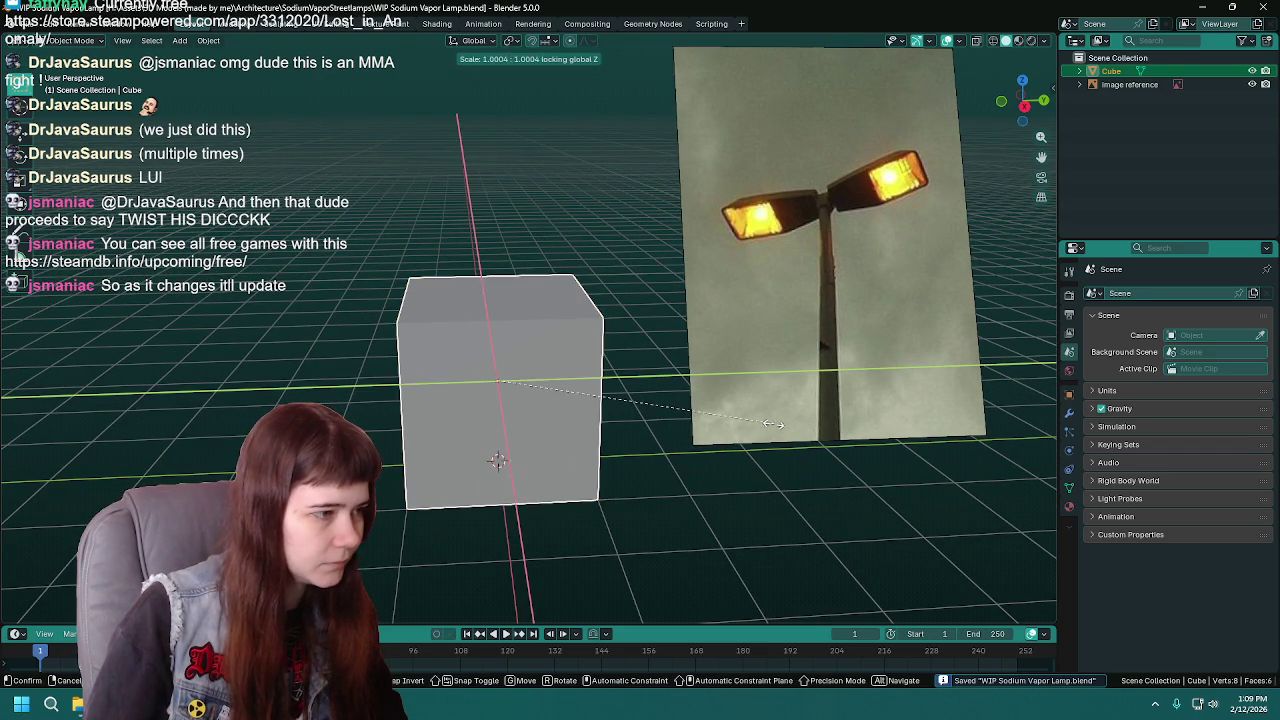
{"action": "left_click", "coordinate": [516, 387]}
{"action": "mouse_move", "coordinate": [606, 348]}
{"action": "middle_mouse_down"}
{"action": "mouse_move", "coordinate": [634, 331]}
{"action": "mouse_move", "coordinate": [541, 379]}
{"action": "middle_mouse_up"}
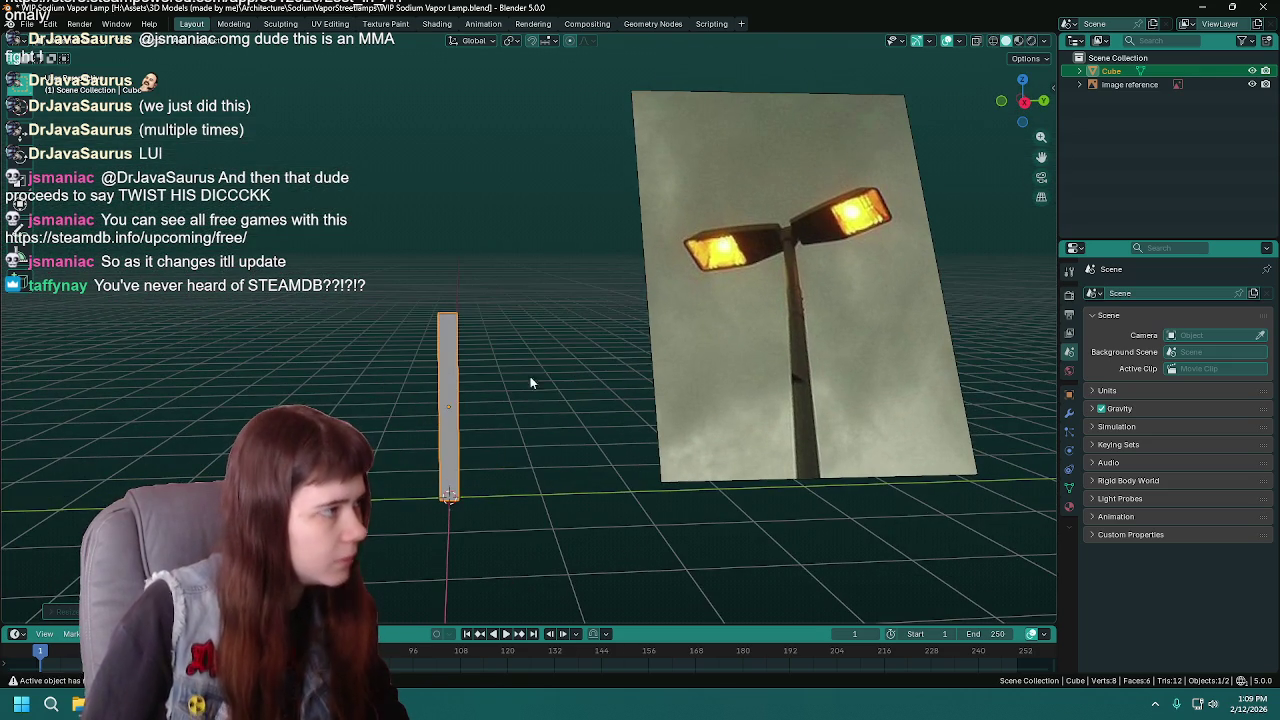
{"action": "key", "text": "ctrl+s"}
- Set the pole's origin to the 3D cursor and scale it 3 times along Z
{"action": "left_click", "coordinate": [222, 40]}
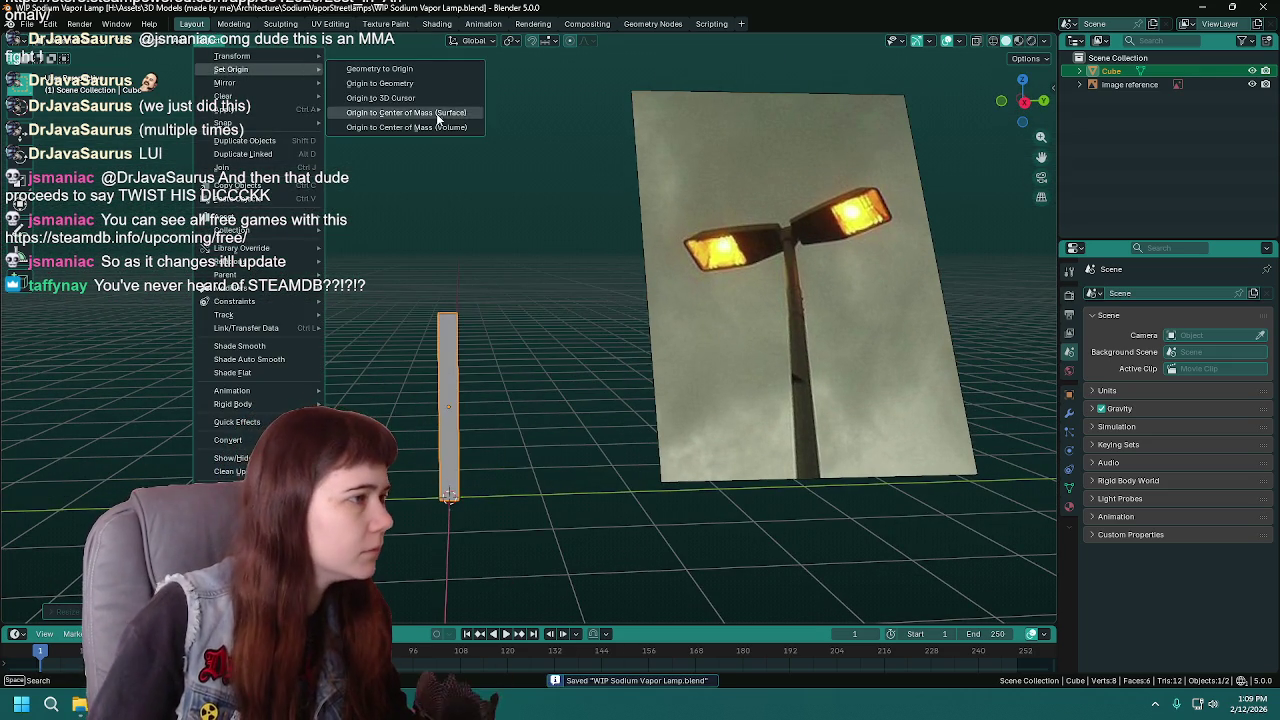
{"action": "left_click", "coordinate": [434, 111]}
{"action": "middle_click_drag", "start_coordinate": [550, 284], "coordinate": [535, 322]}
{"action": "key", "text": "s"}
{"action": "key", "text": "z"}
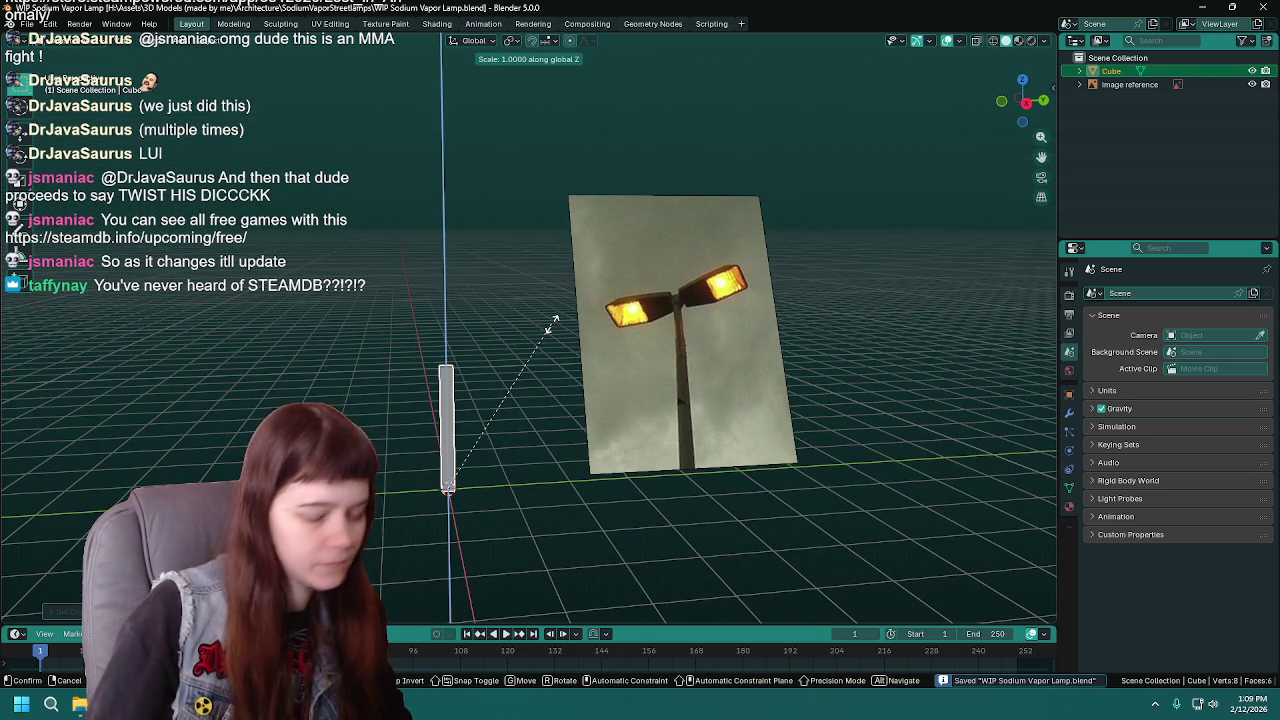
{"action": "key", "text": "2"}
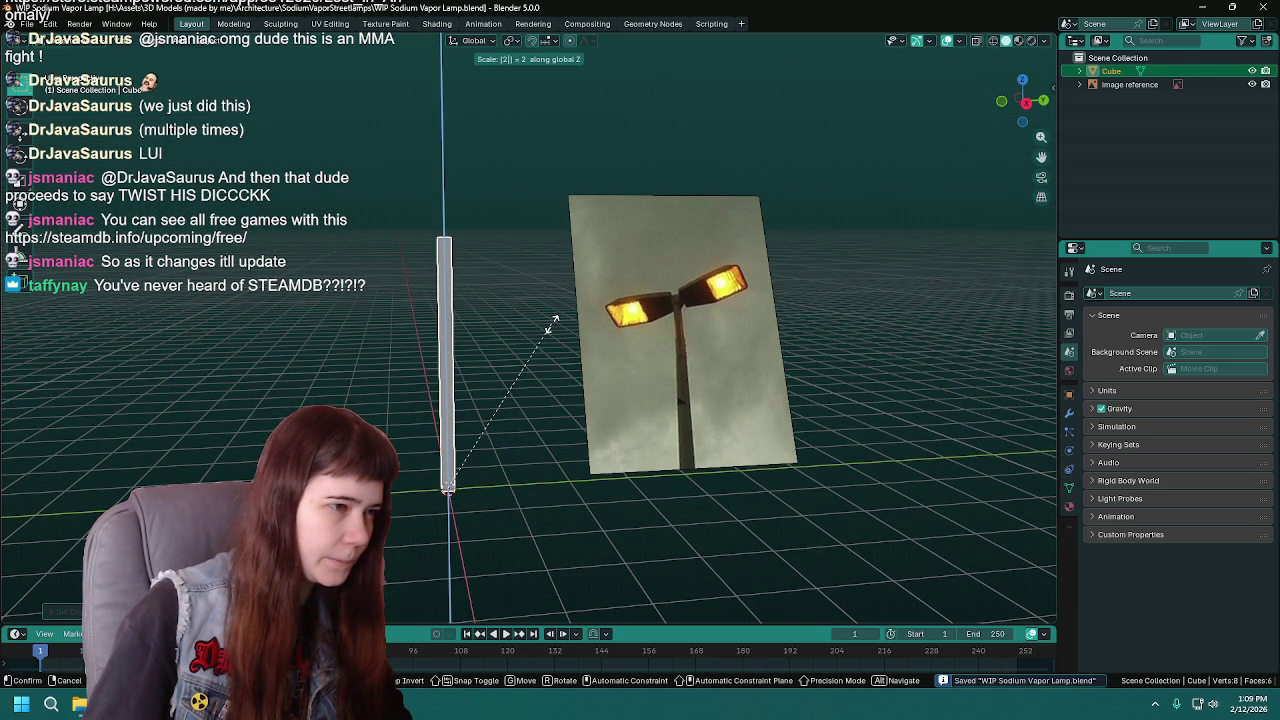
{"action": "key", "text": "BackSpace"}
{"action": "key", "text": "3"}
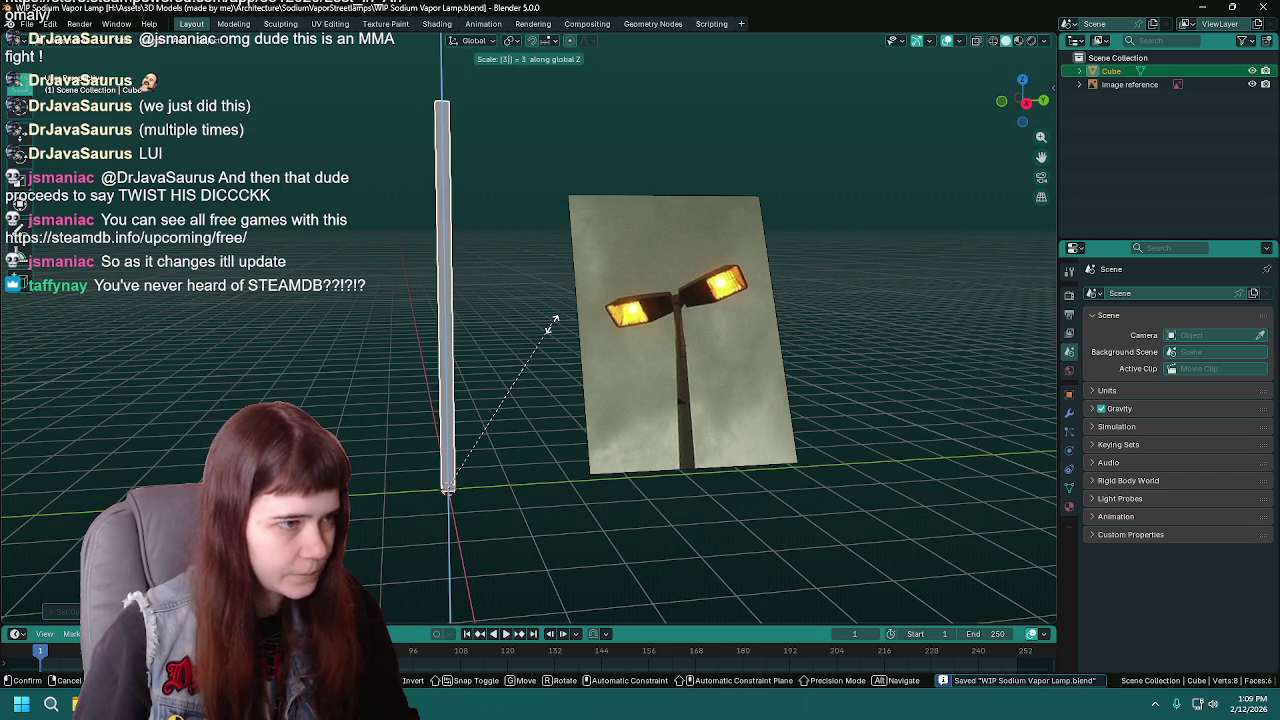
{"action": "key", "text": "Return"}
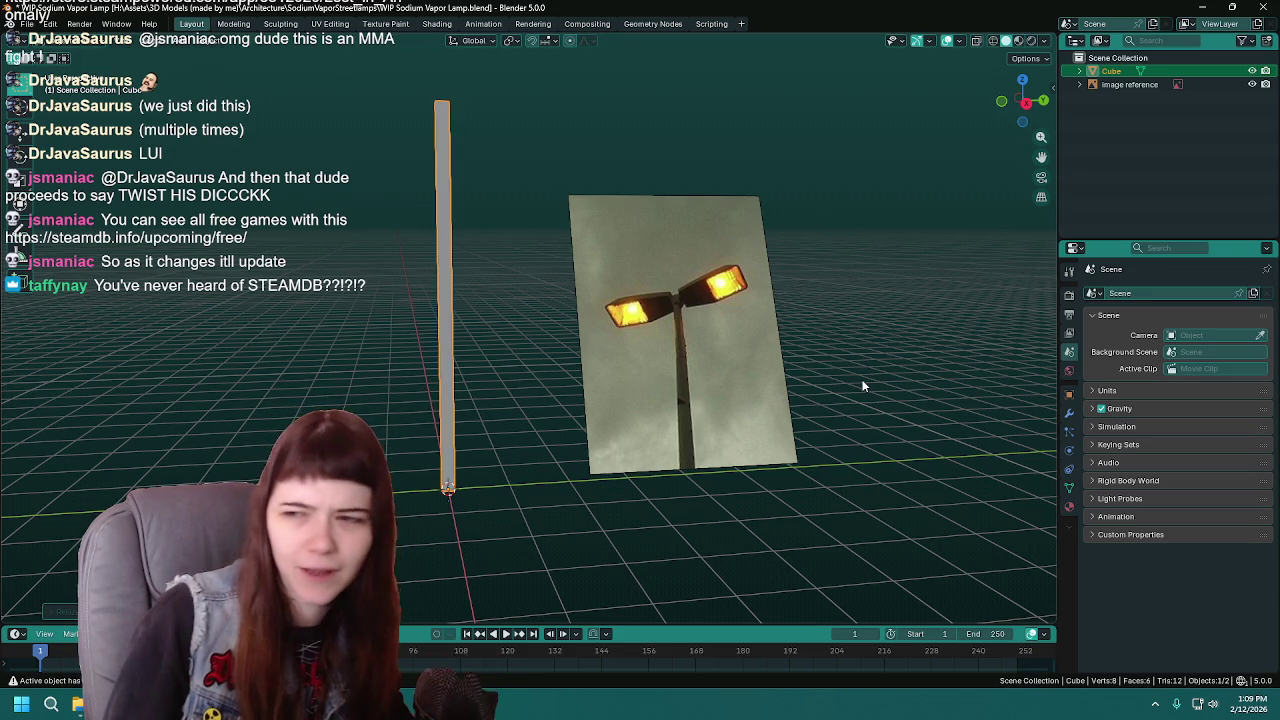
- Undo the triple stretch and scale the pole to double height along Z
{"action": "mouse_move", "coordinate": [852, 379]}
{"action": "middle_mouse_down"}
{"action": "mouse_move", "coordinate": [819, 388]}
{"action": "mouse_move", "coordinate": [829, 378]}
{"action": "mouse_move", "coordinate": [747, 340]}
{"action": "mouse_move", "coordinate": [877, 438]}
{"action": "middle_mouse_up"}
{"action": "key", "text": "ctrl+s"}
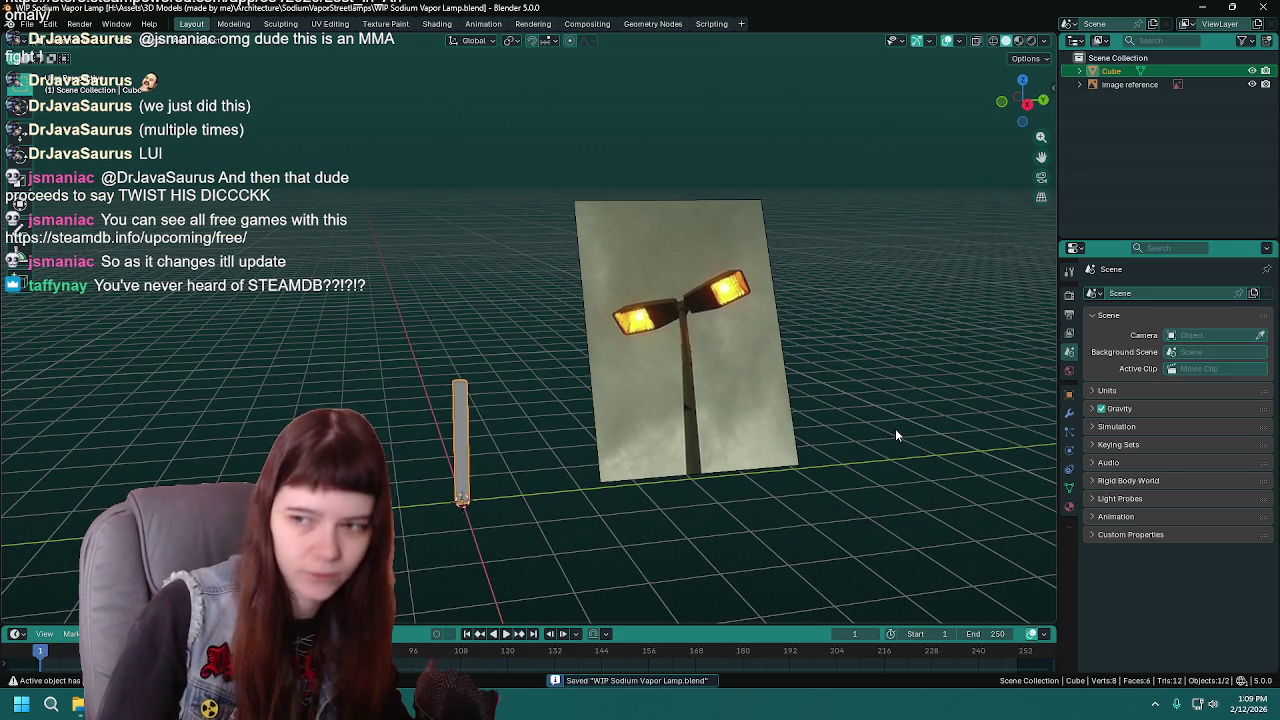
{"action": "middle_click_drag", "start_coordinate": [850, 440], "coordinate": [780, 430]}
{"action": "type", "text": "sz2"}
{"action": "key", "text": "Return"}
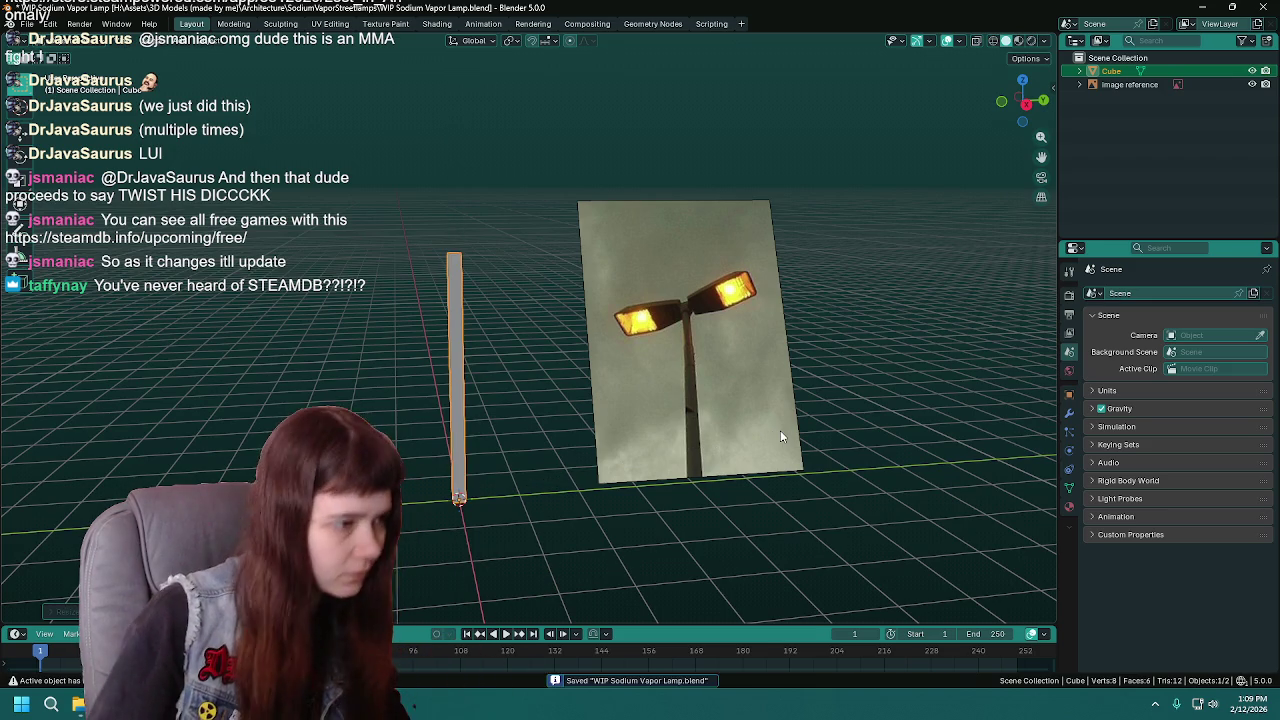
- Deselect the pole and import the human body FBX file as a scale reference
{"action": "left_click", "coordinate": [547, 544]}
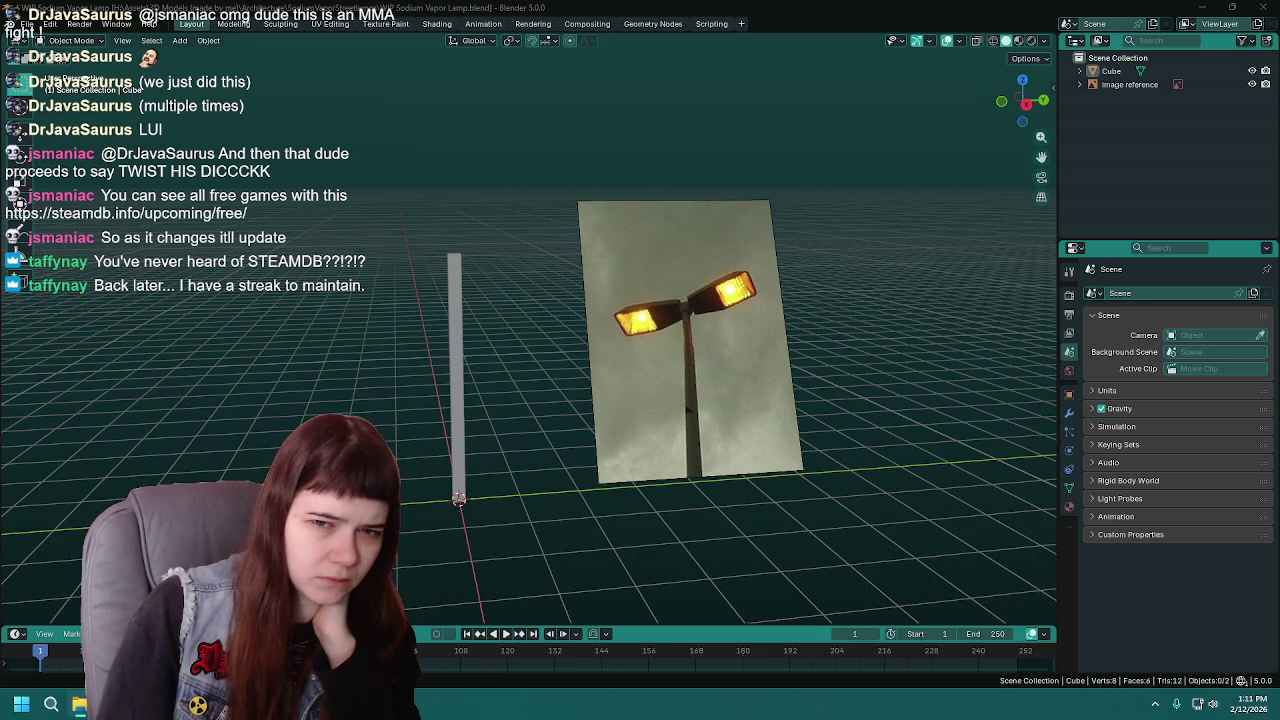
{"action": "left_click_drag", "start_coordinate": [913, 347], "coordinate": [913, 347]}
{"action": "key", "text": "Return"}
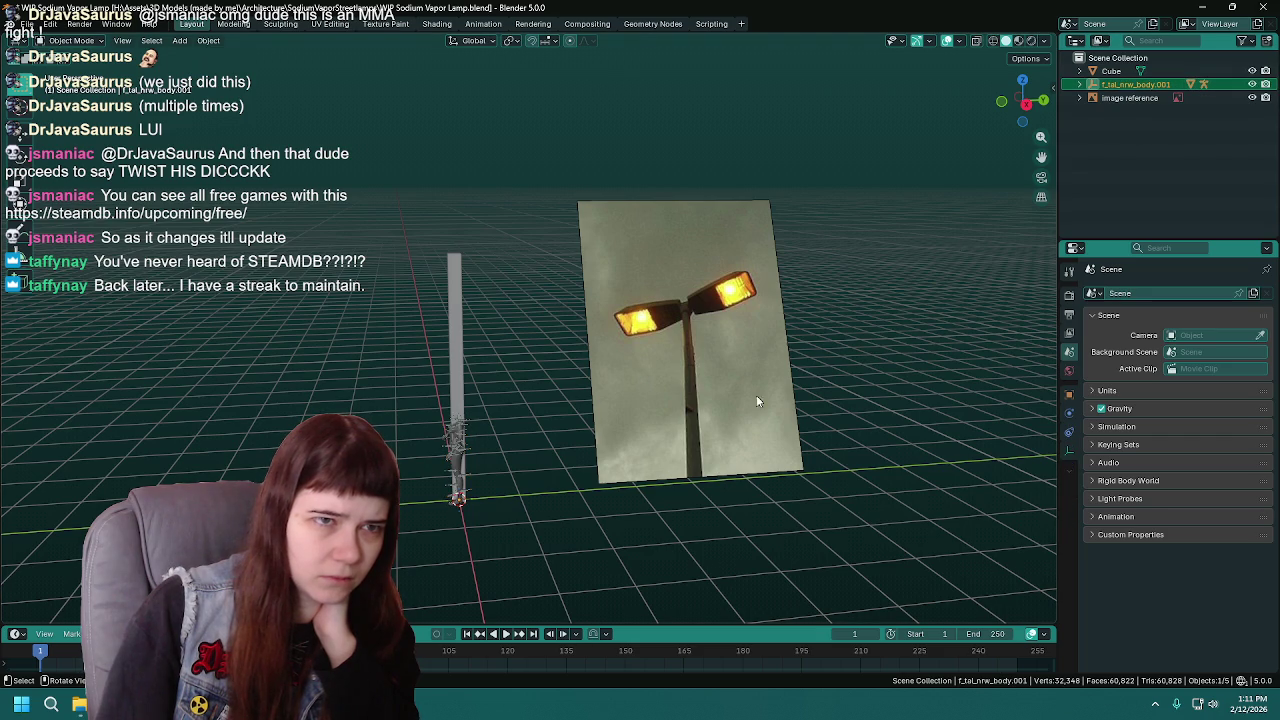
- Frame the imported body and orbit to see it with the photo and pole
{"action": "key", "text": "KP_Decimal"}
{"action": "scroll", "coordinate": [687, 440], "scroll_direction": "down", "scroll_amount": 10}
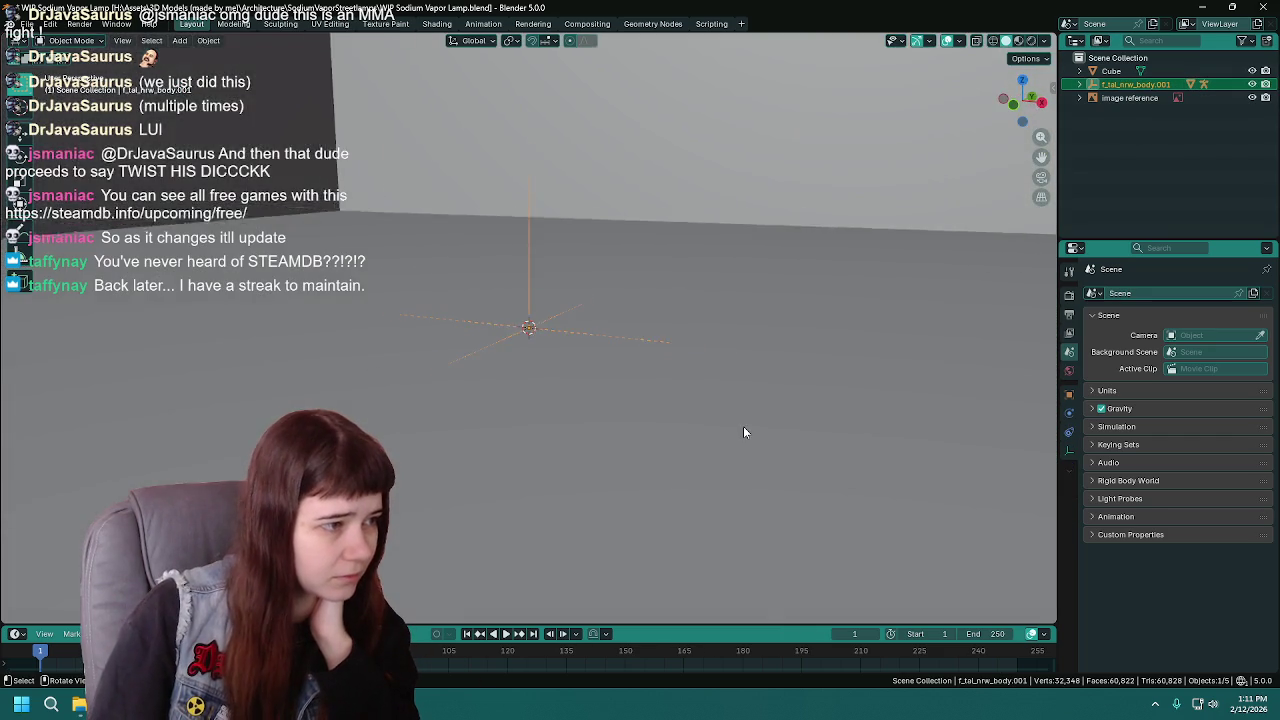
{"action": "scroll", "coordinate": [743, 429], "scroll_direction": "up", "scroll_amount": 10}
{"action": "middle_click_drag", "start_coordinate": [743, 429], "coordinate": [678, 395]}
{"action": "scroll", "coordinate": [682, 265], "scroll_direction": "down", "scroll_amount": 5}
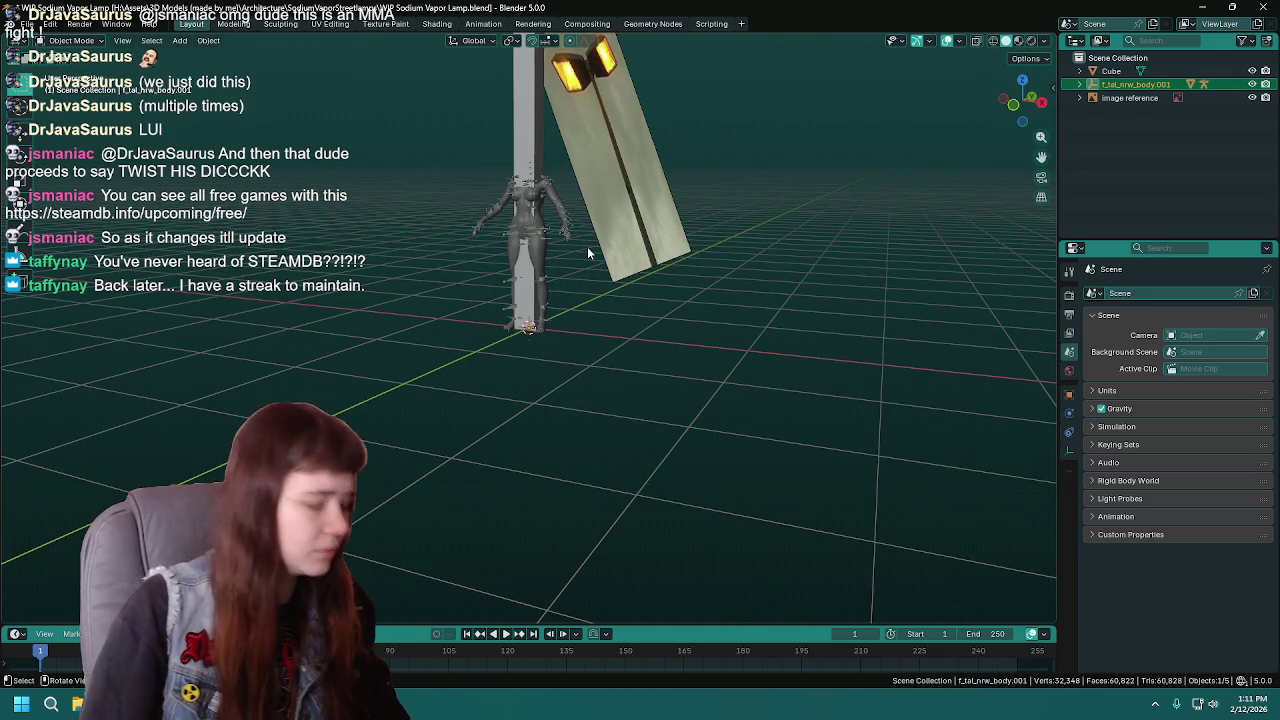
{"action": "mouse_move", "coordinate": [682, 265]}
{"action": "middle_mouse_down"}
{"action": "mouse_move", "coordinate": [527, 380]}
{"action": "mouse_move", "coordinate": [485, 271]}
{"action": "middle_mouse_up"}
- Nudge the pole along the X axis to a new position
{"action": "left_click", "coordinate": [485, 271]}
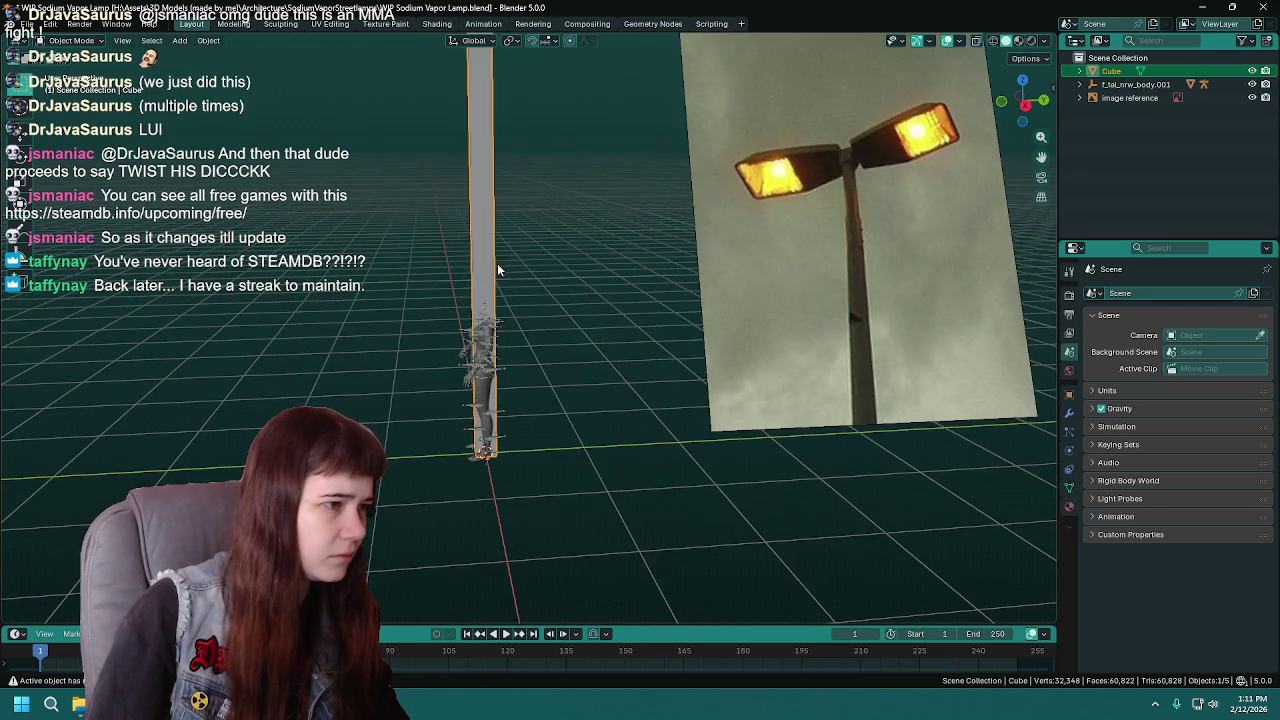
{"action": "scroll", "coordinate": [492, 265], "scroll_direction": "down", "scroll_amount": 3}
{"action": "scroll", "coordinate": [618, 330], "scroll_direction": "down", "scroll_amount": 2}
{"action": "key", "text": "g"}
{"action": "key", "text": "x"}
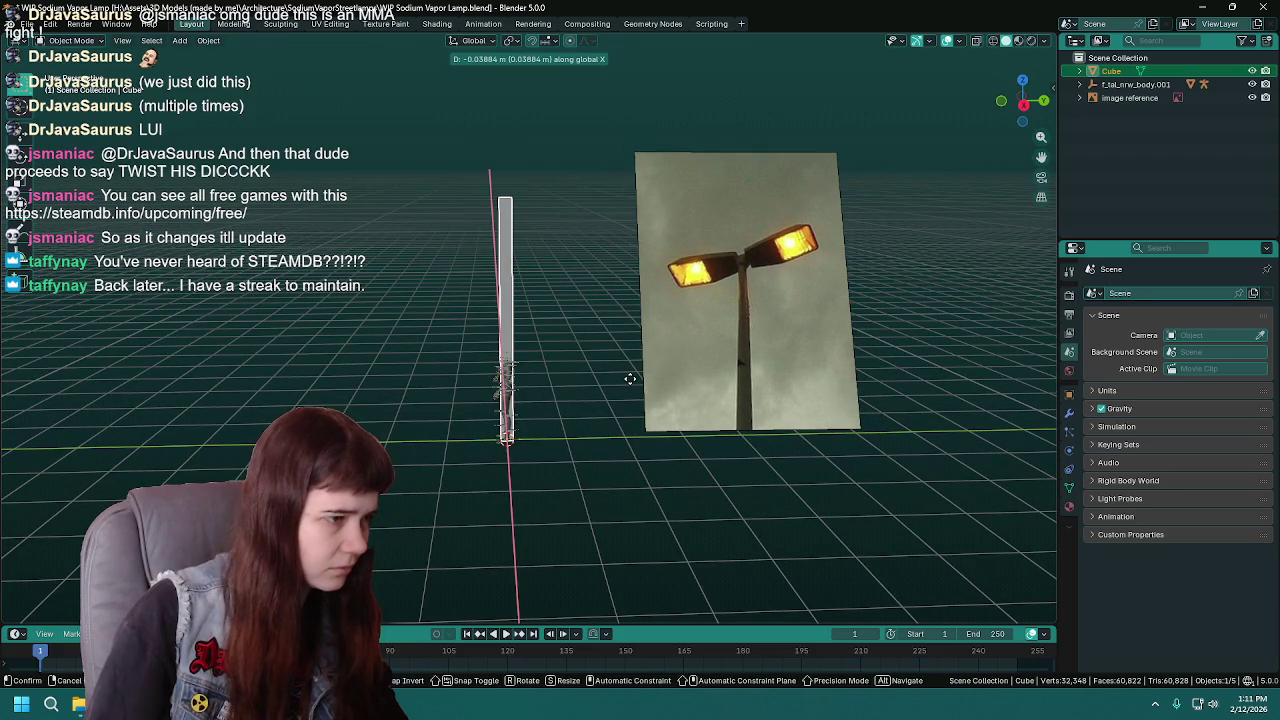
{"action": "left_click", "coordinate": [600, 378]}
- Hide the imported body's skeleton and save the file
{"action": "scroll", "coordinate": [600, 378], "scroll_direction": "up", "scroll_amount": 3}
{"action": "mouse_move", "coordinate": [600, 378]}
{"action": "middle_mouse_down"}
{"action": "mouse_move", "coordinate": [603, 366]}
{"action": "mouse_move", "coordinate": [466, 384]}
{"action": "mouse_move", "coordinate": [654, 378]}
{"action": "mouse_move", "coordinate": [628, 383]}
{"action": "mouse_move", "coordinate": [664, 320]}
{"action": "mouse_move", "coordinate": [634, 289]}
{"action": "middle_mouse_up"}
{"action": "left_click", "coordinate": [653, 258]}
{"action": "key", "text": "h"}
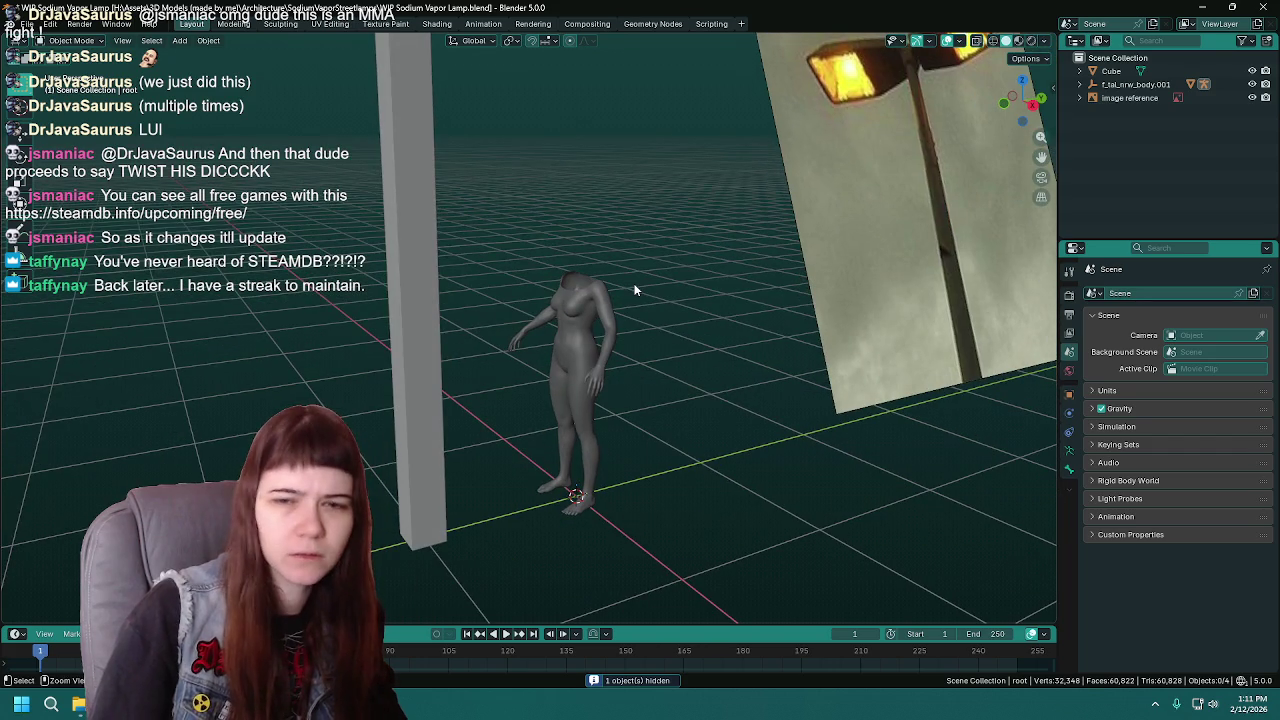
{"action": "key", "text": "ctrl+s"}
- Select the pole and show its location, rotation and scale in Object properties
{"action": "mouse_move", "coordinate": [690, 345]}
{"action": "middle_mouse_down"}
{"action": "mouse_move", "coordinate": [580, 348]}
{"action": "mouse_move", "coordinate": [810, 382]}
{"action": "mouse_move", "coordinate": [683, 379]}
{"action": "mouse_move", "coordinate": [763, 380]}
{"action": "middle_mouse_up"}
{"action": "left_click", "coordinate": [605, 343]}
{"action": "left_click", "coordinate": [763, 380]}
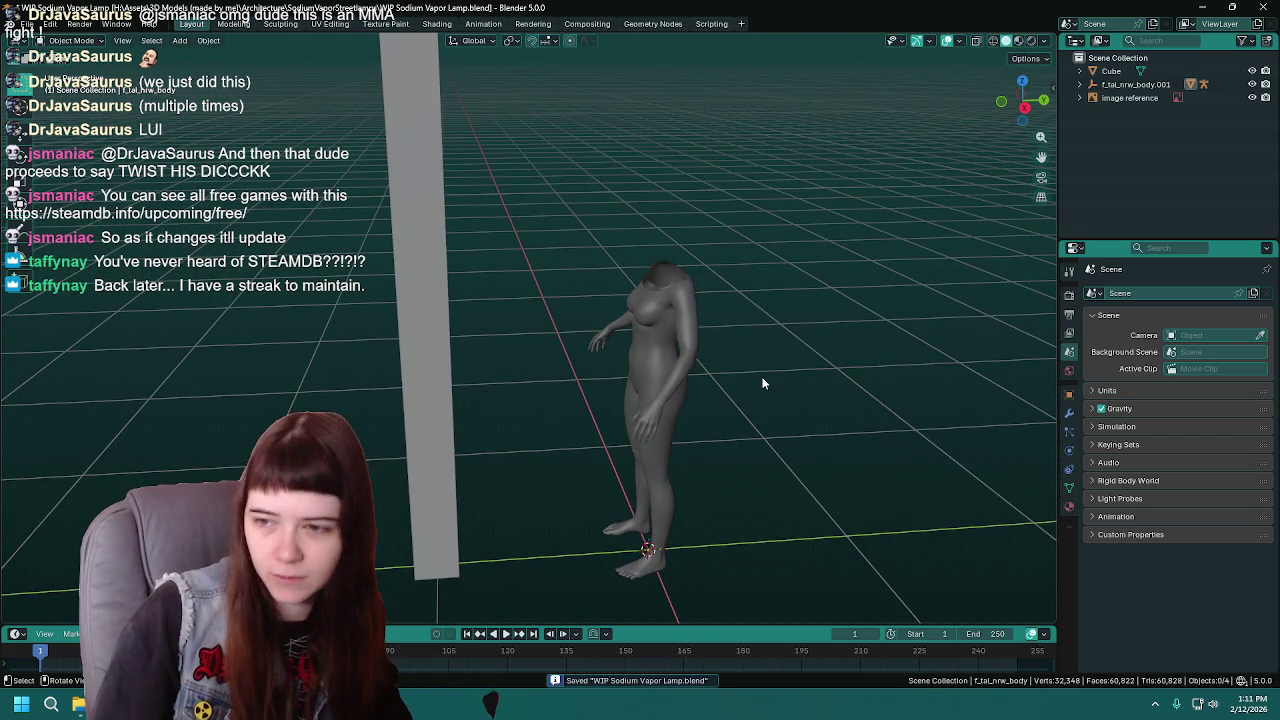
{"action": "left_click", "coordinate": [622, 436]}
{"action": "mouse_move", "coordinate": [622, 436]}
{"action": "middle_mouse_down"}
{"action": "mouse_move", "coordinate": [659, 403]}
{"action": "mouse_move", "coordinate": [538, 398]}
{"action": "mouse_move", "coordinate": [700, 400]}
{"action": "middle_mouse_up"}
{"action": "scroll", "coordinate": [538, 398], "scroll_direction": "down", "scroll_amount": 3}
{"action": "left_click", "coordinate": [350, 400]}
{"action": "left_click", "coordinate": [1069, 394]}
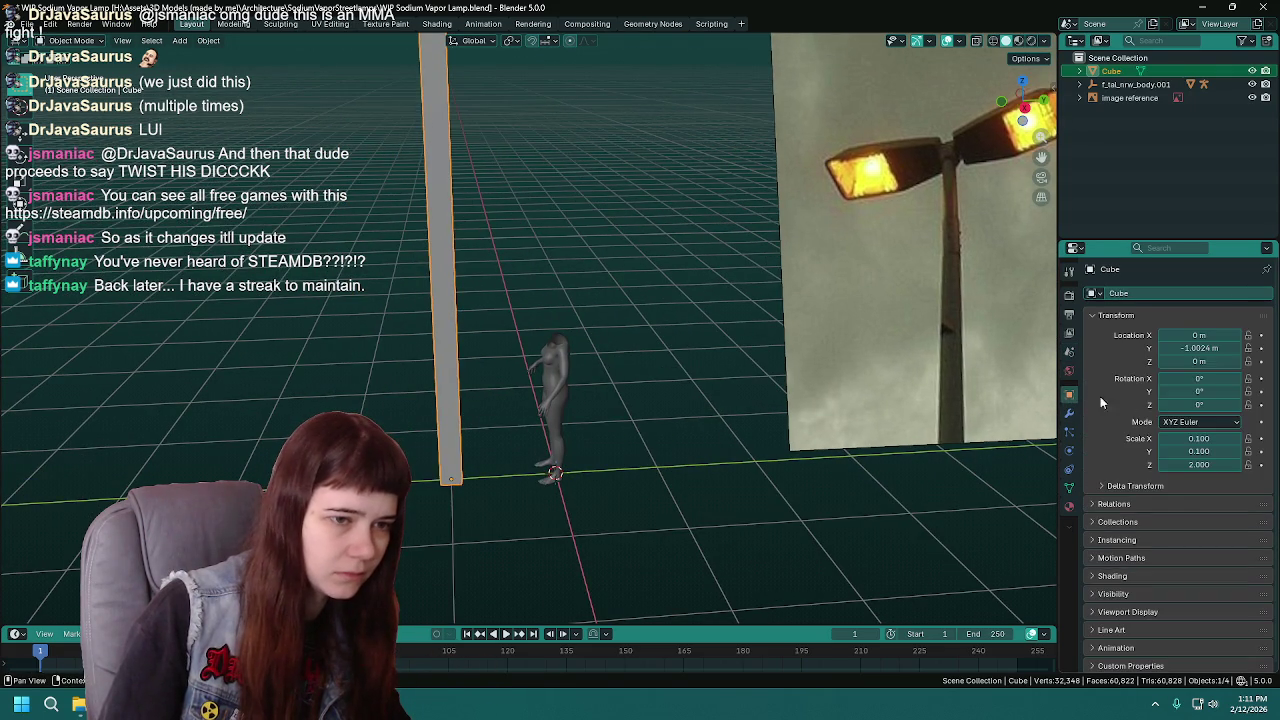
- Set the pole's Y location to 0
{"action": "left_click", "coordinate": [1205, 347]}
{"action": "type", "text": "0"}
{"action": "key", "text": "Return"}
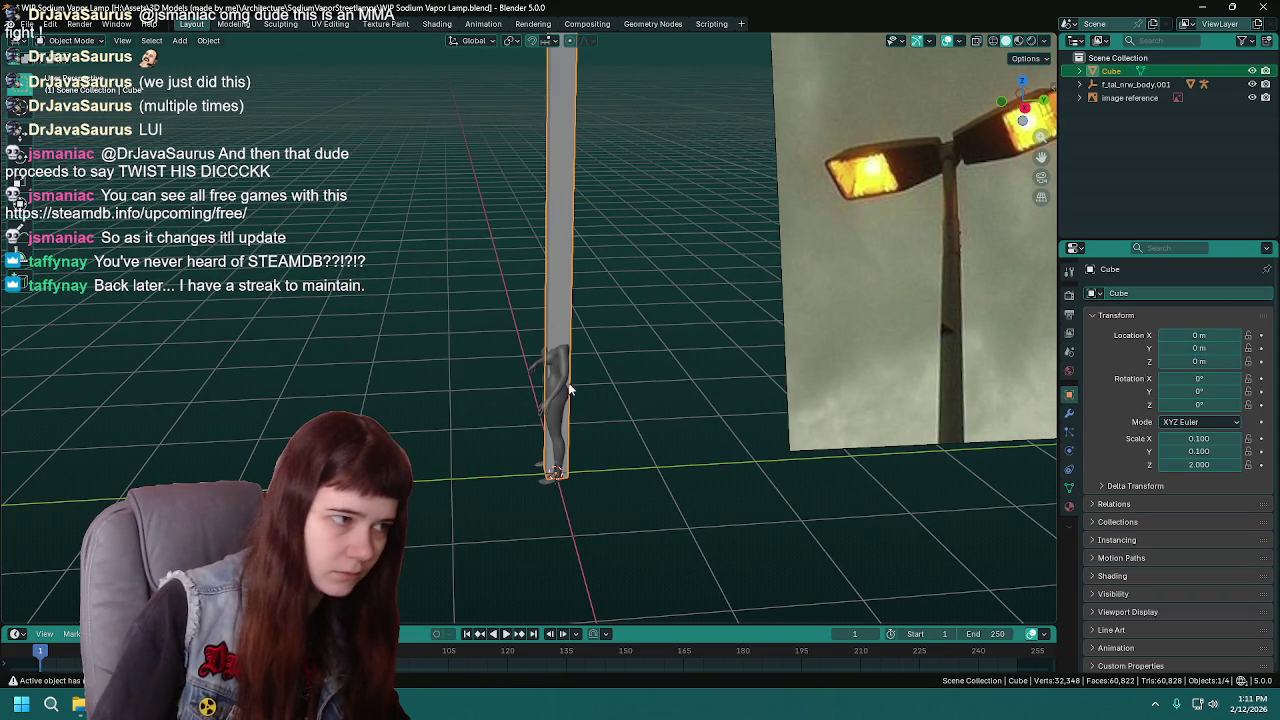
- Move the body figure 1 m along Y, rotate it 90° around Z, and save
{"action": "left_click", "coordinate": [556, 400]}
{"action": "key", "text": "g"}
{"action": "type", "text": "x"}
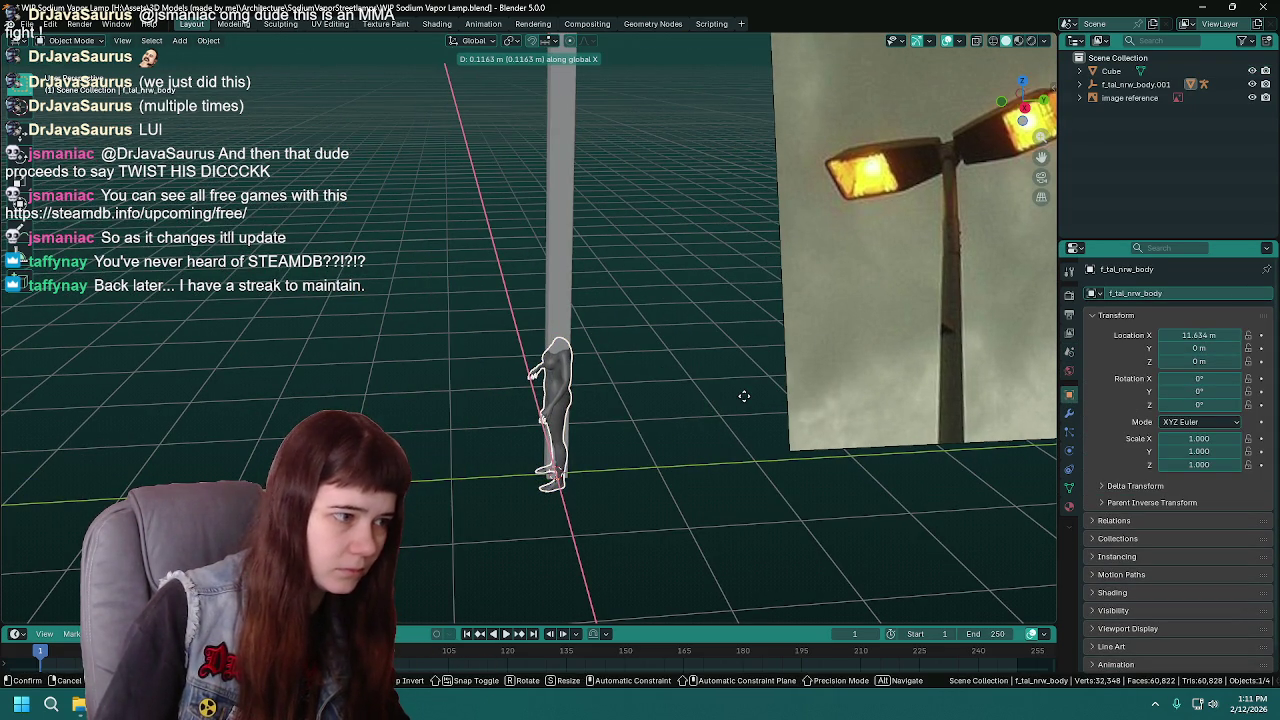
{"action": "type", "text": "y1"}
{"action": "key", "text": "Return"}
{"action": "scroll", "coordinate": [743, 395], "scroll_direction": "up", "scroll_amount": 3}
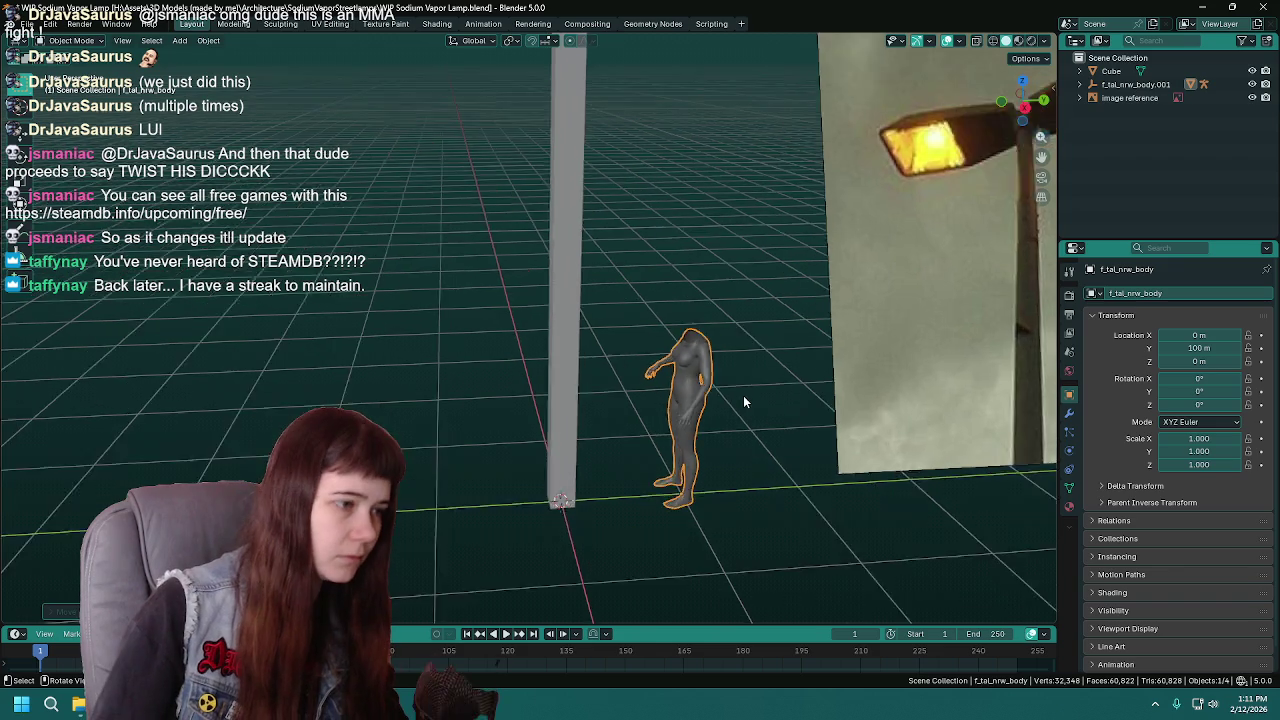
{"action": "middle_click_drag", "start_coordinate": [711, 405], "coordinate": [808, 373]}
{"action": "type", "text": "rz"}
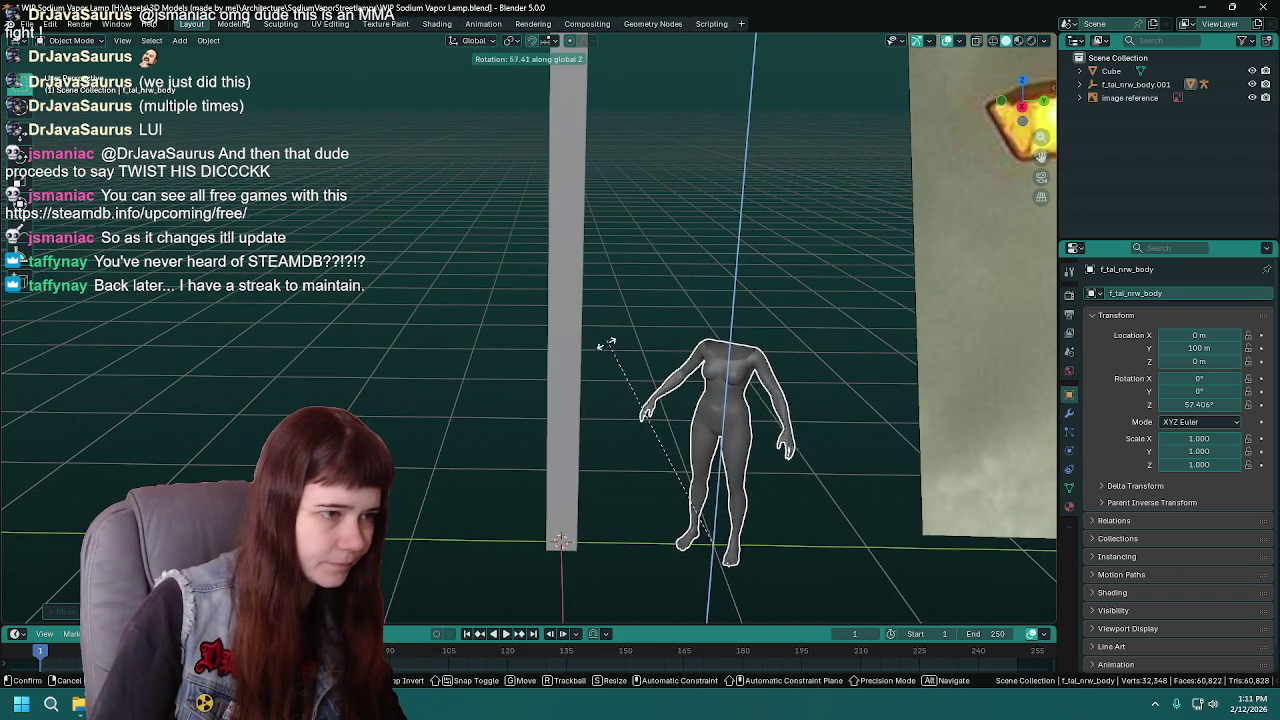
{"action": "type", "text": "90"}
{"action": "key", "text": "Return"}
{"action": "key", "text": "ctrl+s"}
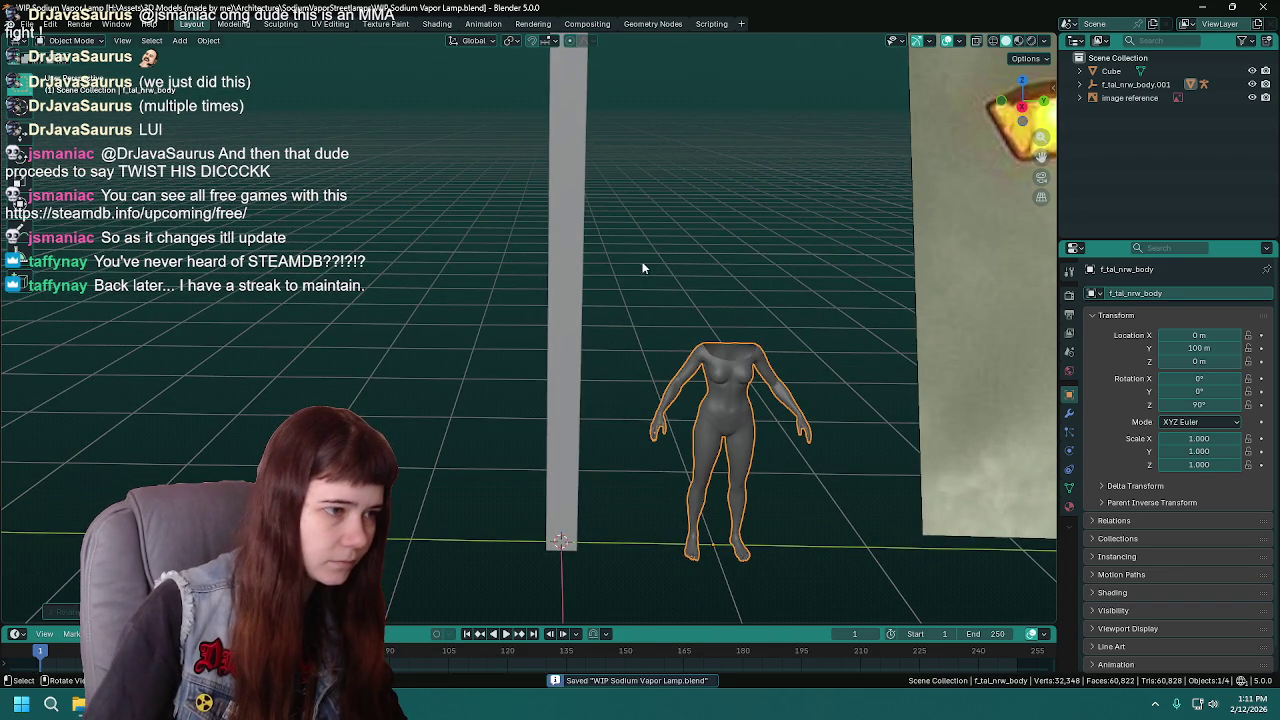
- Create a new collection in the Outliner named 'reference'
{"action": "left_click", "coordinate": [637, 335]}
{"action": "middle_click_drag", "start_coordinate": [638, 342], "coordinate": [542, 285], "text": "shift"}
{"action": "left_click", "coordinate": [1135, 84]}
{"action": "right_click", "coordinate": [1113, 150]}
{"action": "left_click", "coordinate": [1113, 145]}
{"action": "double_click", "coordinate": [1117, 71]}
{"action": "type", "text": "reference"}
{"action": "key", "text": "Return"}
- Select the body model and photo reference and drag them toward the reference collection
{"action": "left_click", "coordinate": [1135, 97]}
{"action": "left_click", "coordinate": [1130, 111], "text": "ctrl"}
{"action": "left_click_drag", "start_coordinate": [1130, 111], "coordinate": [1120, 71]}
- Drop the body and photo into reference, then drag the stray body object in too
{"action": "left_click", "coordinate": [1112, 111]}
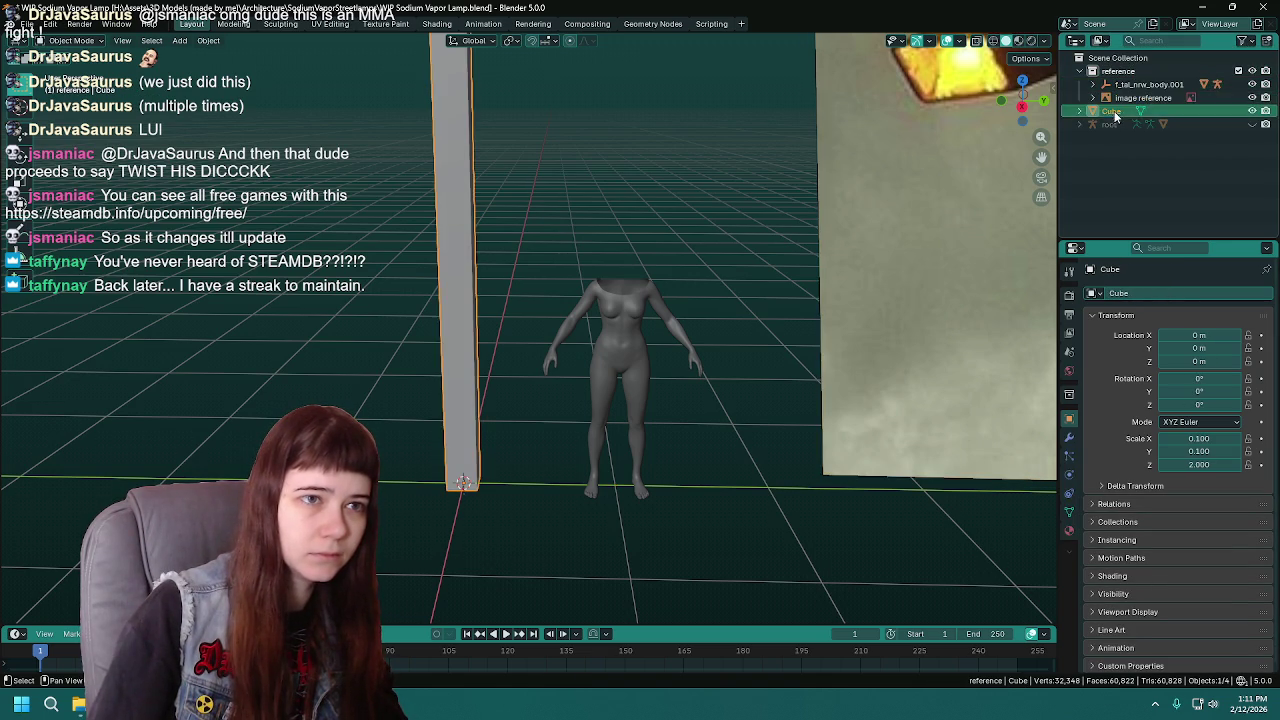
{"action": "left_click", "coordinate": [1116, 121]}
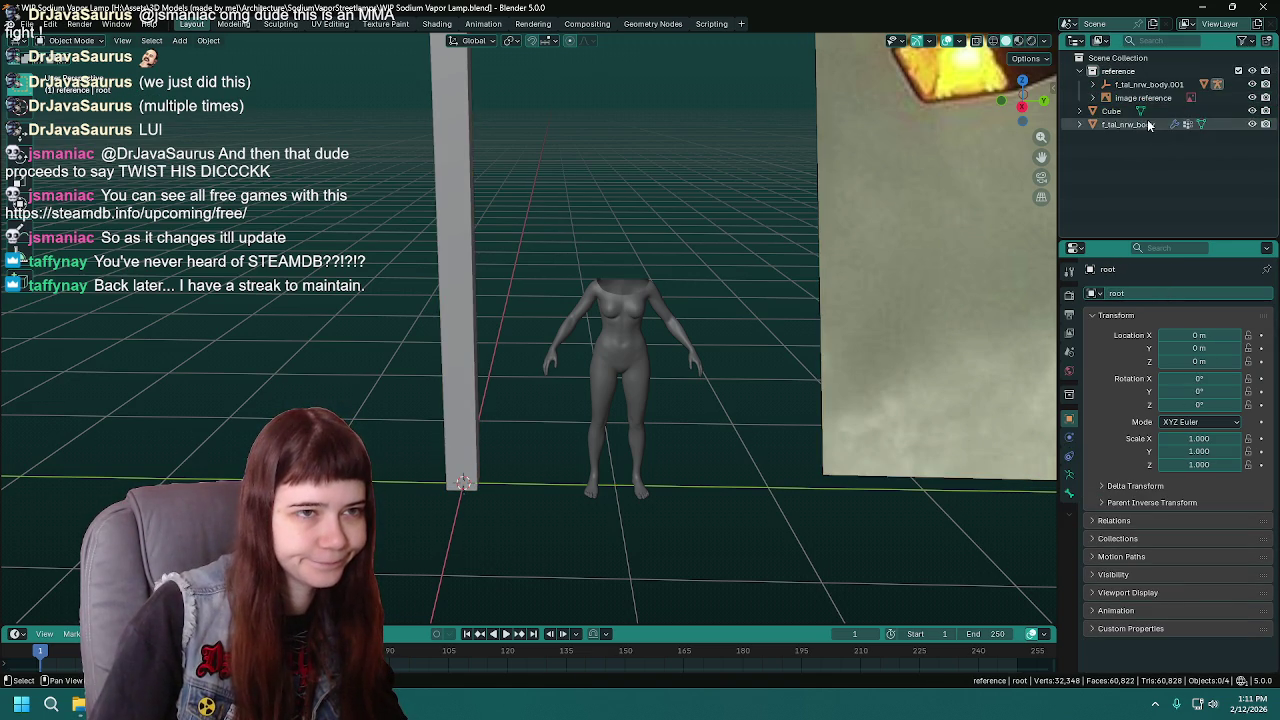
{"action": "left_click_drag", "start_coordinate": [1116, 124], "coordinate": [1118, 71]}
- Select the pole Cube, save, and frame the pole, figure and photo
{"action": "left_click", "coordinate": [1112, 111]}
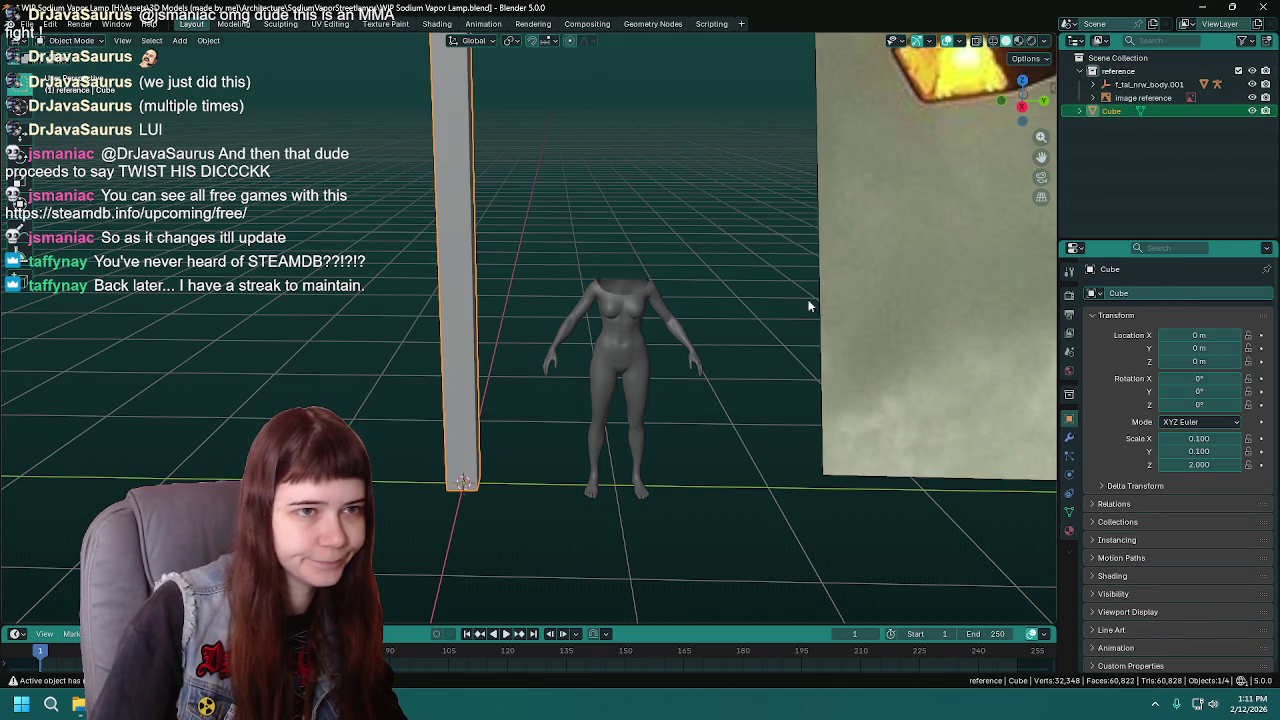
{"action": "mouse_move", "coordinate": [676, 265]}
{"action": "middle_mouse_down"}
{"action": "mouse_move", "coordinate": [631, 296]}
{"action": "mouse_move", "coordinate": [625, 256]}
{"action": "middle_mouse_up"}
{"action": "key", "text": "ctrl+s"}
{"action": "scroll", "coordinate": [631, 296], "scroll_direction": "up", "scroll_amount": 2}
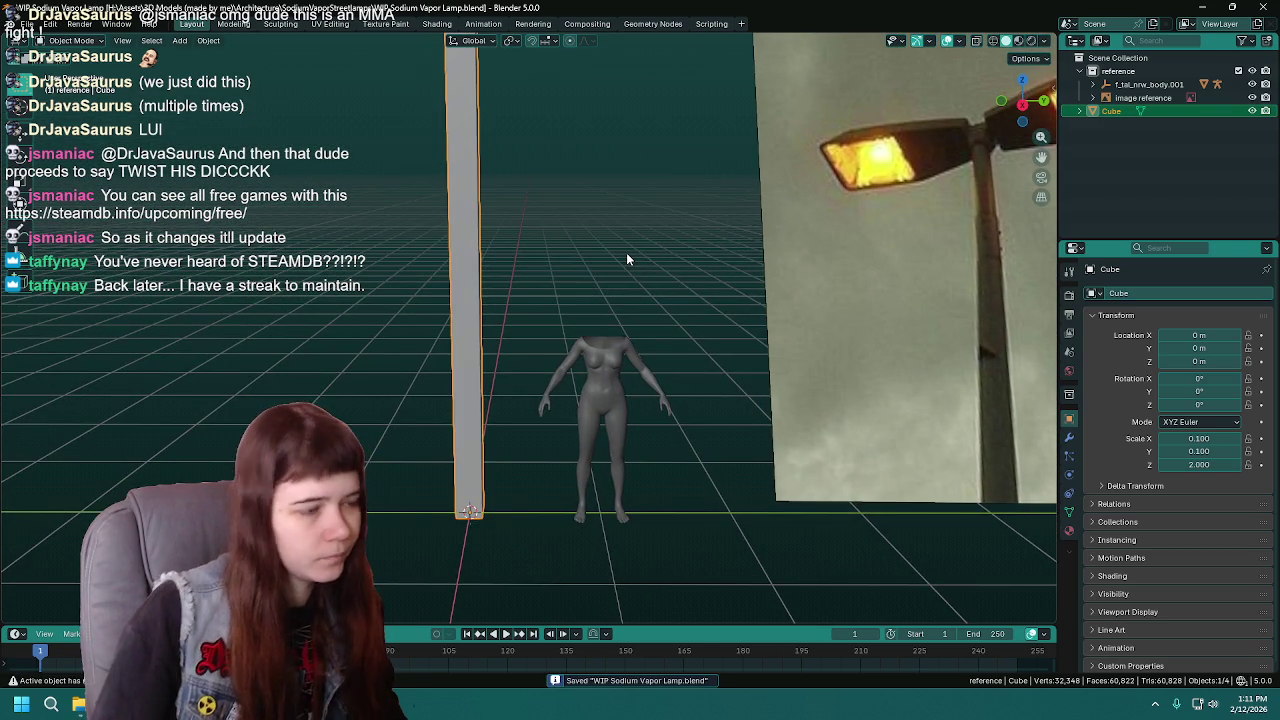
{"action": "scroll", "coordinate": [626, 258], "scroll_direction": "down", "scroll_amount": 2}
{"action": "mouse_move", "coordinate": [618, 263]}
{"action": "middle_mouse_down", "text": "shift"}
{"action": "mouse_move", "coordinate": [576, 304]}
{"action": "mouse_move", "coordinate": [617, 307]}
{"action": "middle_mouse_up", "text": "shift"}
{"action": "scroll", "coordinate": [596, 356], "scroll_direction": "up", "scroll_amount": 1}
- Scale the pole's width by 0.5 while keeping its height unchanged
{"action": "key", "text": "s"}
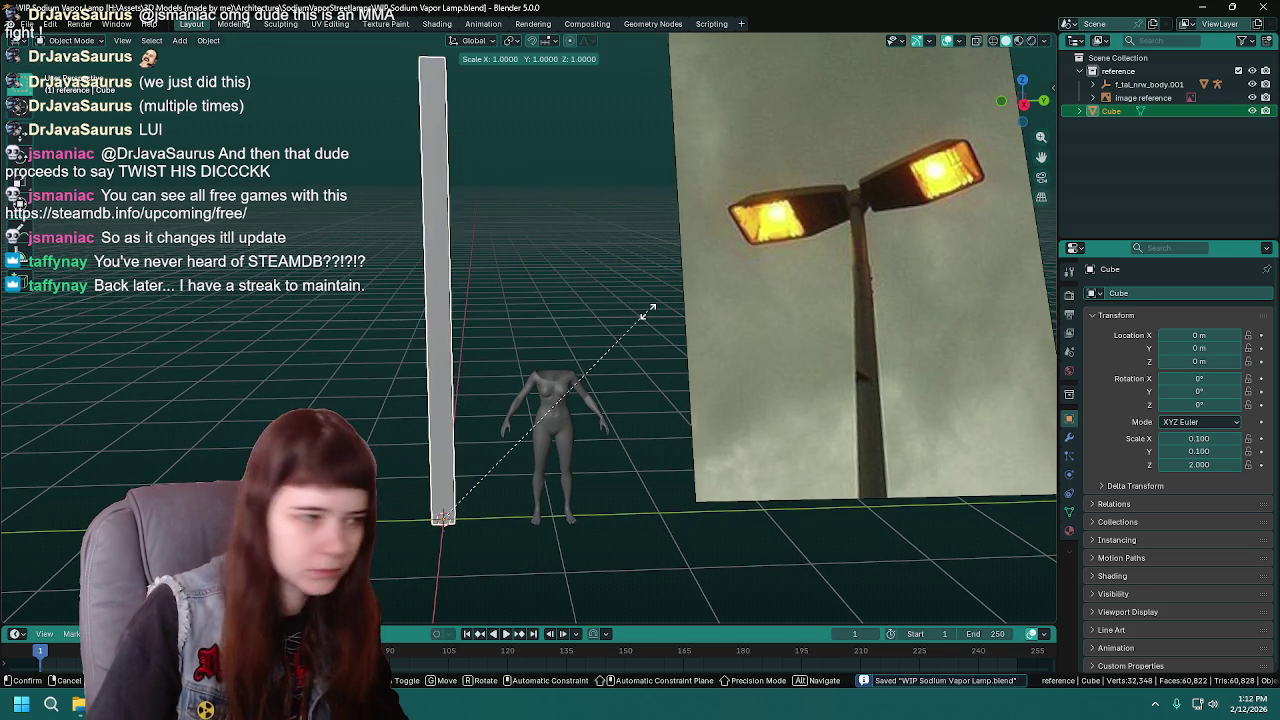
{"action": "key", "text": "shift+z"}
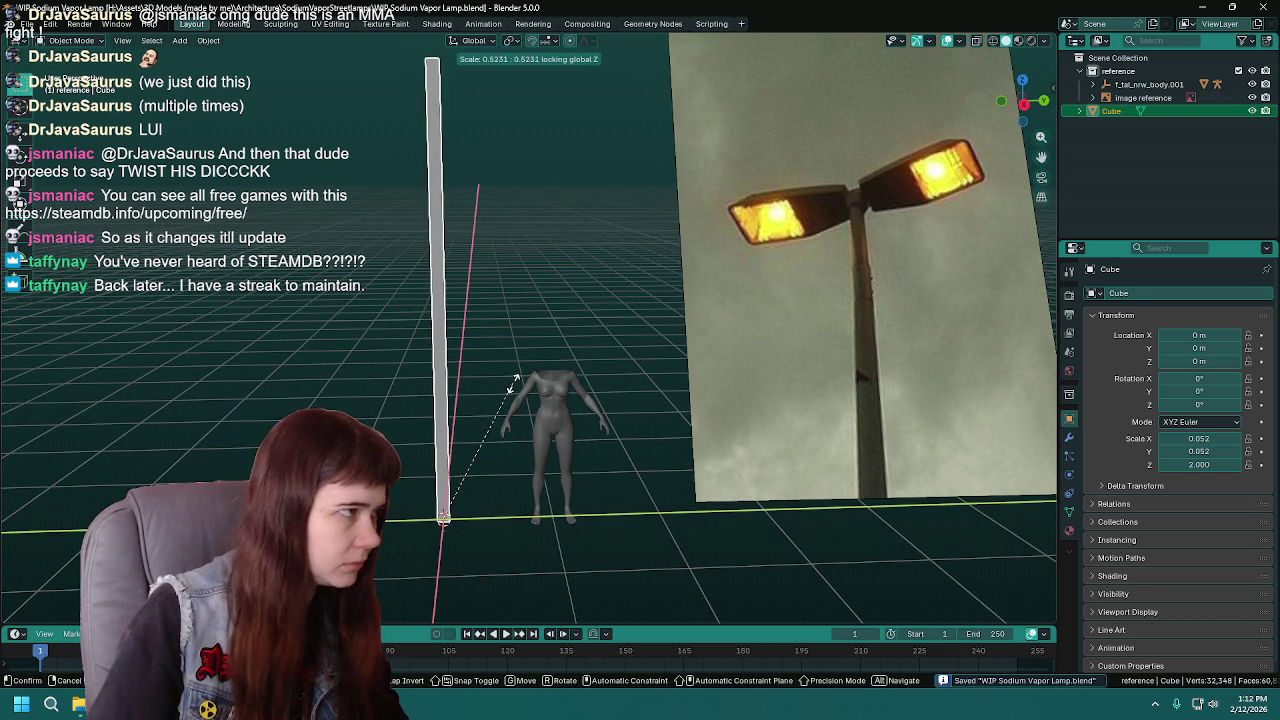
{"action": "type", "text": "0.5"}
{"action": "key", "text": "Return"}
- Reselect the pole and try moving it along X/Y, then cancel to leave it at origin
{"action": "mouse_move", "coordinate": [515, 383]}
{"action": "middle_mouse_down"}
{"action": "mouse_move", "coordinate": [600, 350]}
{"action": "mouse_move", "coordinate": [578, 422]}
{"action": "mouse_move", "coordinate": [712, 357]}
{"action": "middle_mouse_up"}
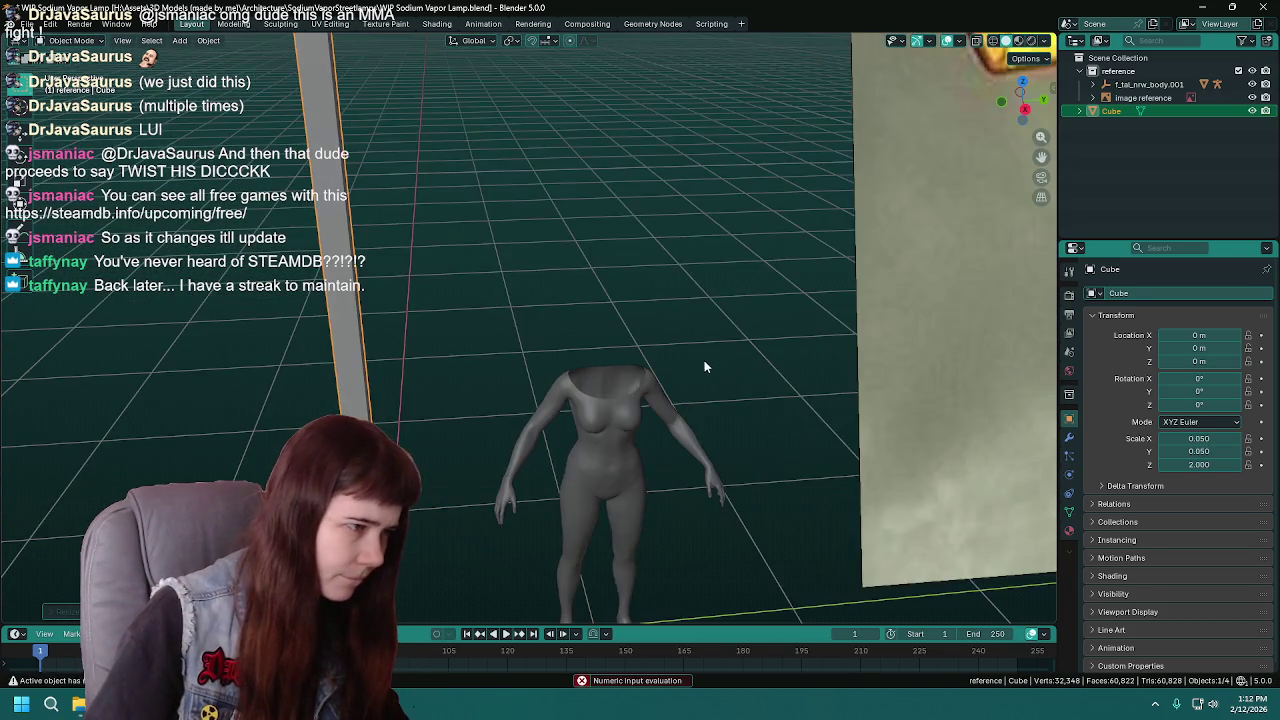
{"action": "scroll", "coordinate": [712, 357], "scroll_direction": "up", "scroll_amount": 2}
{"action": "left_click", "coordinate": [598, 453]}
{"action": "mouse_move", "coordinate": [598, 453]}
{"action": "middle_mouse_down"}
{"action": "mouse_move", "coordinate": [668, 365]}
{"action": "mouse_move", "coordinate": [538, 393]}
{"action": "mouse_move", "coordinate": [584, 347]}
{"action": "mouse_move", "coordinate": [652, 358]}
{"action": "mouse_move", "coordinate": [577, 427]}
{"action": "mouse_move", "coordinate": [689, 432]}
{"action": "mouse_move", "coordinate": [673, 398]}
{"action": "middle_mouse_up"}
{"action": "left_click", "coordinate": [584, 347]}
{"action": "key", "text": "g"}
{"action": "key", "text": "x"}
{"action": "key", "text": "y"}
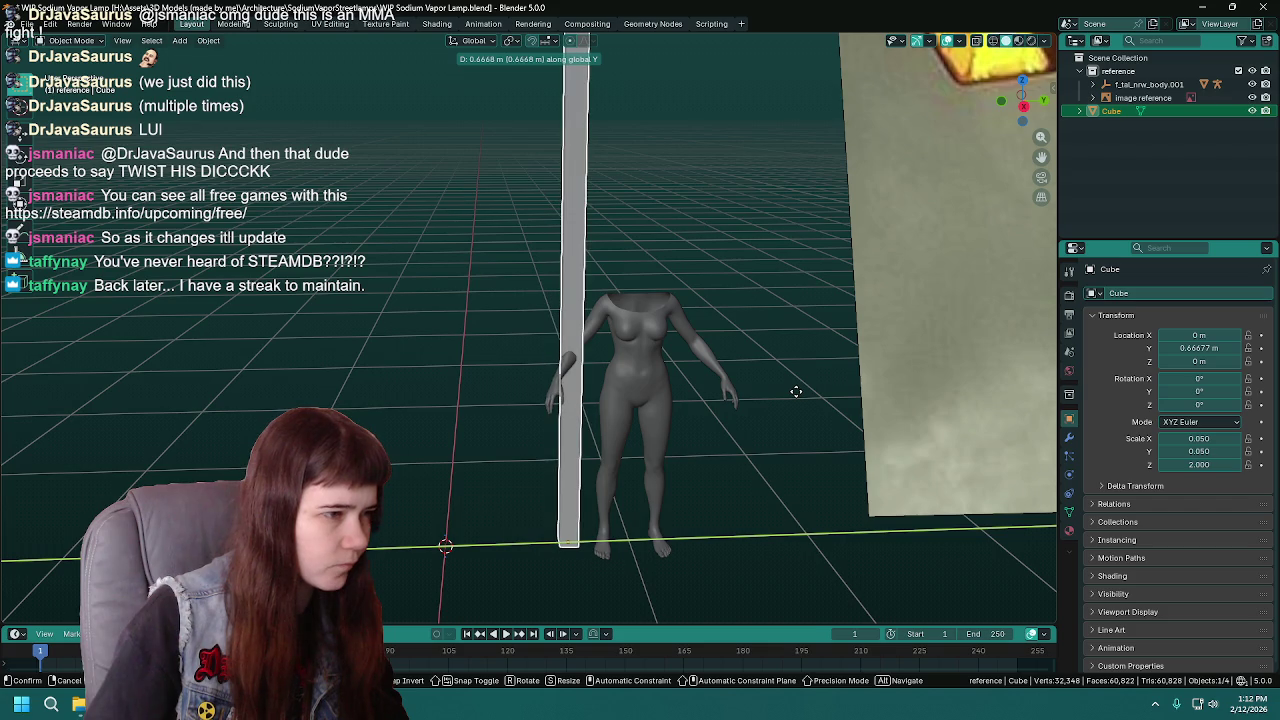
{"action": "right_click", "coordinate": [796, 391]}
{"action": "mouse_move", "coordinate": [796, 391]}
{"action": "middle_mouse_down"}
{"action": "mouse_move", "coordinate": [586, 341]}
{"action": "mouse_move", "coordinate": [567, 433]}
{"action": "mouse_move", "coordinate": [574, 389]}
{"action": "middle_mouse_up"}
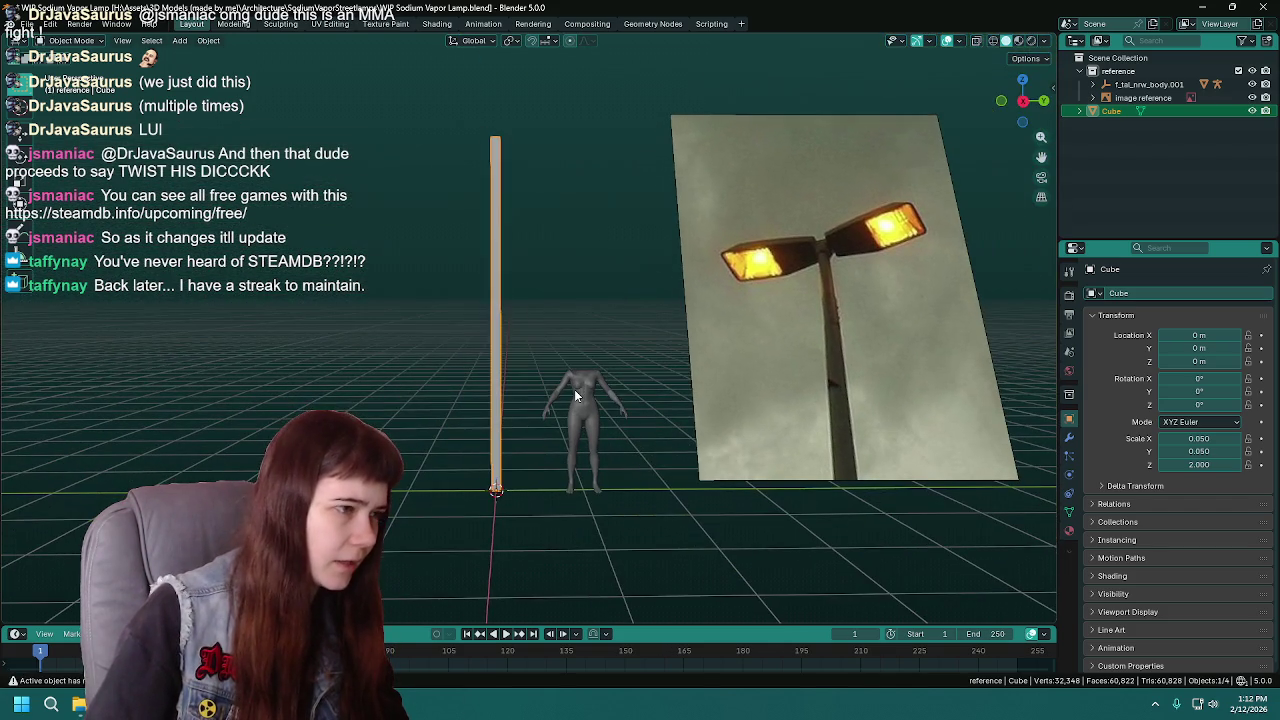
- Set the pole's Z scale to 1.500 and save the file
{"action": "left_click", "coordinate": [1200, 464]}
{"action": "key", "text": "Return"}
{"action": "scroll", "coordinate": [602, 360], "scroll_direction": "up", "scroll_amount": 4}
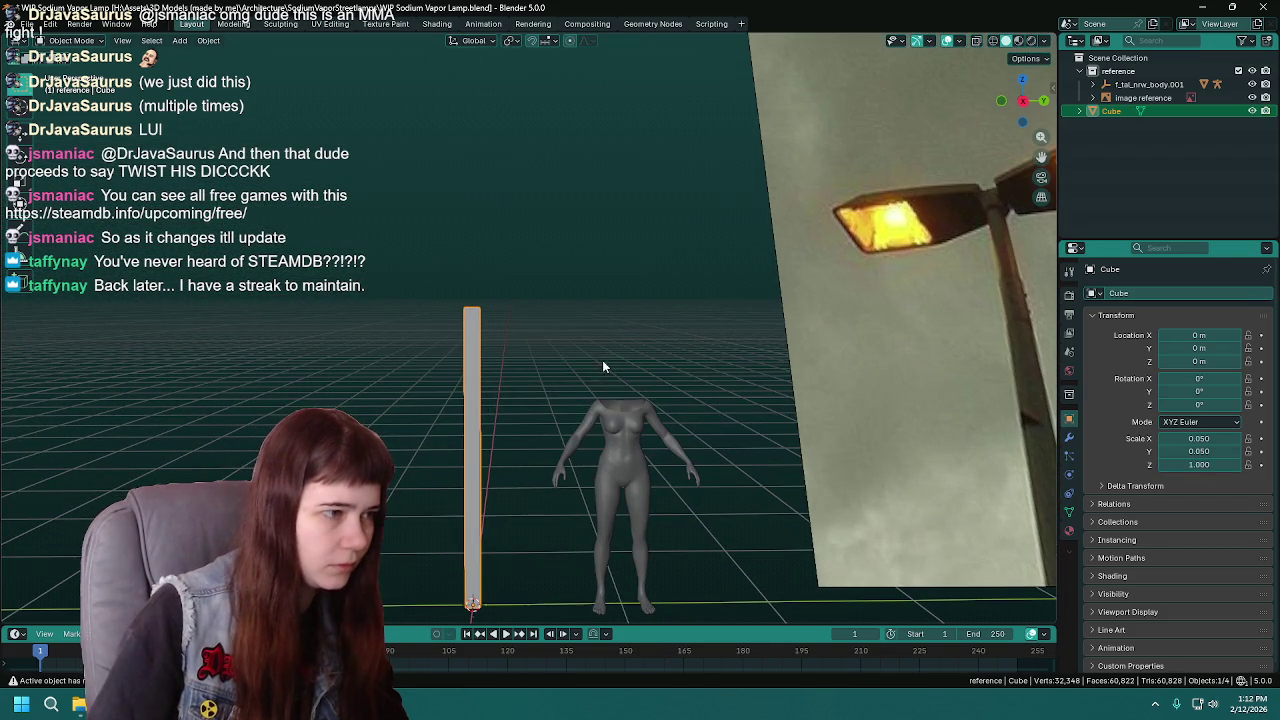
{"action": "left_click", "coordinate": [1221, 463]}
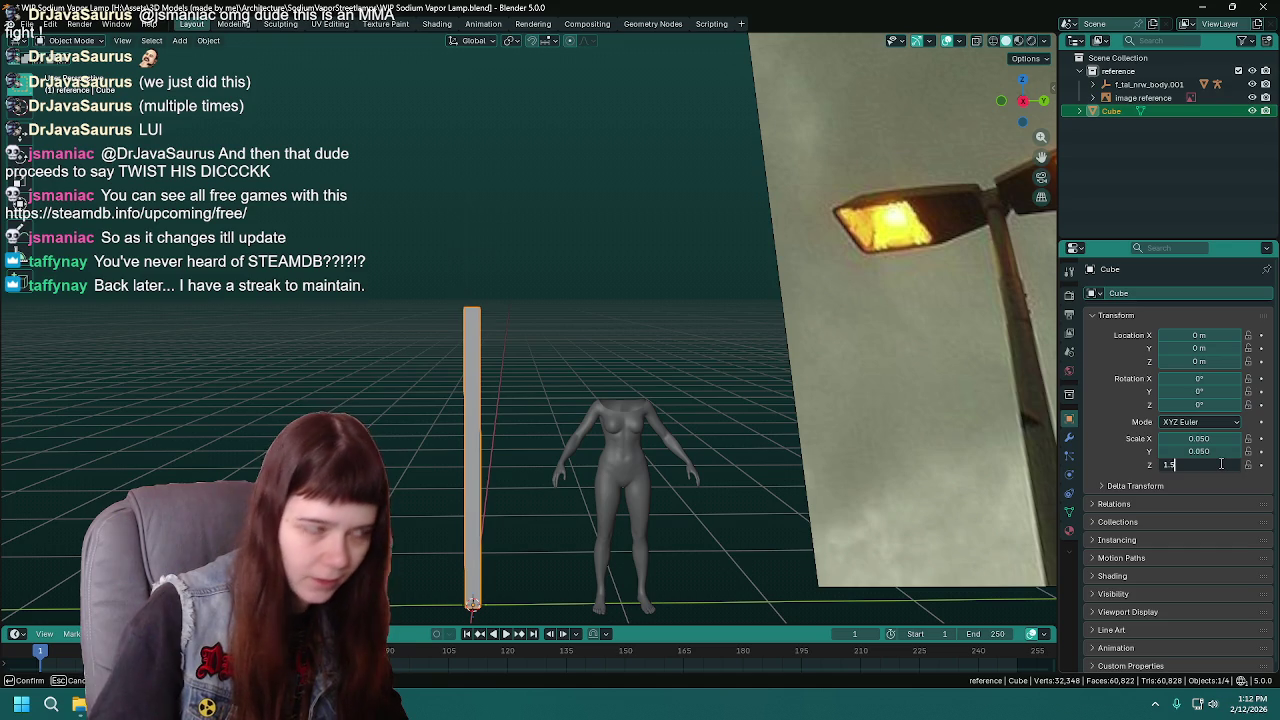
{"action": "key", "text": "Return"}
{"action": "mouse_move", "coordinate": [617, 340]}
{"action": "middle_mouse_down"}
{"action": "mouse_move", "coordinate": [563, 358]}
{"action": "mouse_move", "coordinate": [620, 348]}
{"action": "middle_mouse_up"}
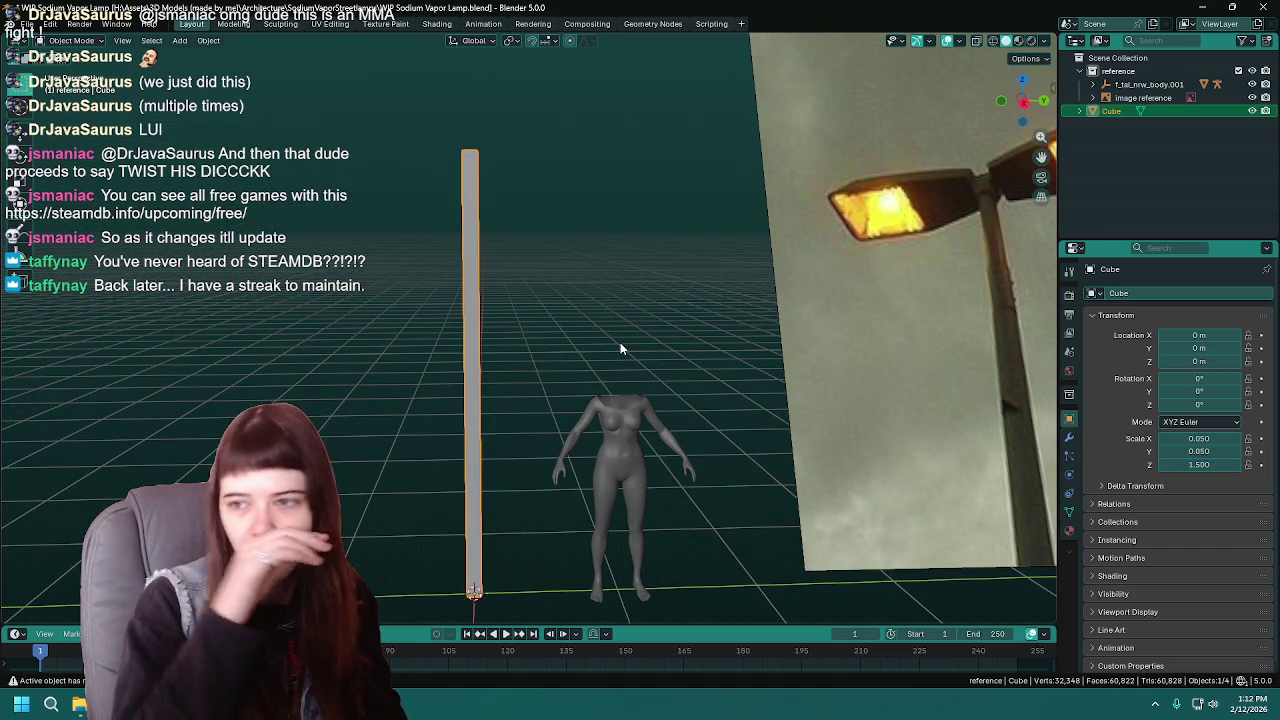
{"action": "key", "text": "ctrl+s"}
- Toggle Edit Mode and start renaming the Cube object in the Outliner
{"action": "mouse_move", "coordinate": [620, 347]}
{"action": "middle_mouse_down"}
{"action": "mouse_move", "coordinate": [612, 418]}
{"action": "mouse_move", "coordinate": [609, 336]}
{"action": "middle_mouse_up"}
{"action": "key", "text": "Tab"}
{"action": "key", "text": "Tab"}
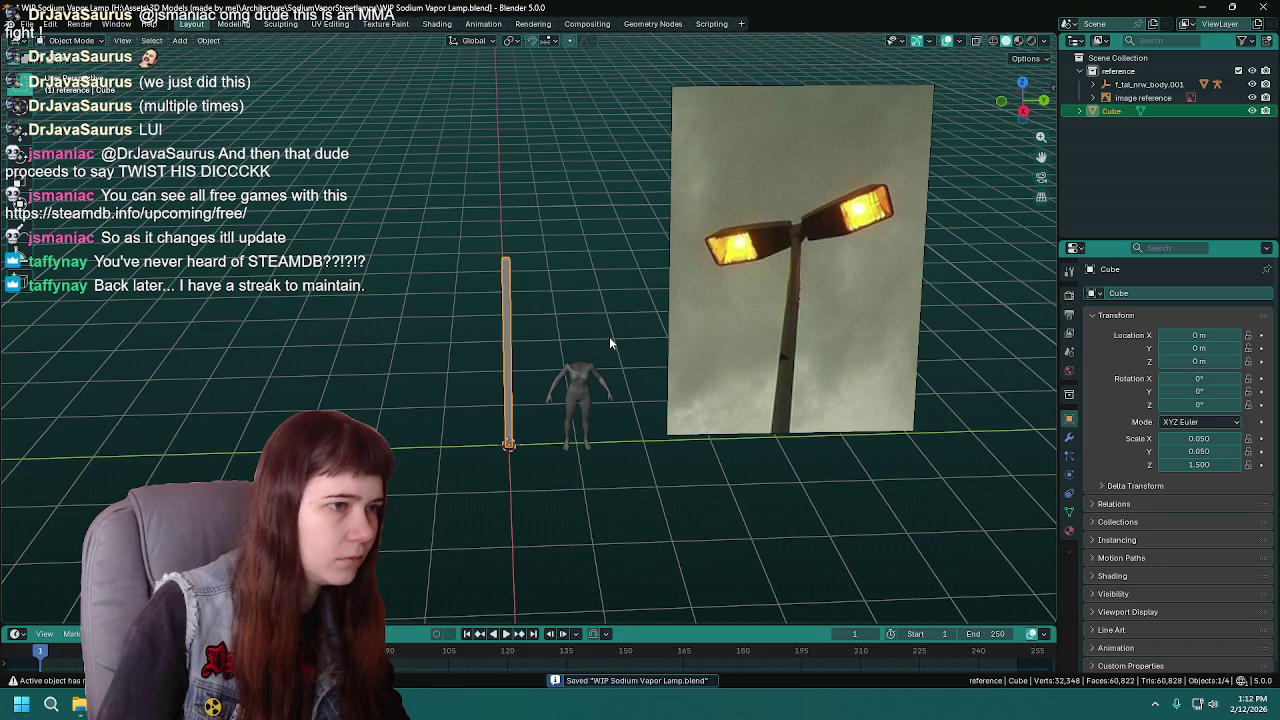
{"action": "double_click", "coordinate": [1112, 111]}
{"action": "type", "text": "streetlamp_"}
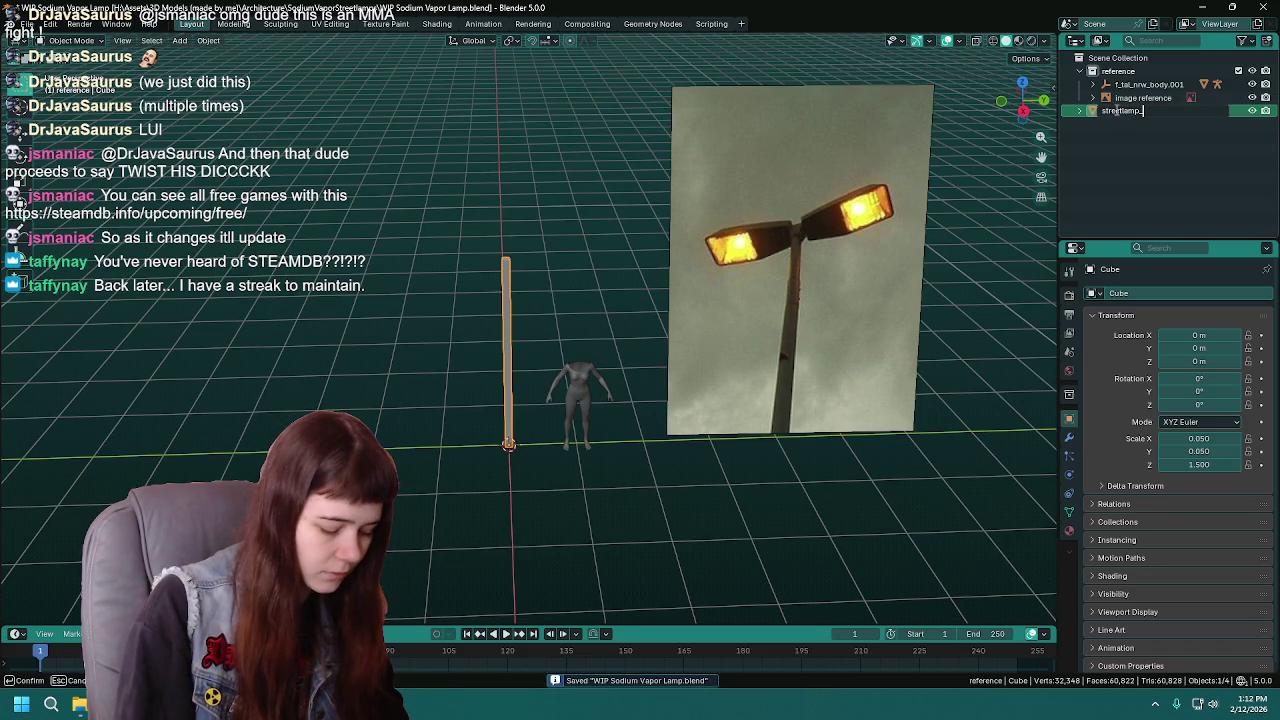
- Name the pole streetlamp_neck, correct it to streetlamp_pole, and save
{"action": "type", "text": "neck"}
{"action": "key", "text": "Return"}
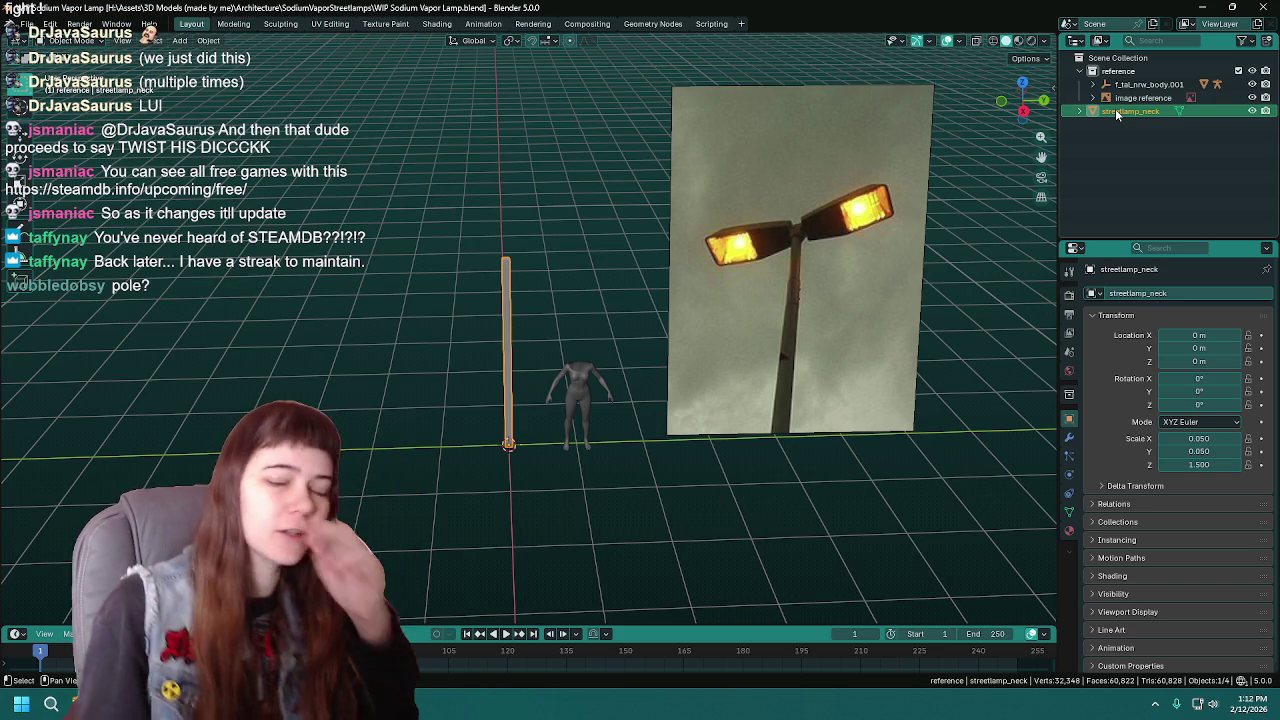
{"action": "double_click", "coordinate": [1117, 112]}
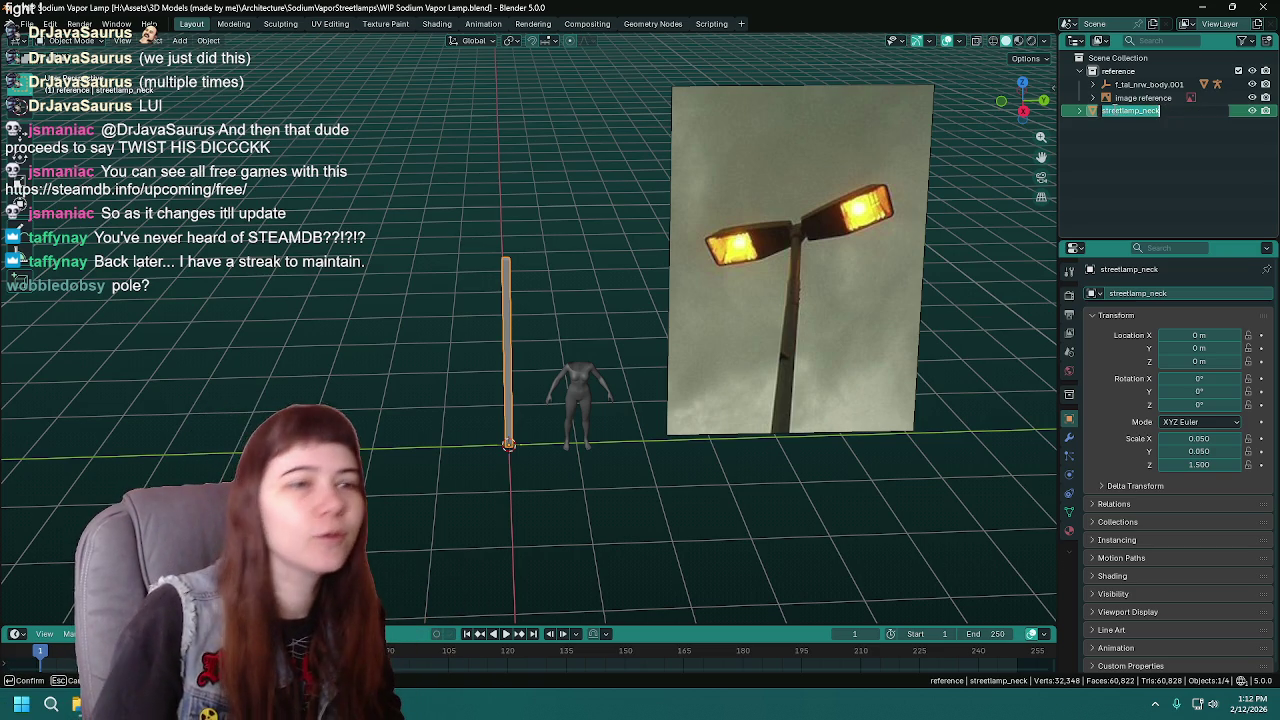
{"action": "key", "text": "BackSpace"}
{"action": "key", "text": "BackSpace"}
{"action": "type", "text": "p"}
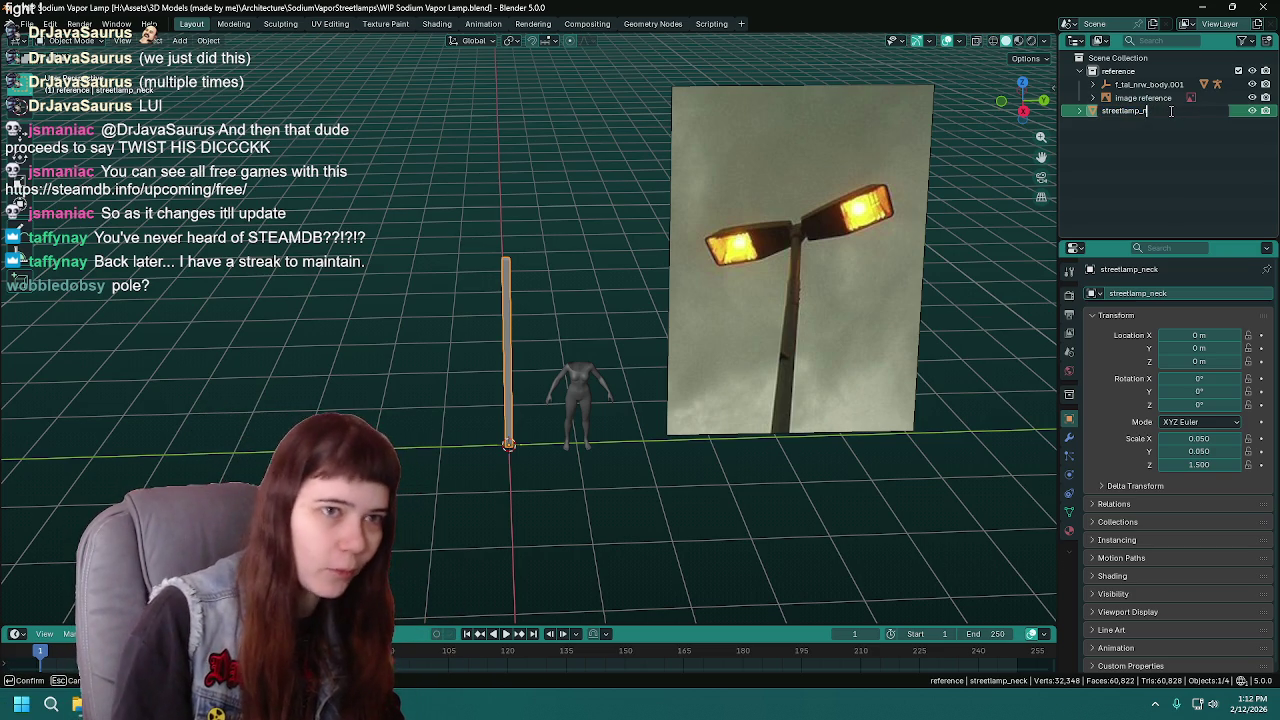
{"action": "type", "text": "ole"}
{"action": "key", "text": "Return"}
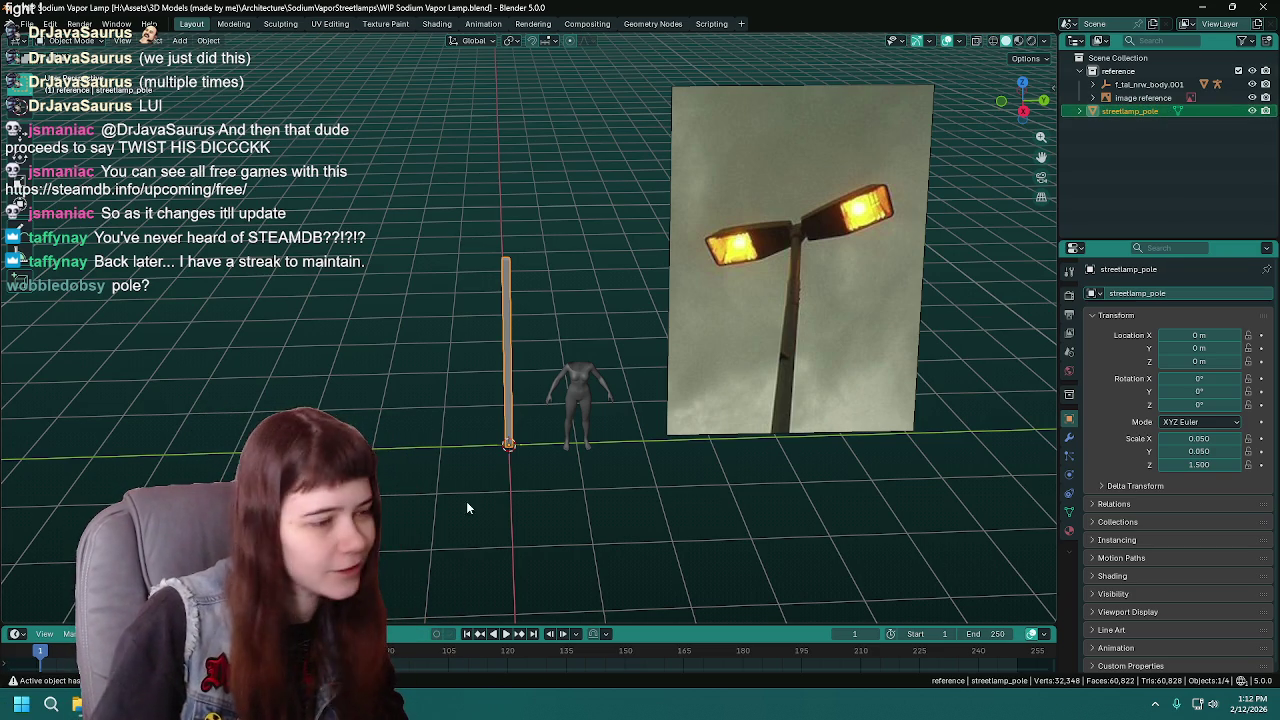
{"action": "left_click", "coordinate": [743, 525]}
{"action": "key", "text": "ctrl+s"}
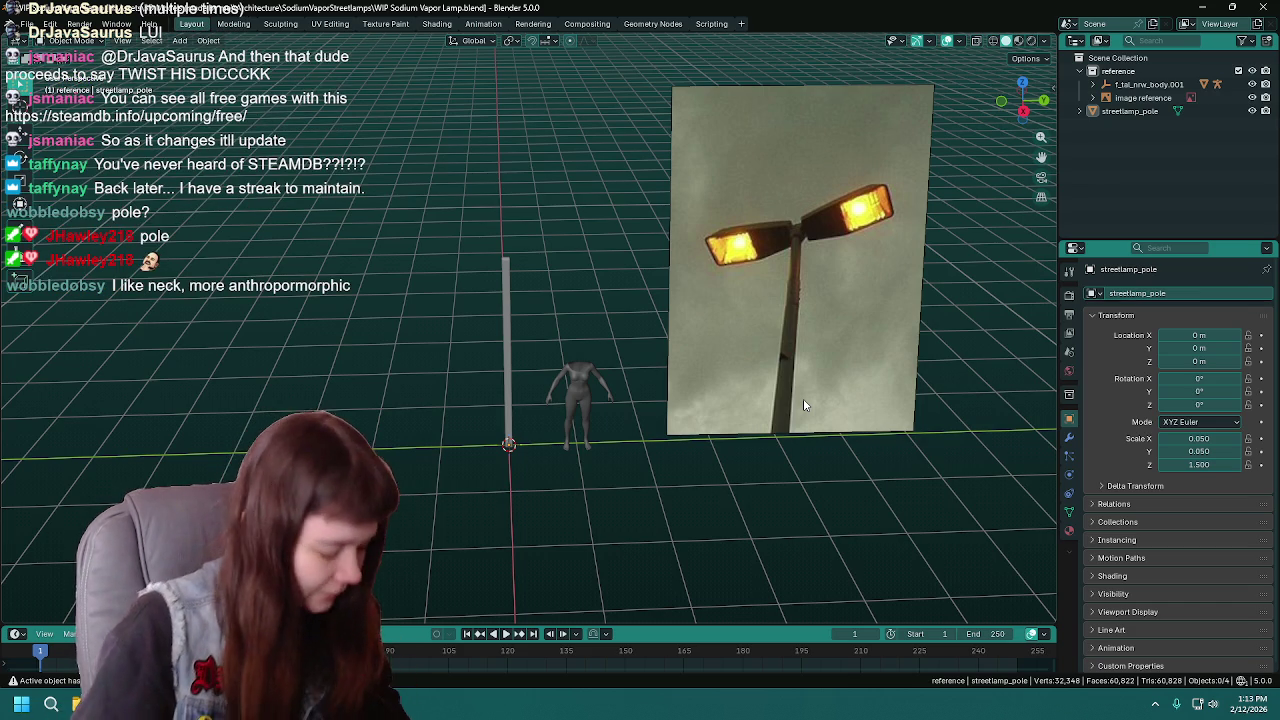
{"action": "scroll", "coordinate": [536, 340], "scroll_direction": "up", "scroll_amount": 5}
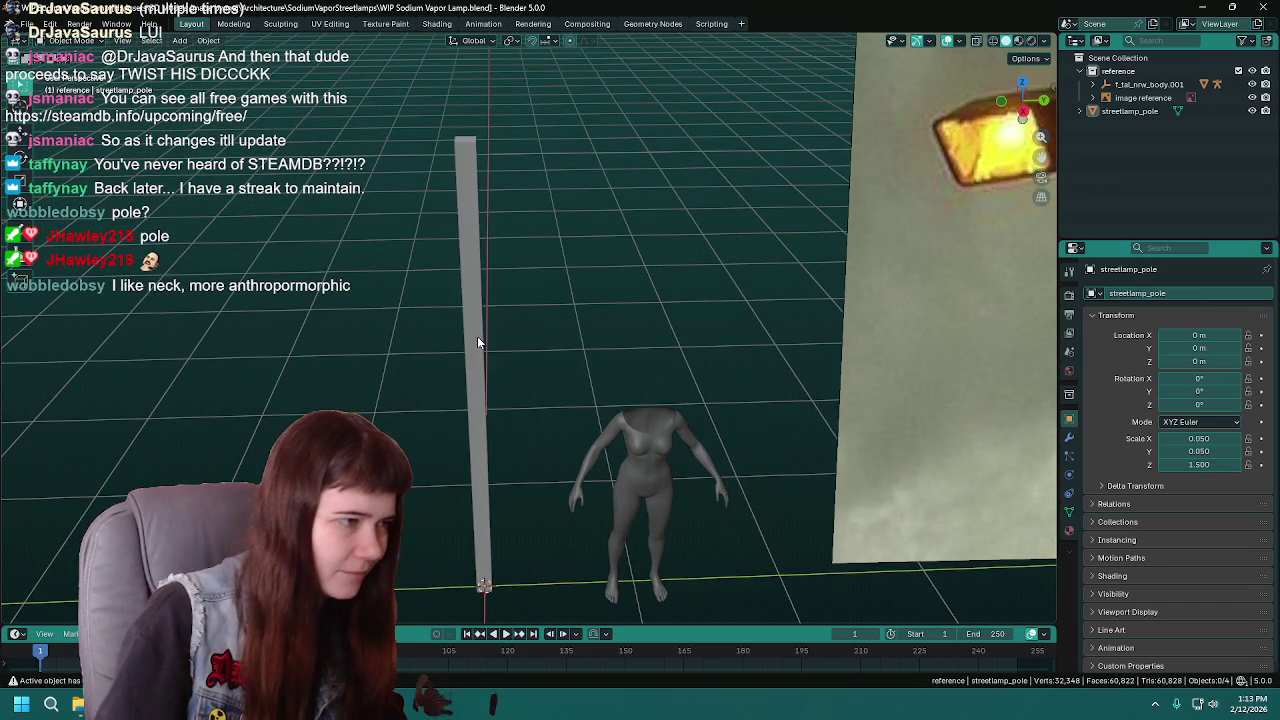
{"action": "left_click", "coordinate": [478, 342]}
{"action": "scroll", "coordinate": [677, 382], "scroll_direction": "down", "scroll_amount": 2}
{"action": "scroll", "coordinate": [680, 345], "scroll_direction": "down", "scroll_amount": 1}
{"action": "key", "text": "ctrl+s"}
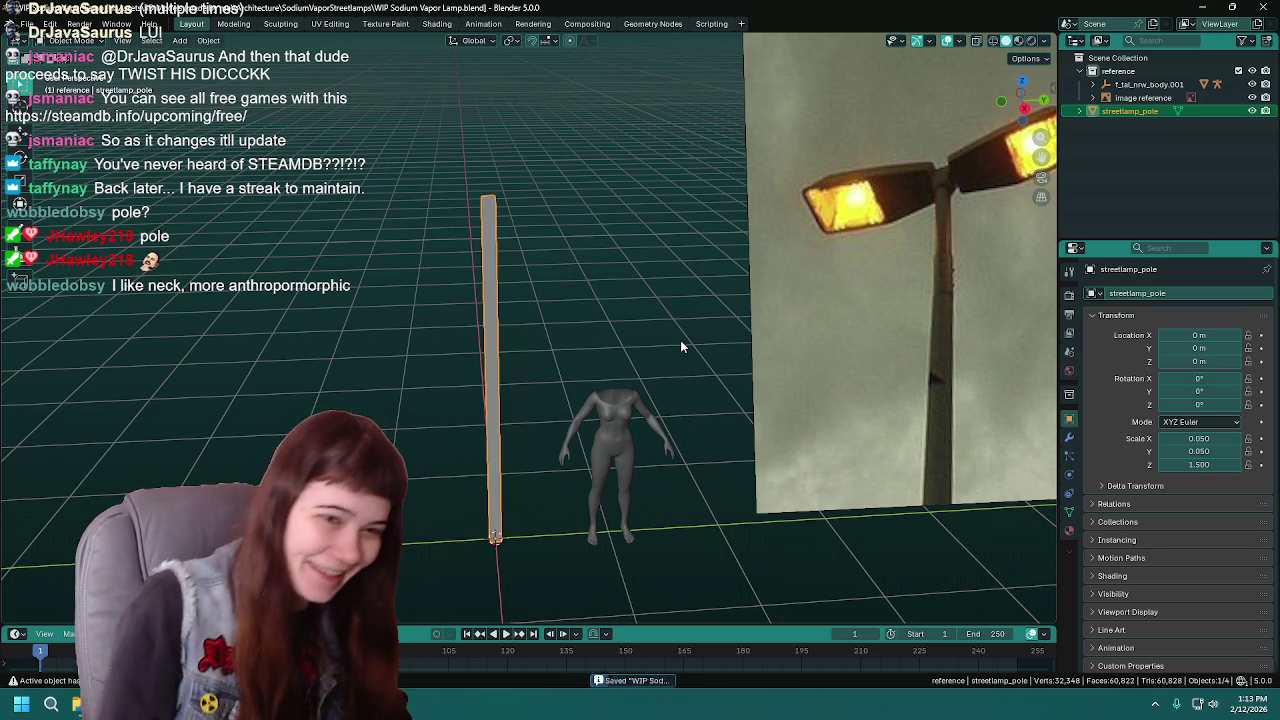
{"action": "mouse_move", "coordinate": [682, 340]}
{"action": "middle_mouse_down"}
{"action": "mouse_move", "coordinate": [668, 304]}
{"action": "mouse_move", "coordinate": [555, 332]}
{"action": "mouse_move", "coordinate": [581, 322]}
{"action": "mouse_move", "coordinate": [607, 279]}
{"action": "middle_mouse_up"}
{"action": "key", "text": "ctrl+s"}
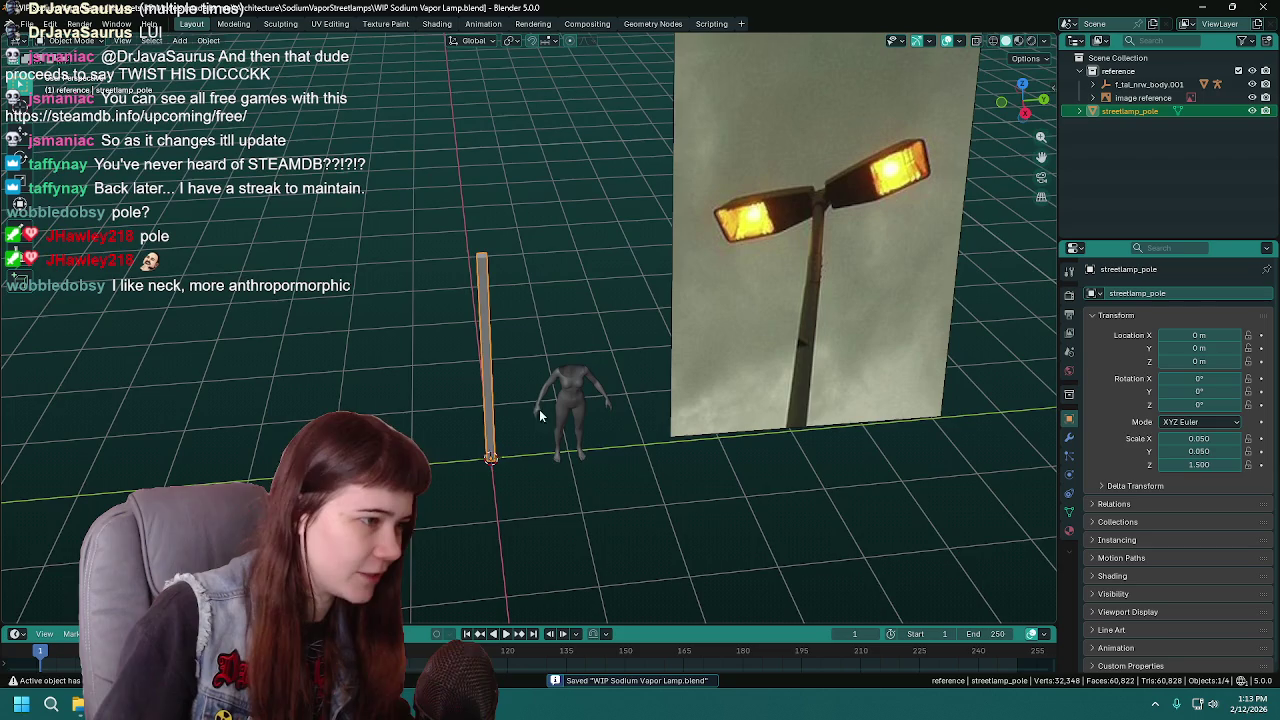
{"action": "scroll", "coordinate": [494, 334], "scroll_direction": "up", "scroll_amount": 2}
{"action": "scroll", "coordinate": [484, 316], "scroll_direction": "up", "scroll_amount": 2}
{"action": "mouse_move", "coordinate": [484, 316]}
{"action": "middle_mouse_down"}
{"action": "mouse_move", "coordinate": [612, 328]}
{"action": "mouse_move", "coordinate": [572, 295]}
{"action": "middle_mouse_up"}
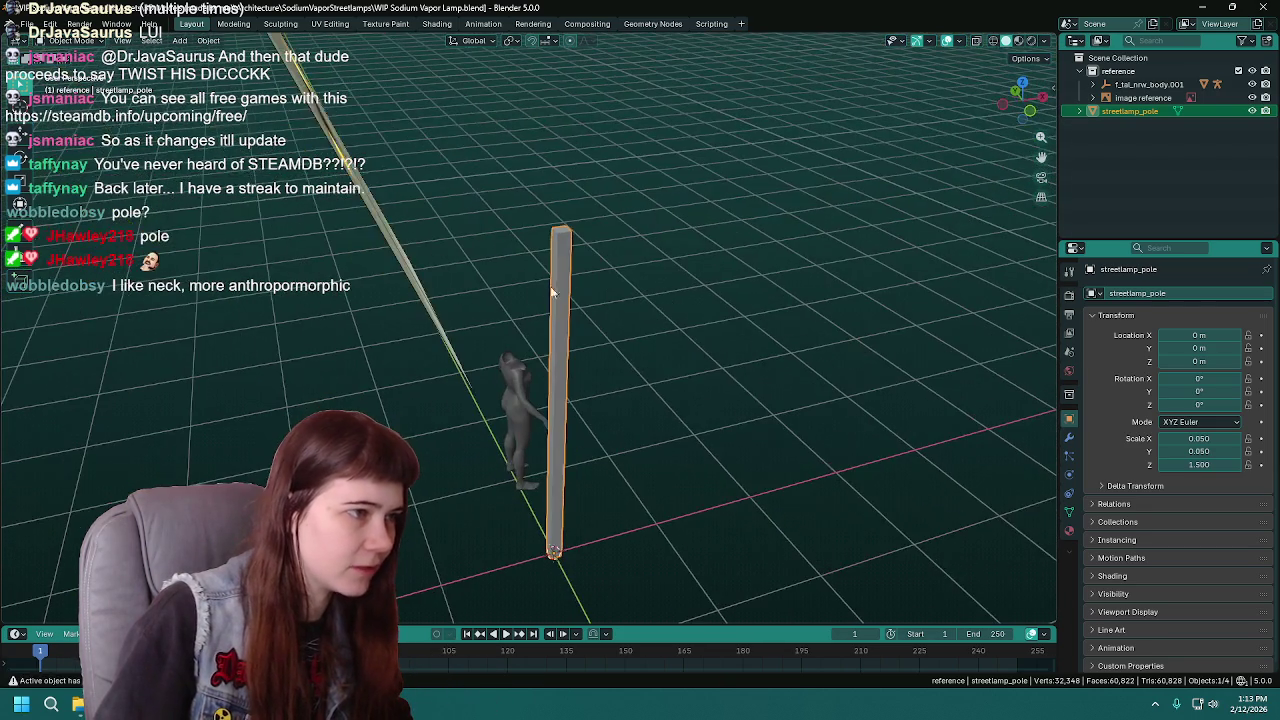
{"action": "mouse_move", "coordinate": [754, 276]}
{"action": "middle_mouse_down"}
{"action": "mouse_move", "coordinate": [547, 258]}
{"action": "mouse_move", "coordinate": [796, 236]}
{"action": "middle_mouse_up"}
{"action": "scroll", "coordinate": [796, 236], "scroll_direction": "up", "scroll_amount": 5}
{"action": "scroll", "coordinate": [754, 318], "scroll_direction": "down", "scroll_amount": 4}
{"action": "mouse_move", "coordinate": [754, 318]}
{"action": "middle_mouse_down"}
{"action": "mouse_move", "coordinate": [535, 268]}
{"action": "mouse_move", "coordinate": [623, 300]}
{"action": "middle_mouse_up"}
{"action": "mouse_move", "coordinate": [447, 272]}
{"action": "middle_mouse_down"}
{"action": "mouse_move", "coordinate": [538, 308]}
{"action": "mouse_move", "coordinate": [449, 313]}
{"action": "middle_mouse_up"}
- Add a loop cut around the upper part of the pole in Edit Mode
{"action": "key", "text": "Tab"}
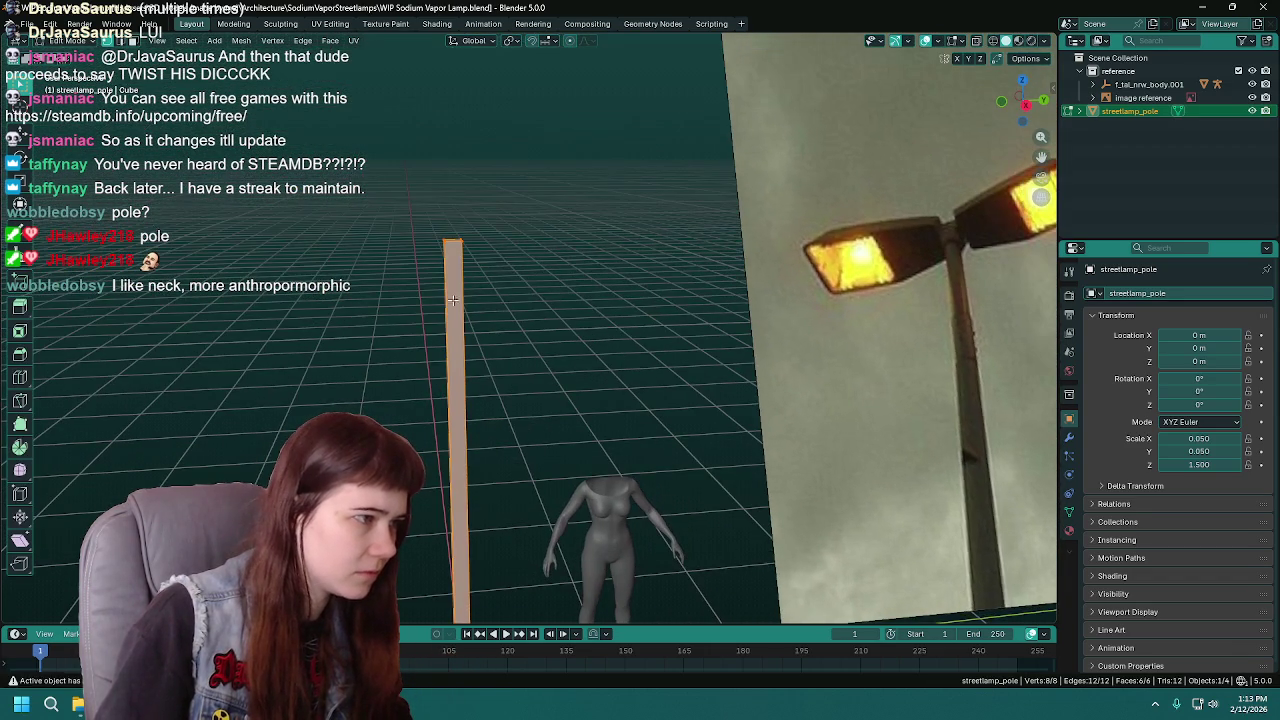
{"action": "key", "text": "ctrl+r"}
{"action": "left_click", "coordinate": [464, 368]}
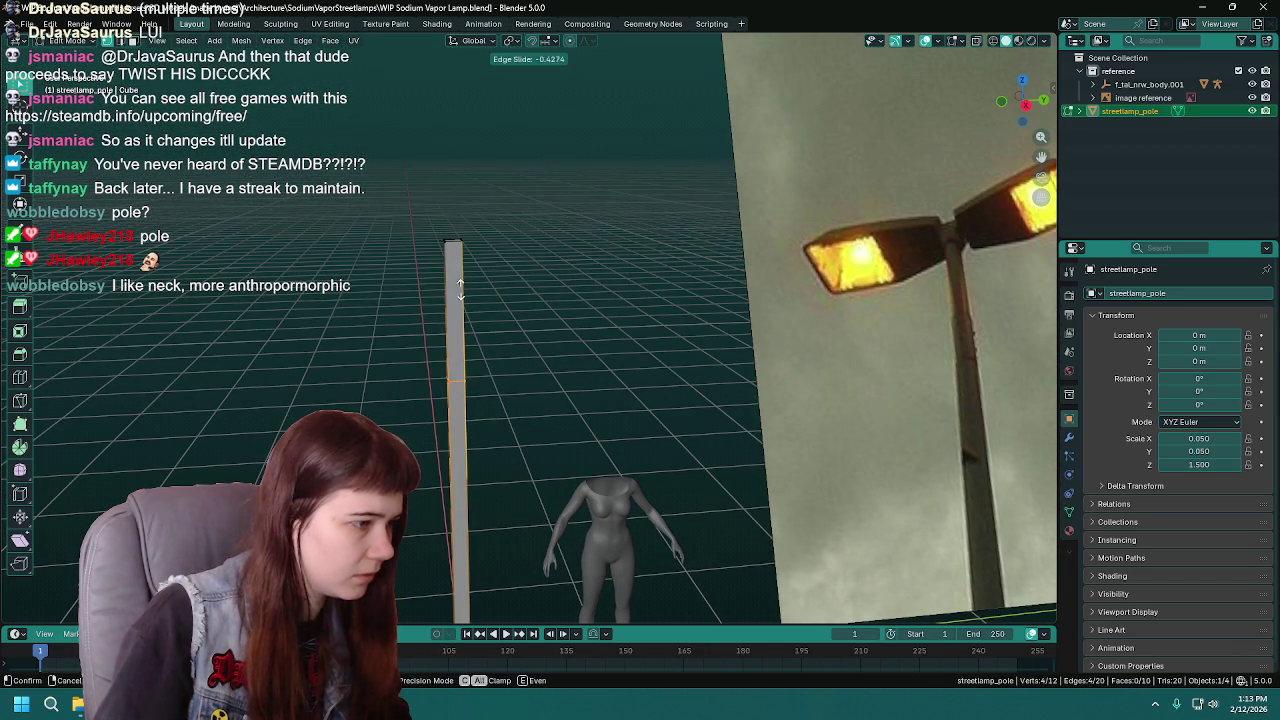
{"action": "left_click", "coordinate": [465, 193]}
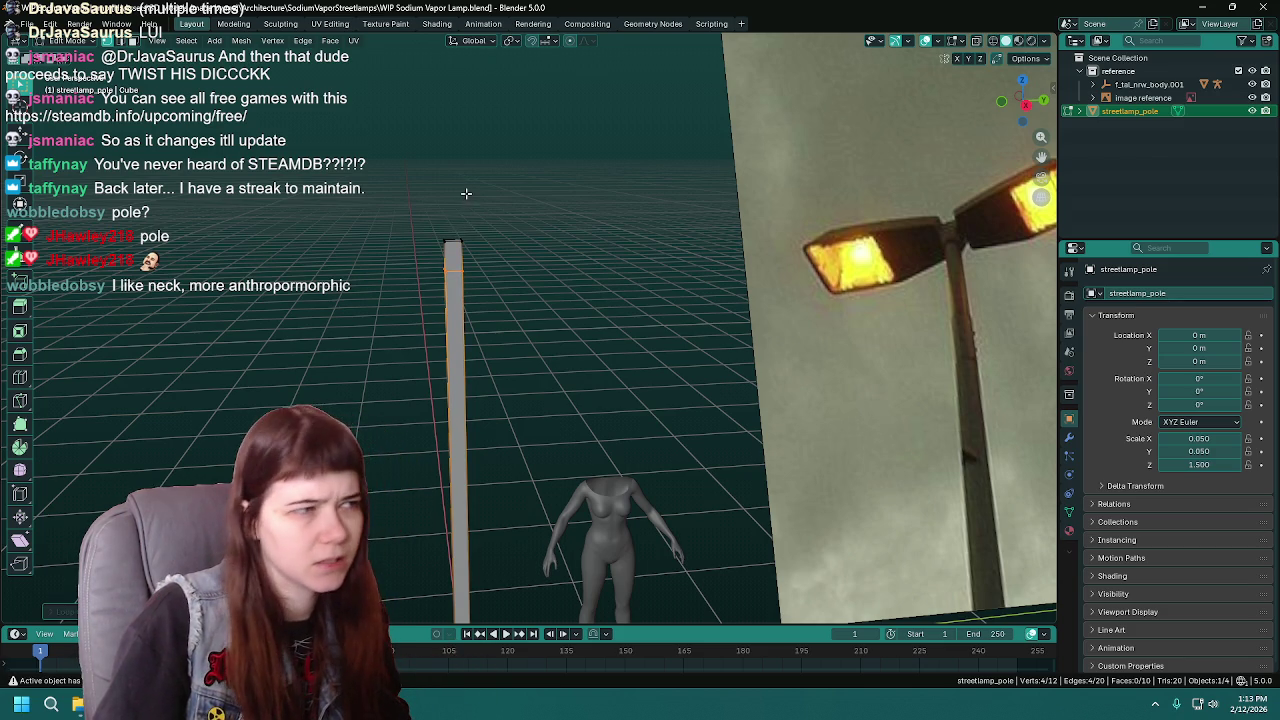
{"action": "left_click", "coordinate": [62, 611]}
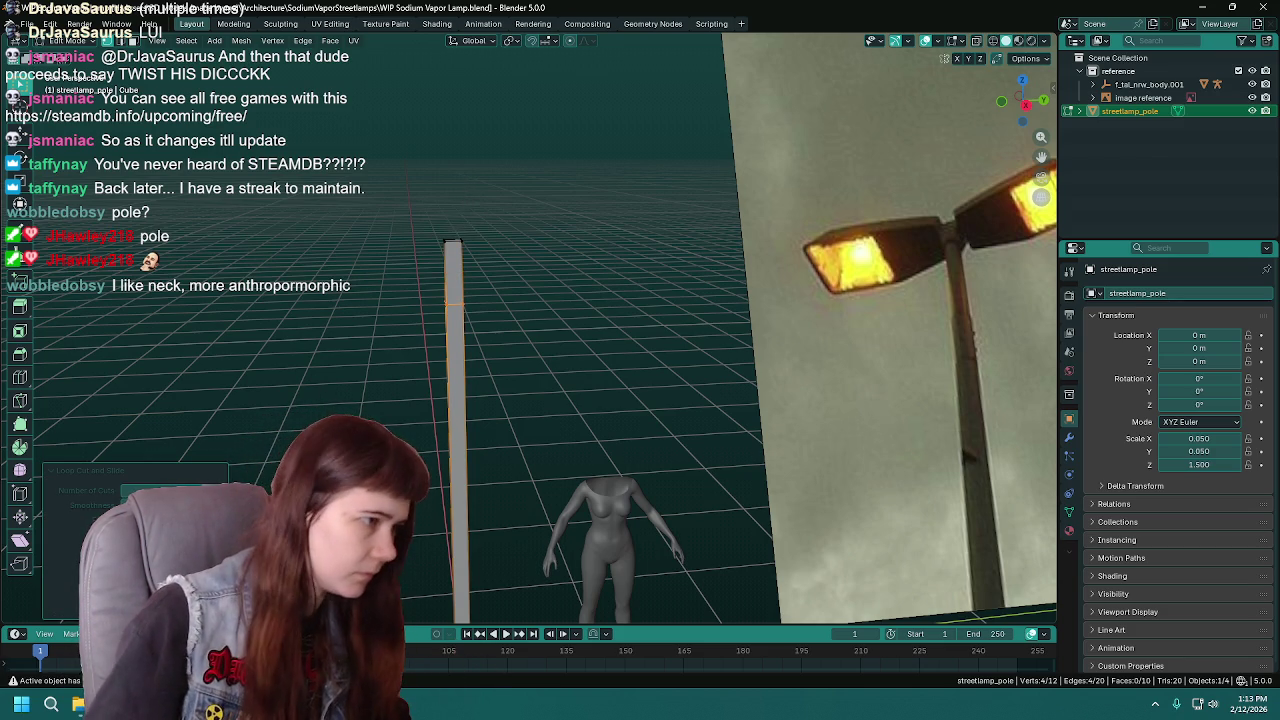
- Slide the new loop slightly, inspect it around the pole, then undo the cut
{"action": "mouse_move", "coordinate": [496, 215]}
{"action": "middle_mouse_down"}
{"action": "mouse_move", "coordinate": [569, 353]}
{"action": "mouse_move", "coordinate": [381, 414]}
{"action": "middle_mouse_up"}
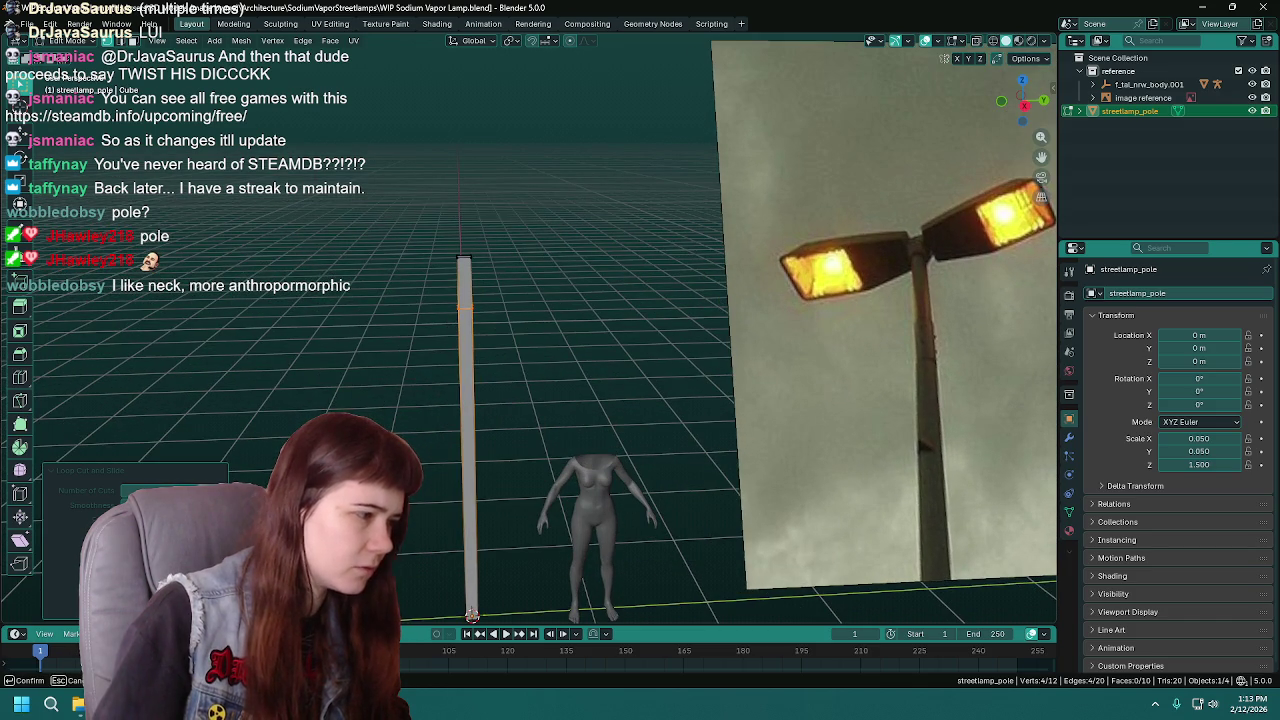
{"action": "key", "text": "Return"}
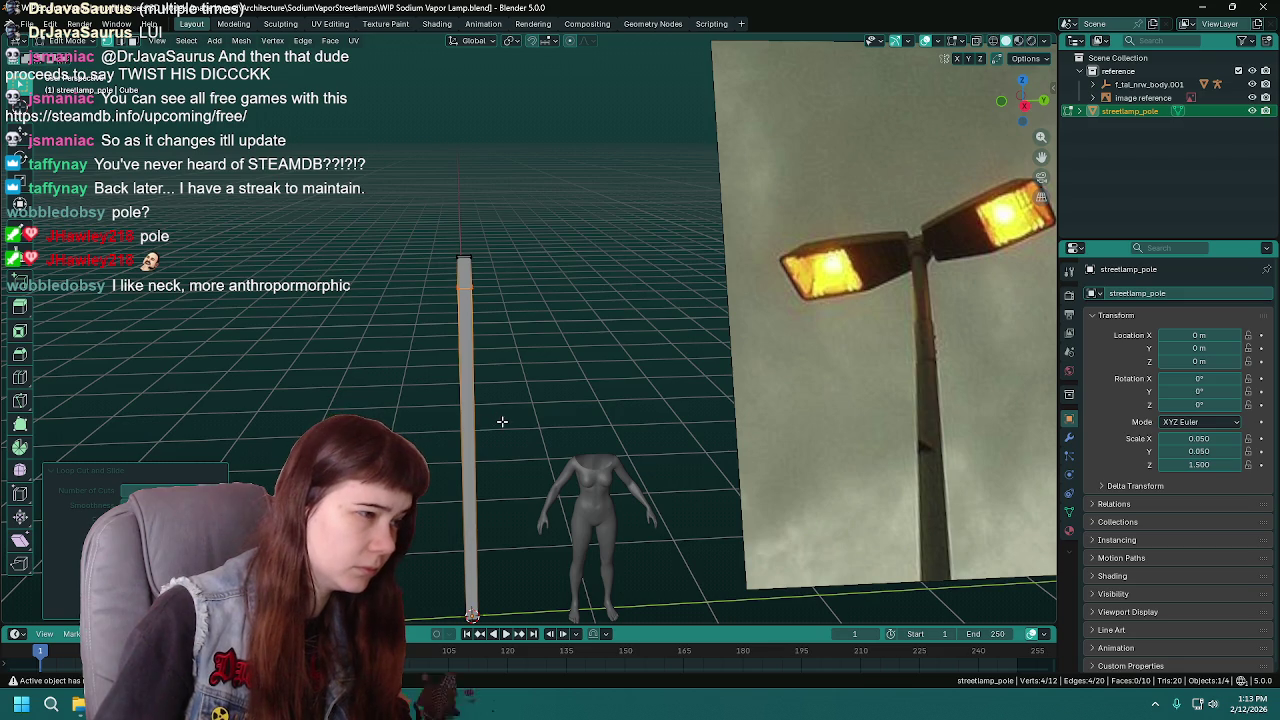
{"action": "middle_click_drag", "start_coordinate": [502, 421], "coordinate": [503, 419]}
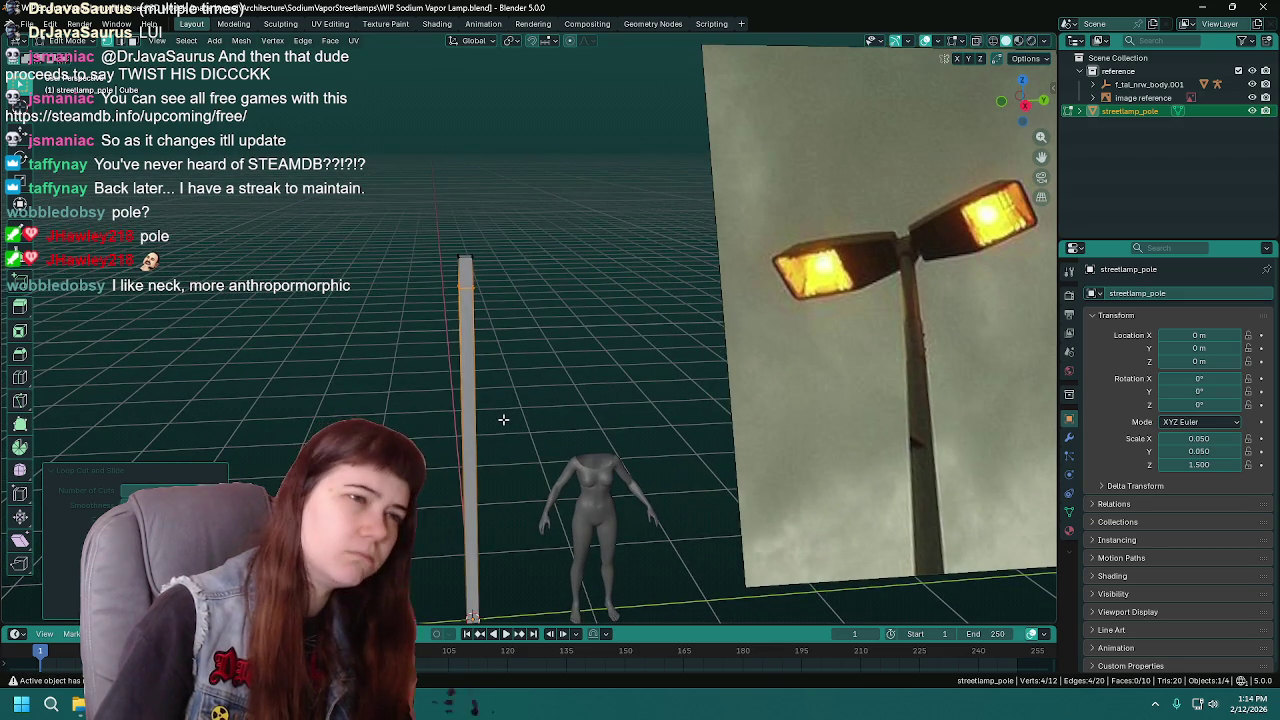
{"action": "scroll", "coordinate": [489, 340], "scroll_direction": "up", "scroll_amount": 2}
{"action": "scroll", "coordinate": [480, 366], "scroll_direction": "down", "scroll_amount": 2}
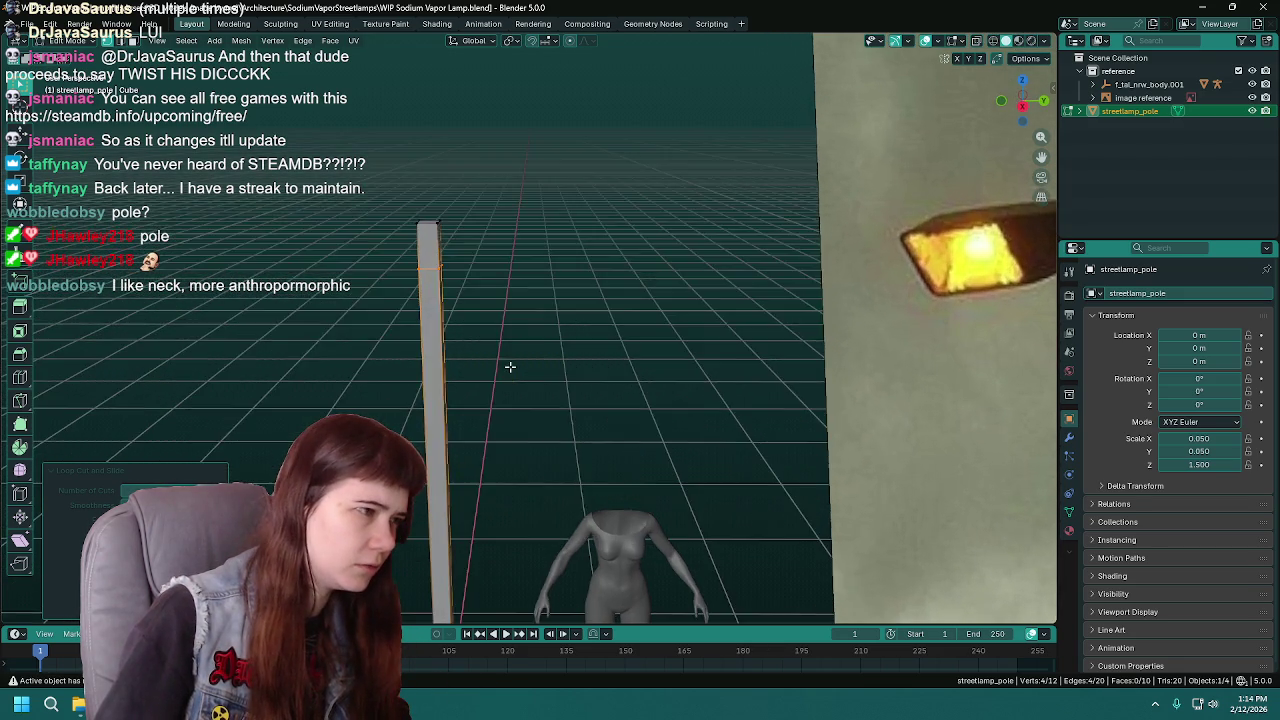
{"action": "scroll", "coordinate": [510, 366], "scroll_direction": "down", "scroll_amount": 2}
{"action": "scroll", "coordinate": [514, 366], "scroll_direction": "down", "scroll_amount": 2}
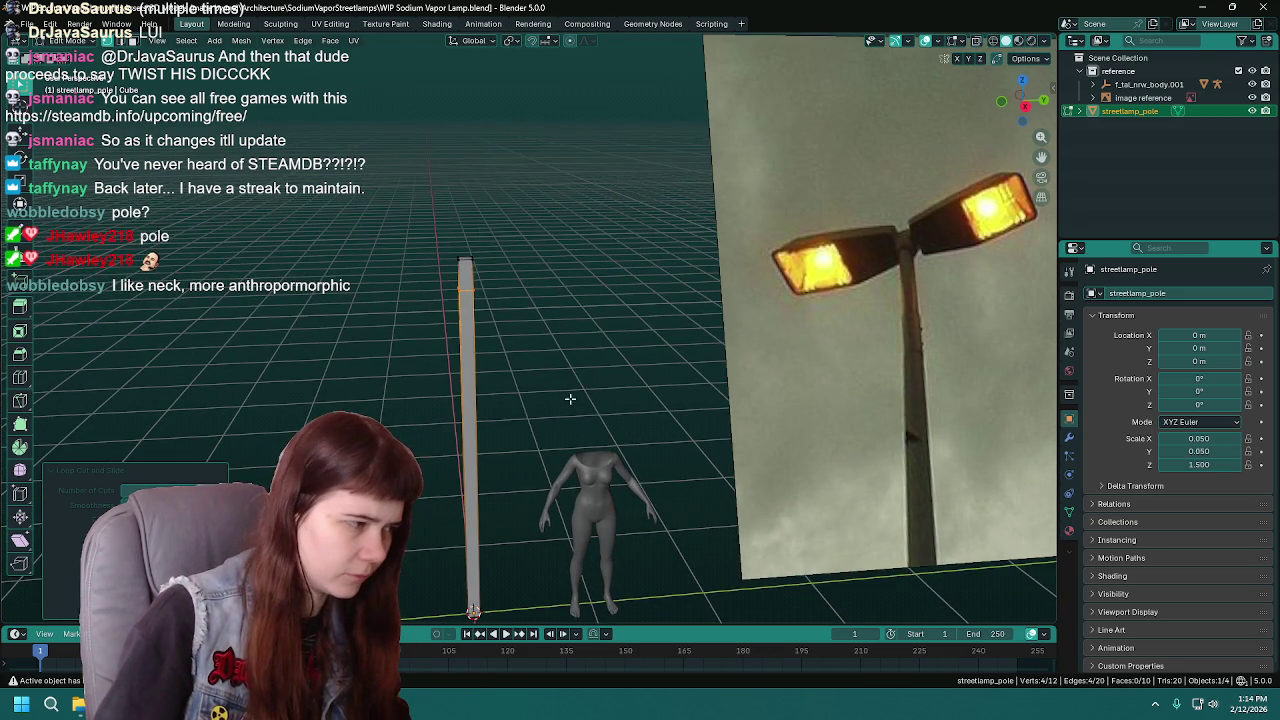
{"action": "key", "text": "ctrl+z"}
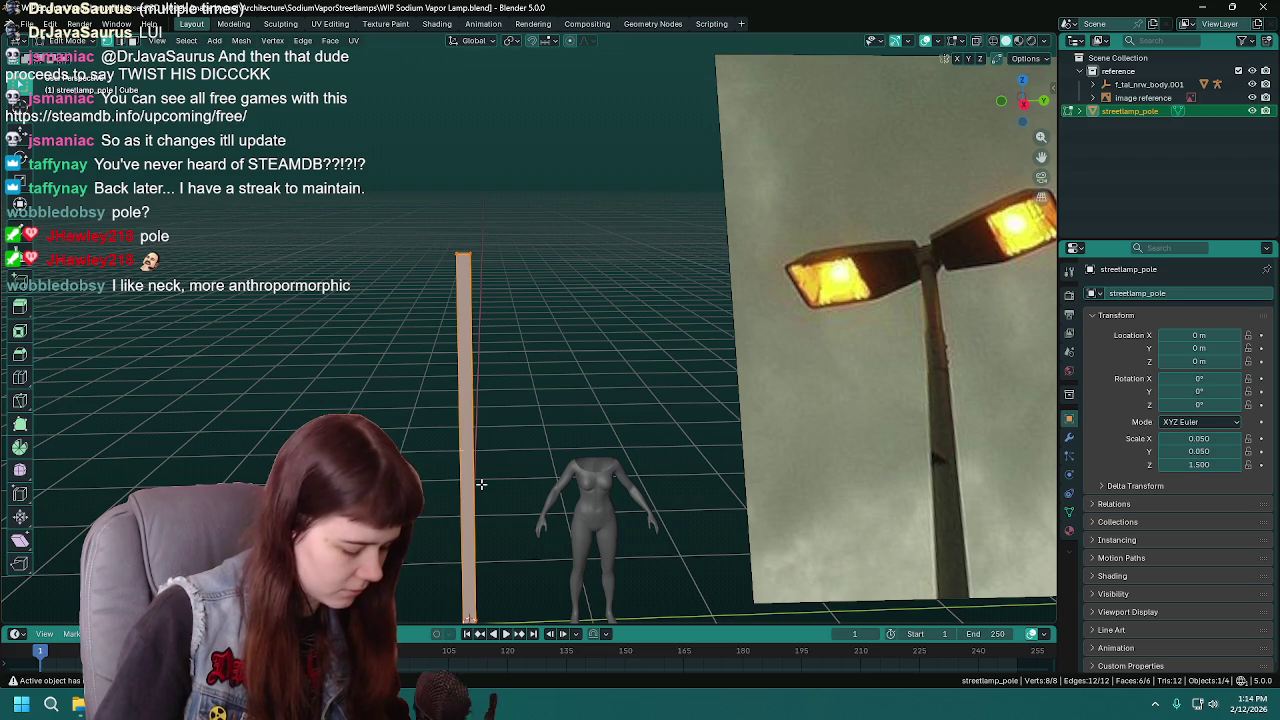
- Add a loop cut near the pole top, select the top section, and save
{"action": "key", "text": "ctrl+r"}
{"action": "left_click", "coordinate": [469, 484]}
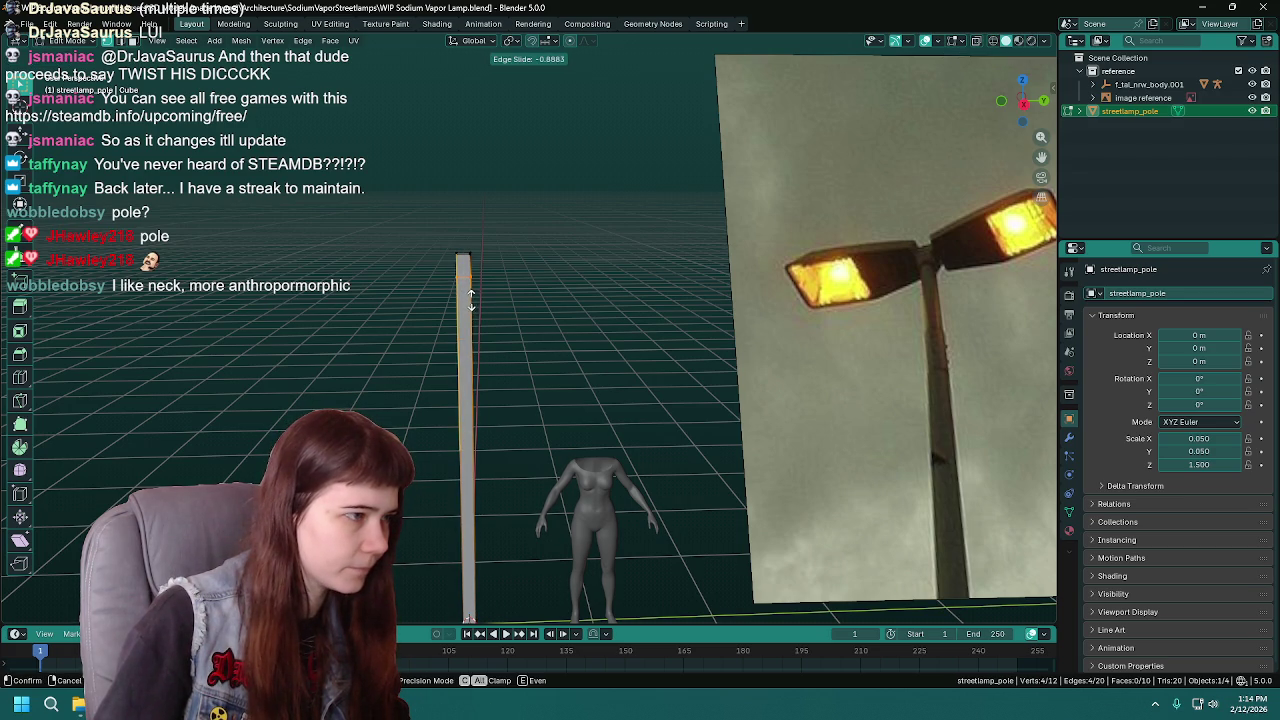
{"action": "left_click", "coordinate": [472, 296]}
{"action": "left_click", "coordinate": [514, 300]}
{"action": "mouse_move", "coordinate": [514, 300]}
{"action": "middle_mouse_down"}
{"action": "mouse_move", "coordinate": [574, 363]}
{"action": "mouse_move", "coordinate": [615, 342]}
{"action": "mouse_move", "coordinate": [527, 318]}
{"action": "middle_mouse_up"}
{"action": "left_click", "coordinate": [531, 317], "text": "alt"}
{"action": "scroll", "coordinate": [615, 342], "scroll_direction": "down", "scroll_amount": 2}
{"action": "key", "text": "ctrl+s"}
- Extrude the pole's top section in place and widen it horizontally into a thicker block
{"action": "key", "text": "e"}
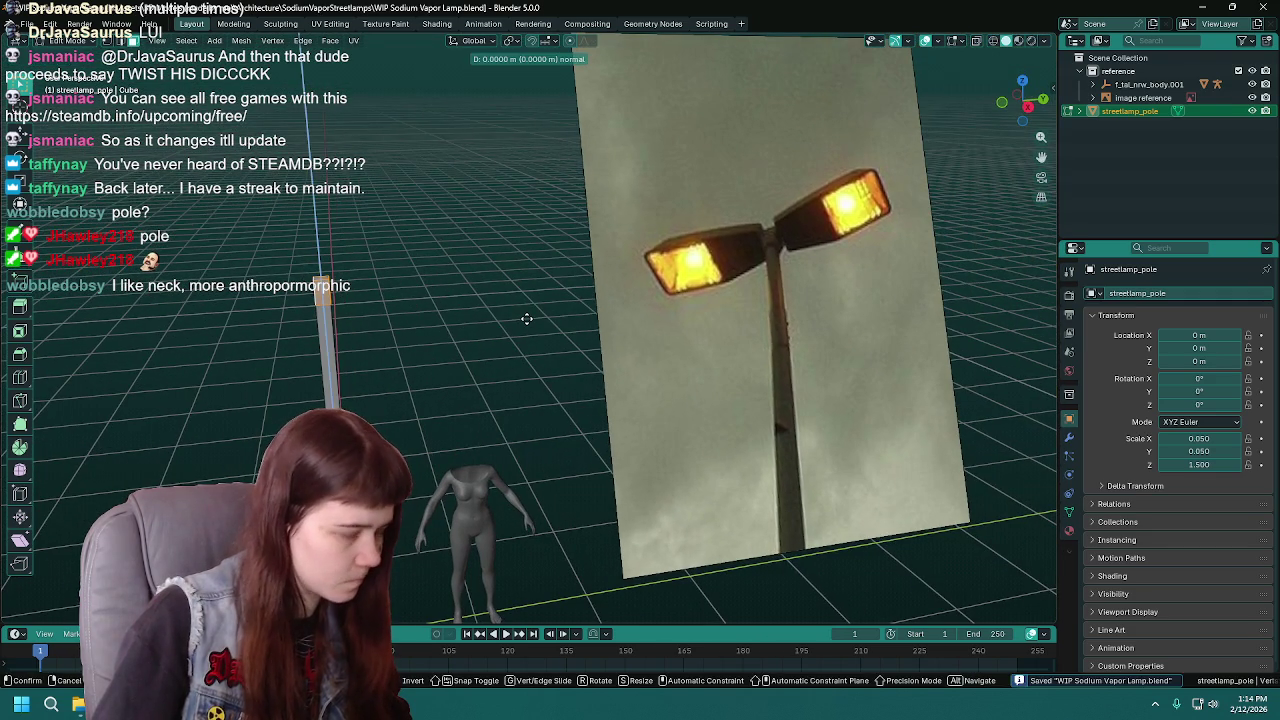
{"action": "right_click", "coordinate": [530, 318]}
{"action": "key", "text": "s"}
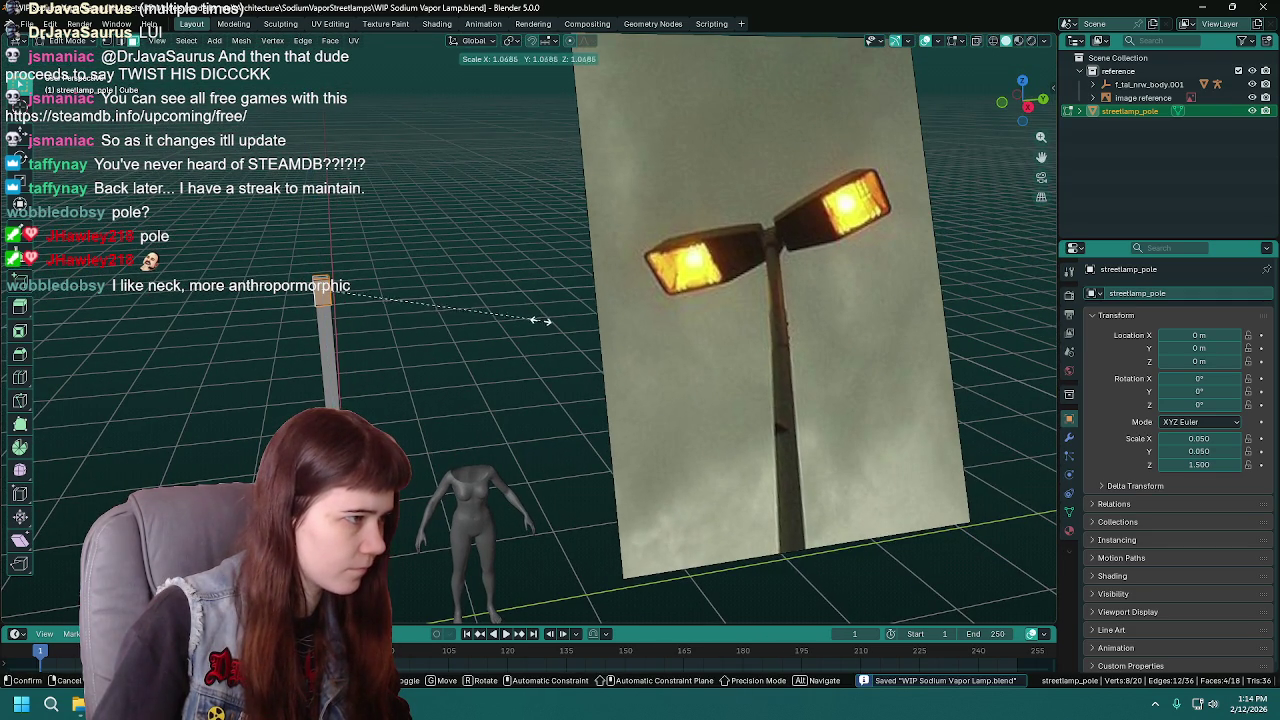
{"action": "key", "text": "shift+z"}
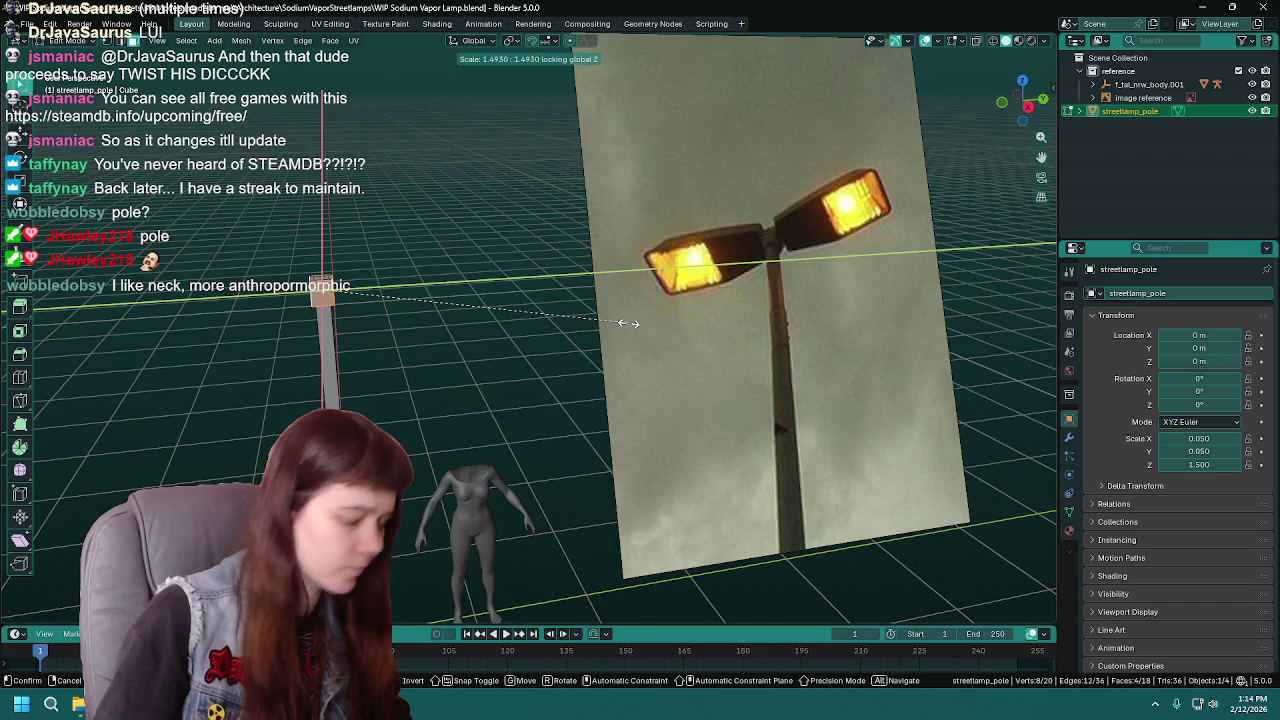
{"action": "left_click", "coordinate": [628, 323]}
{"action": "mouse_move", "coordinate": [628, 323]}
{"action": "middle_mouse_down"}
{"action": "mouse_move", "coordinate": [580, 408]}
{"action": "mouse_move", "coordinate": [623, 380]}
{"action": "mouse_move", "coordinate": [603, 397]}
{"action": "mouse_move", "coordinate": [575, 375]}
{"action": "mouse_move", "coordinate": [825, 394]}
{"action": "middle_mouse_up"}
{"action": "left_click", "coordinate": [820, 400]}
- Slide the lamp photo reference horizontally, keeping its height, to sit behind the pole
{"action": "middle_click_drag", "start_coordinate": [780, 430], "coordinate": [700, 440]}
{"action": "key", "text": "g"}
{"action": "key", "text": "shift+z"}
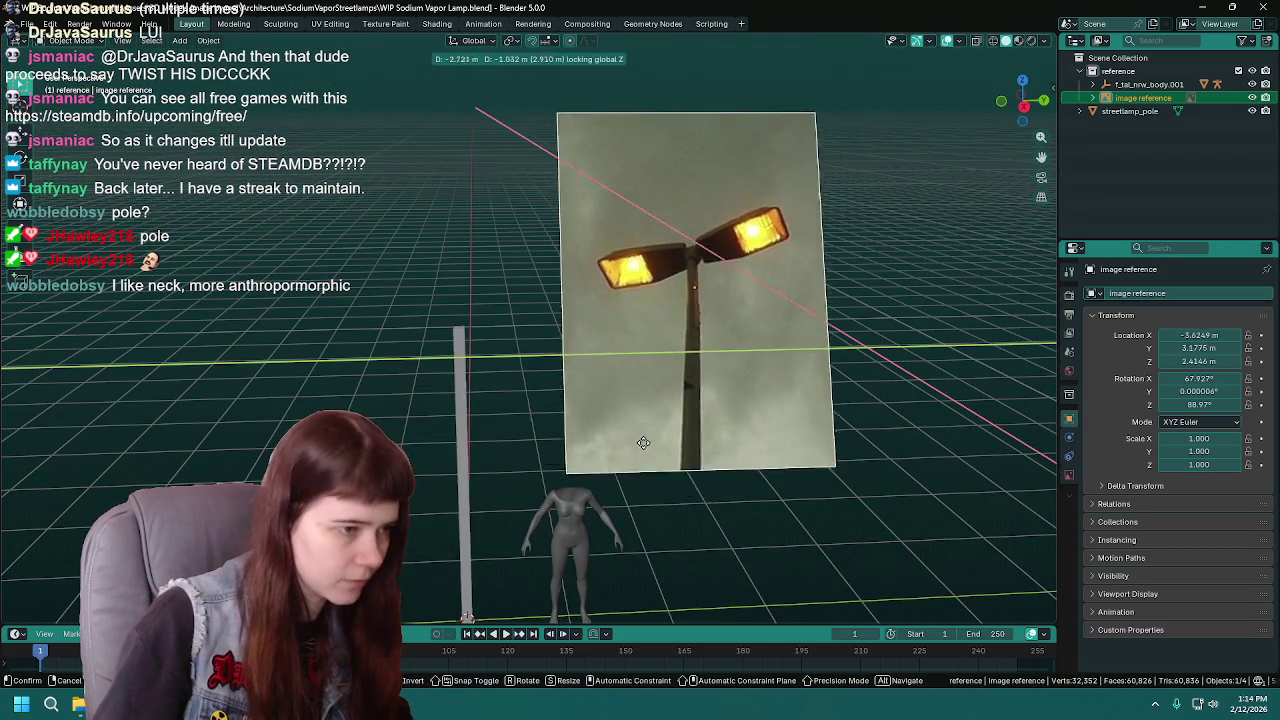
{"action": "left_click", "coordinate": [418, 403]}
{"action": "scroll", "coordinate": [418, 403], "scroll_direction": "up", "scroll_amount": 3}
- Return to editing the pole's top in Edit Mode and save the file
{"action": "key", "text": "ctrl+z"}
{"action": "key", "text": "Tab"}
{"action": "mouse_move", "coordinate": [422, 403]}
{"action": "middle_mouse_down"}
{"action": "mouse_move", "coordinate": [583, 413]}
{"action": "mouse_move", "coordinate": [633, 361]}
{"action": "mouse_move", "coordinate": [628, 389]}
{"action": "middle_mouse_up"}
{"action": "key", "text": "ctrl+s"}
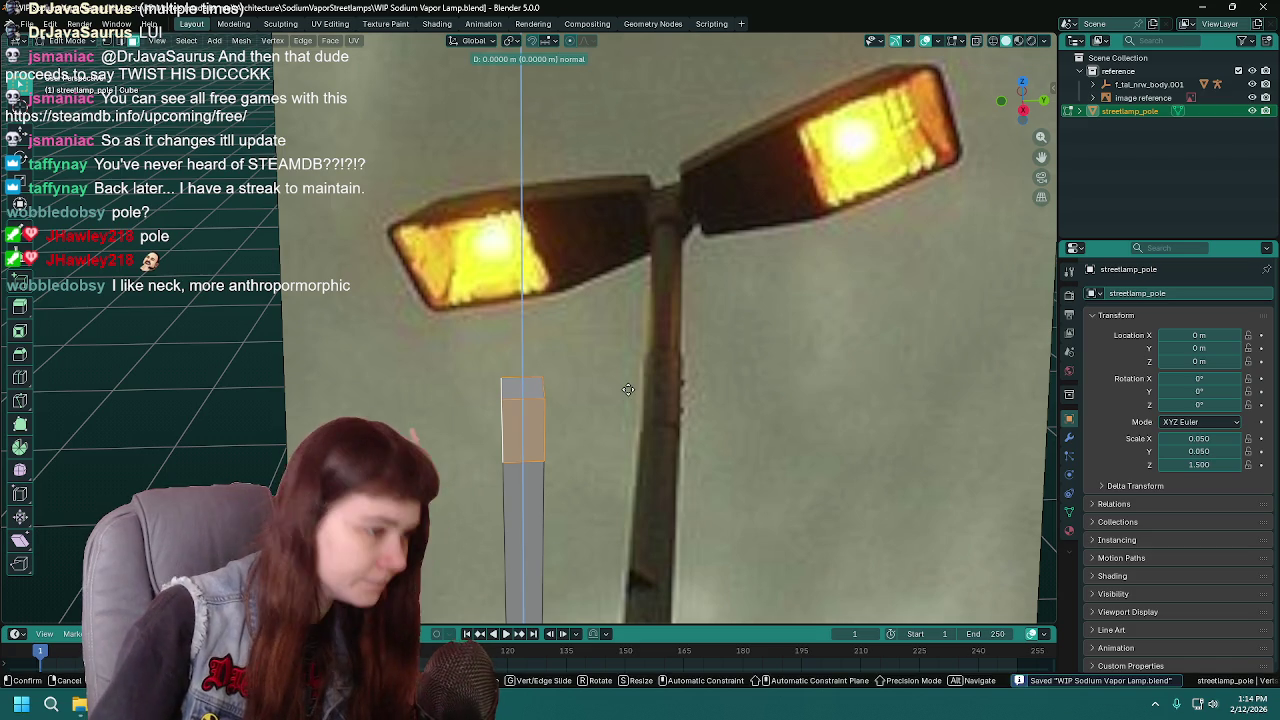
- Scale the pole's top face horizontally to widen the top block
{"action": "key", "text": "s"}
{"action": "key", "text": "shift+z"}
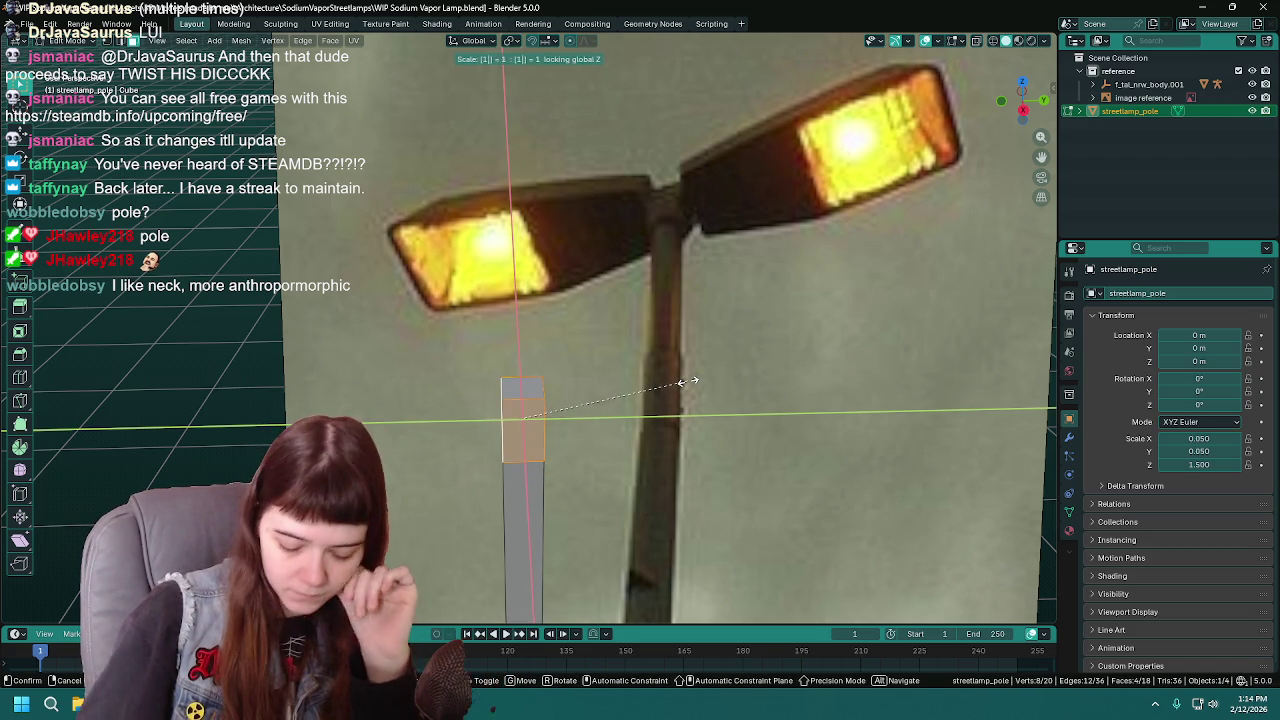
{"action": "left_click", "coordinate": [686, 381]}
- Return to Object Mode and save WIP Sodium Vapor Lamp.blend
{"action": "key", "text": "Tab"}
{"action": "scroll", "coordinate": [686, 381], "scroll_direction": "down", "scroll_amount": 5}
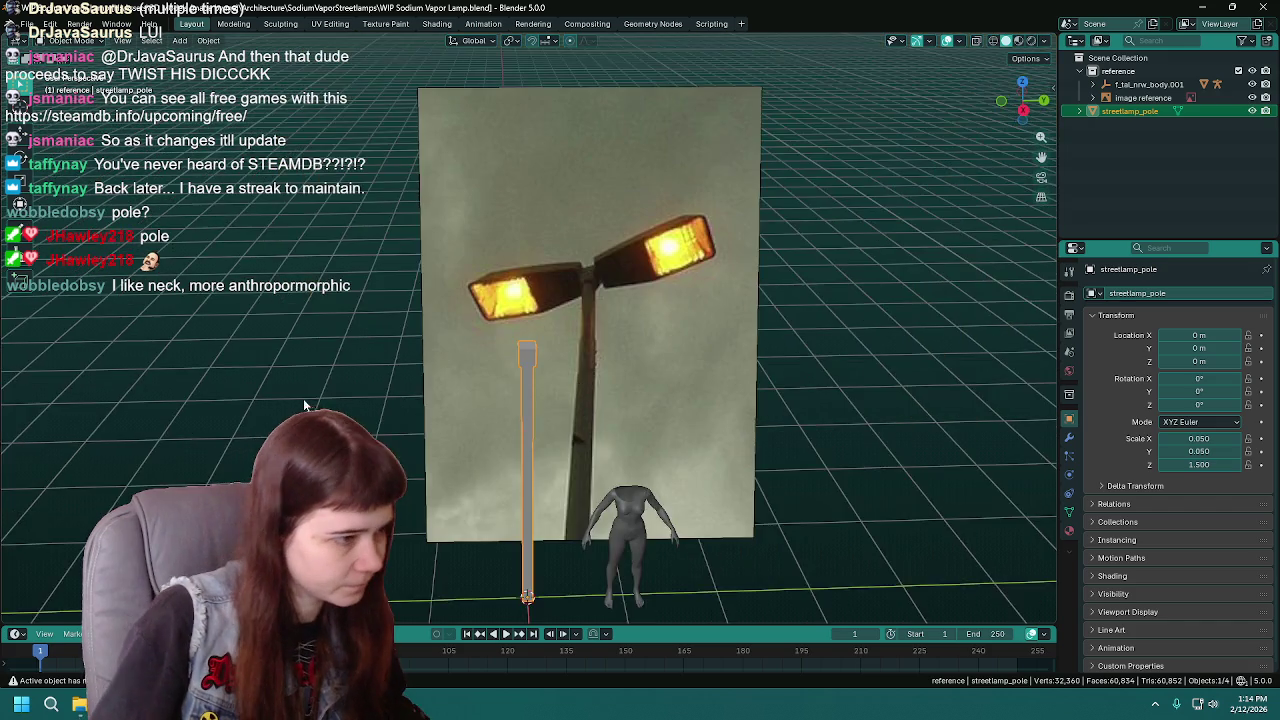
{"action": "scroll", "coordinate": [303, 362], "scroll_direction": "up", "scroll_amount": 3}
{"action": "scroll", "coordinate": [466, 394], "scroll_direction": "up", "scroll_amount": 2}
{"action": "key", "text": "ctrl+s"}
- Re-enter Edit Mode on the pole, deselect everything, and bring up the Add Mesh menu
{"action": "mouse_move", "coordinate": [466, 394]}
{"action": "middle_mouse_down"}
{"action": "mouse_move", "coordinate": [568, 361]}
{"action": "mouse_move", "coordinate": [543, 356]}
{"action": "mouse_move", "coordinate": [663, 220]}
{"action": "middle_mouse_up"}
{"action": "key", "text": "Tab"}
{"action": "key", "text": "Tab"}
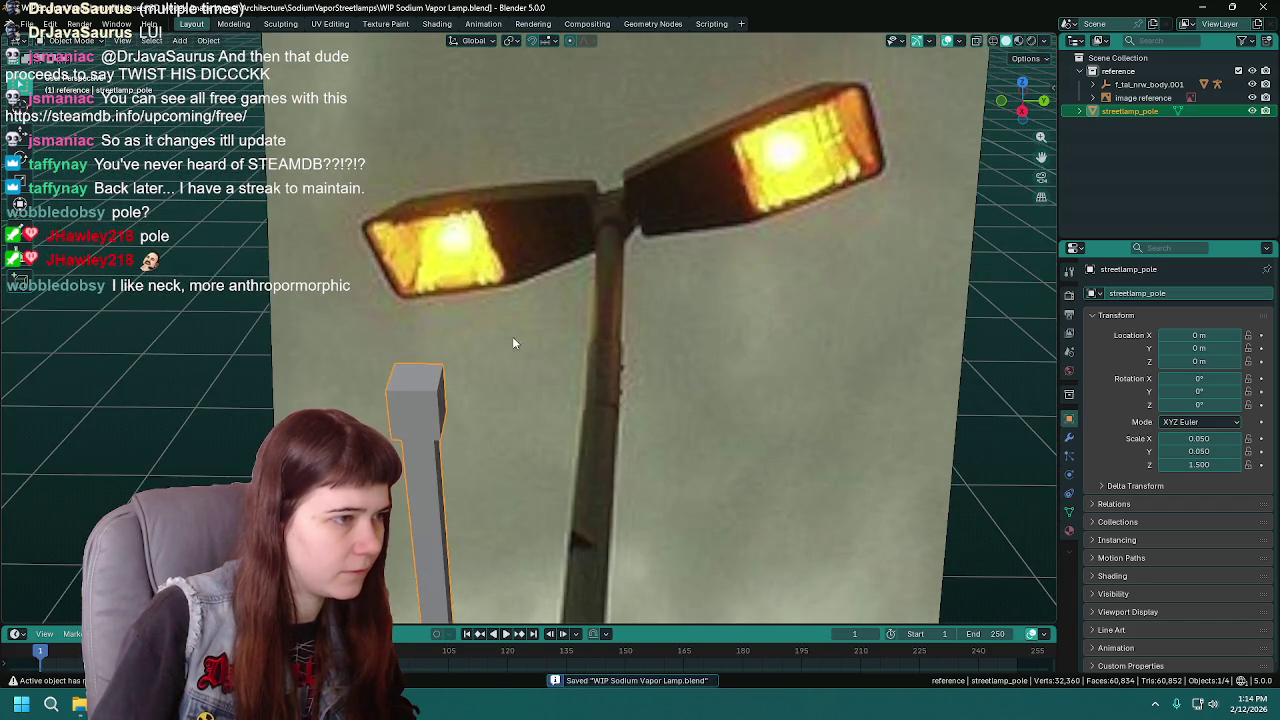
{"action": "middle_click_drag", "start_coordinate": [520, 390], "coordinate": [532, 602]}
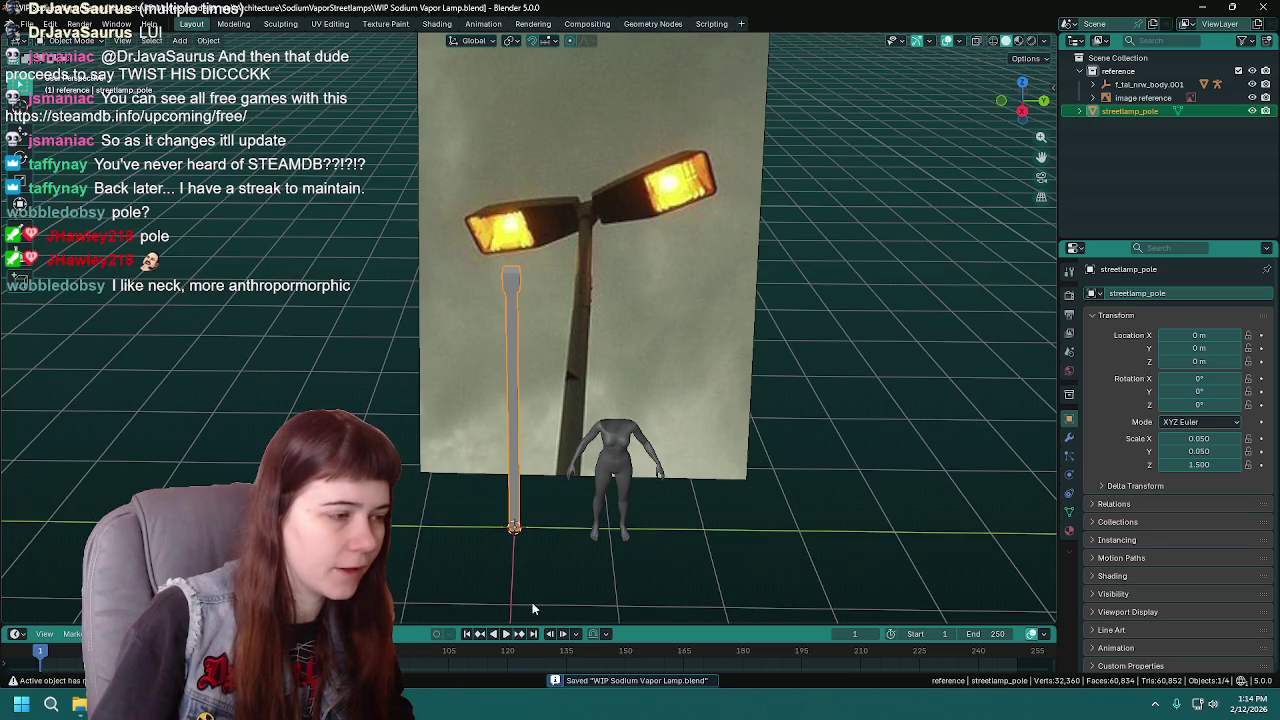
{"action": "left_click", "coordinate": [532, 602]}
{"action": "mouse_move", "coordinate": [544, 526]}
{"action": "middle_mouse_down"}
{"action": "mouse_move", "coordinate": [558, 527]}
{"action": "mouse_move", "coordinate": [558, 489]}
{"action": "mouse_move", "coordinate": [516, 466]}
{"action": "middle_mouse_up"}
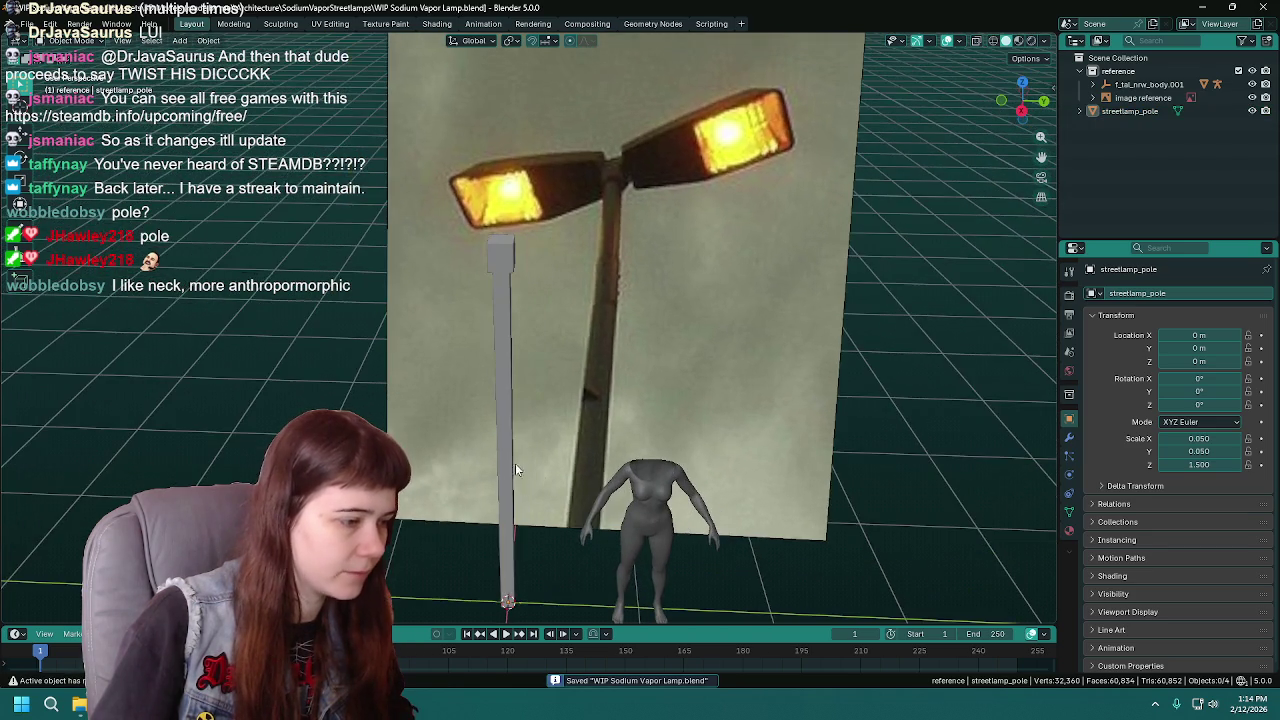
{"action": "key", "text": "shift+a"}
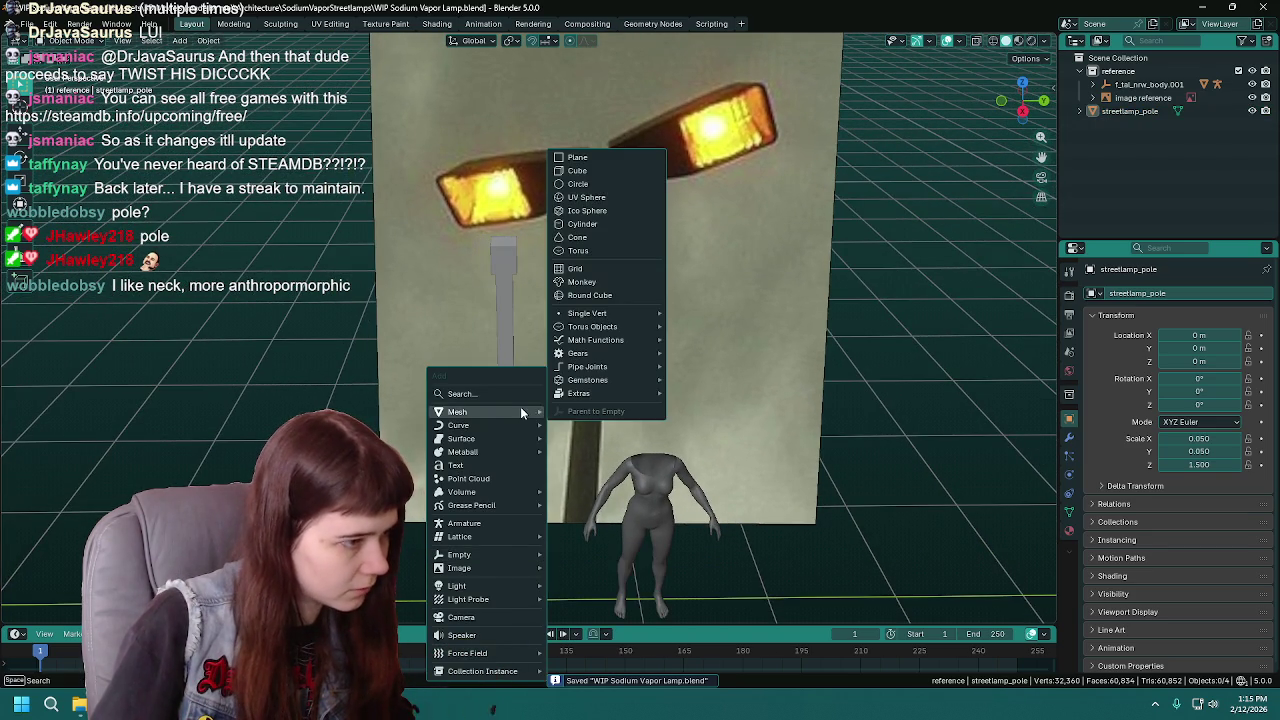
- Add a cube mesh and shrink it to 0.1 scale
{"action": "left_click", "coordinate": [611, 171]}
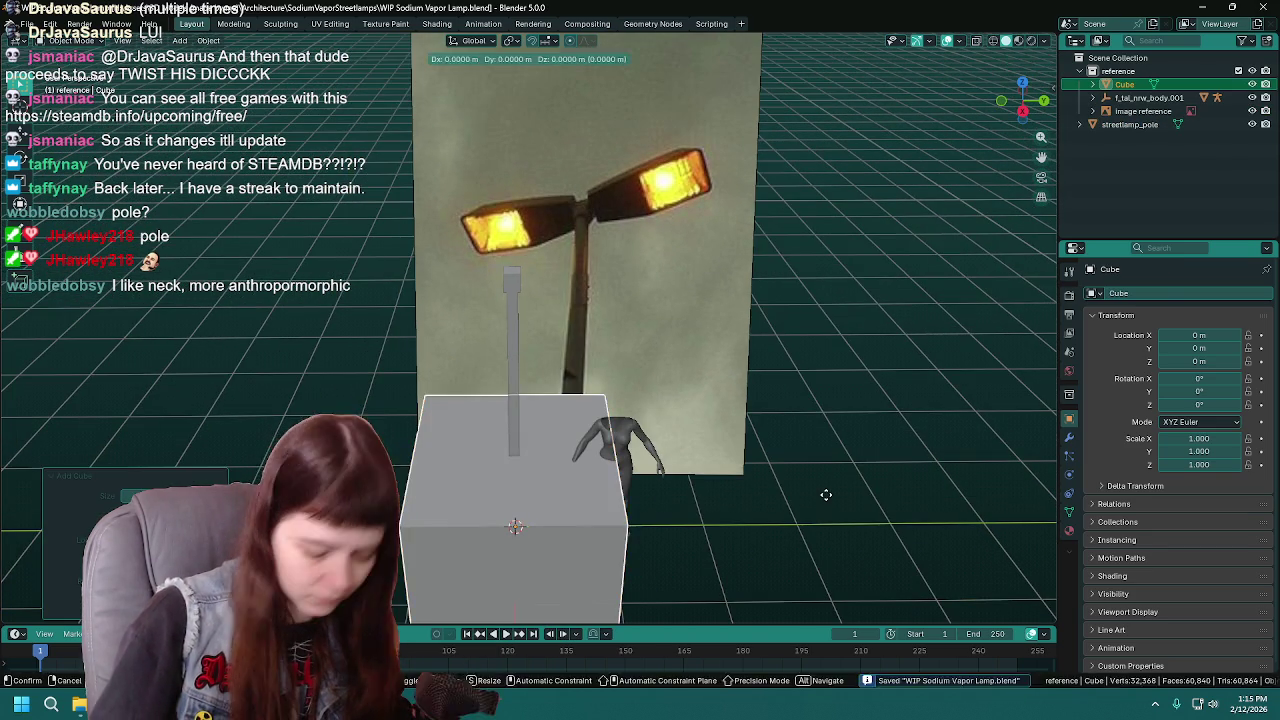
{"action": "left_click", "coordinate": [208, 41]}
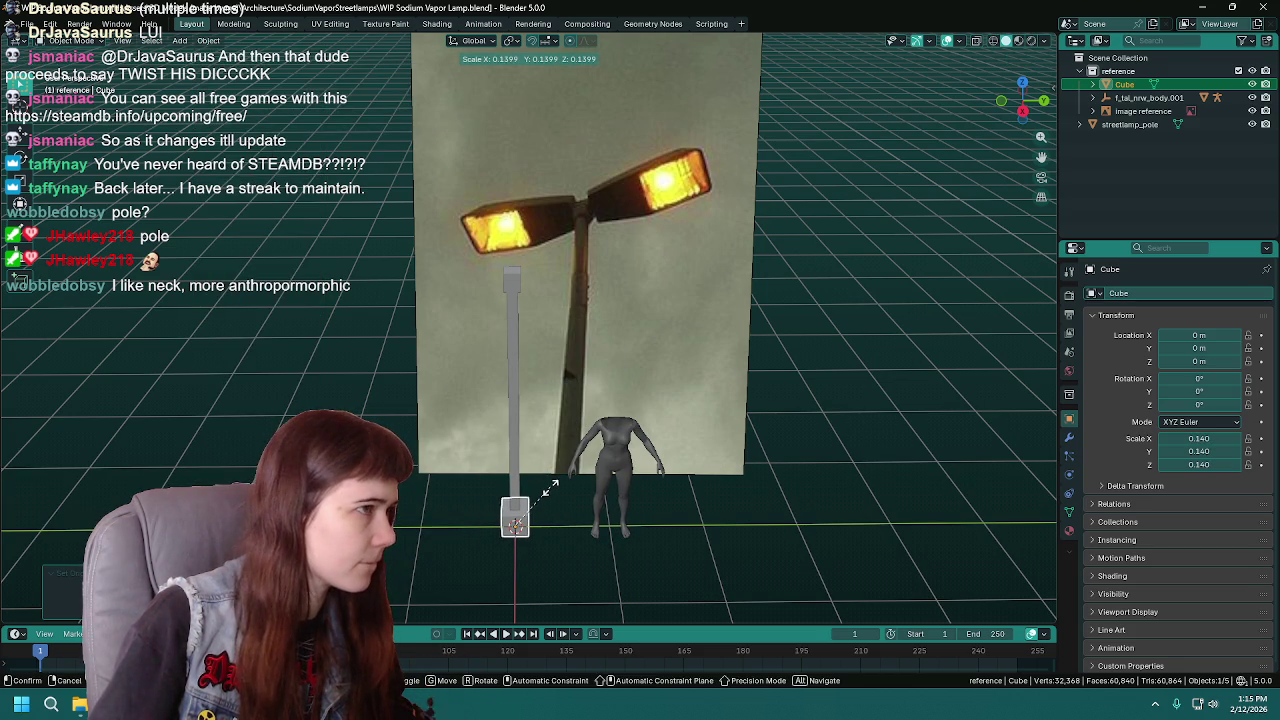
{"action": "type", "text": "1"}
{"action": "key", "text": "Return"}
- Raise the cube along Z to 3 m, then switch to a side view
{"action": "key", "text": "g"}
{"action": "key", "text": "z"}
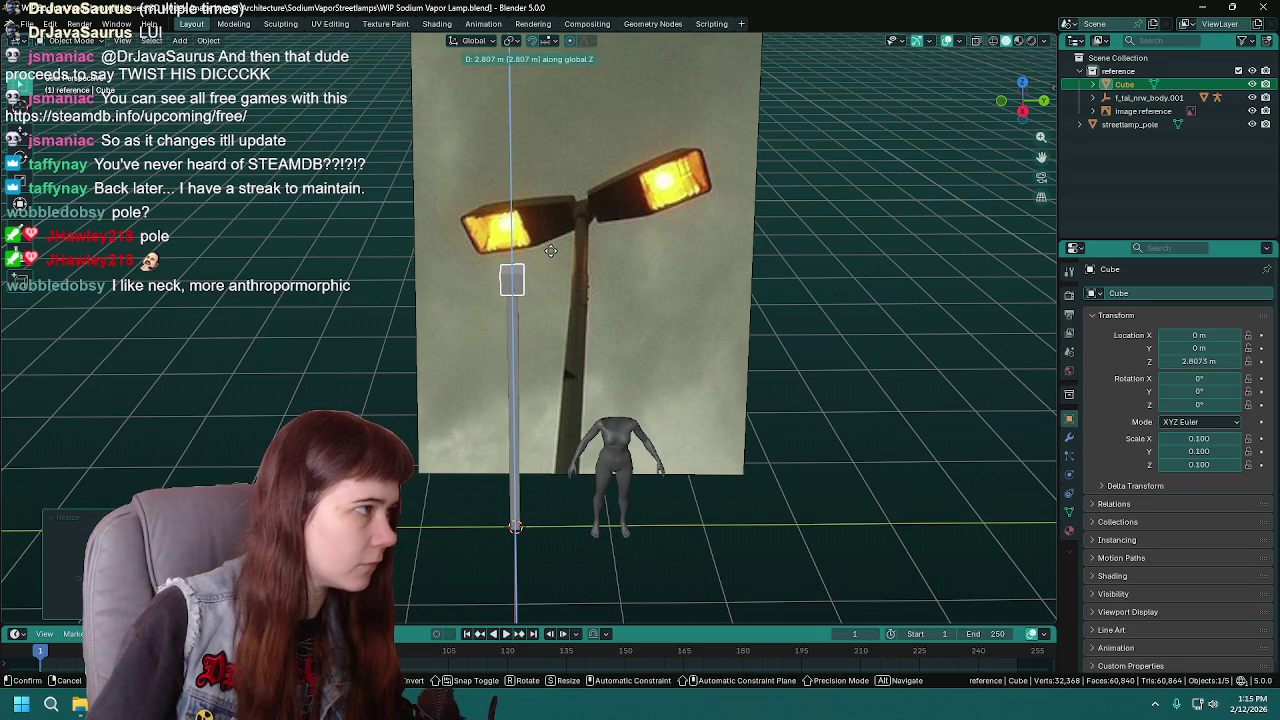
{"action": "type", "text": "3"}
{"action": "key", "text": "Return"}
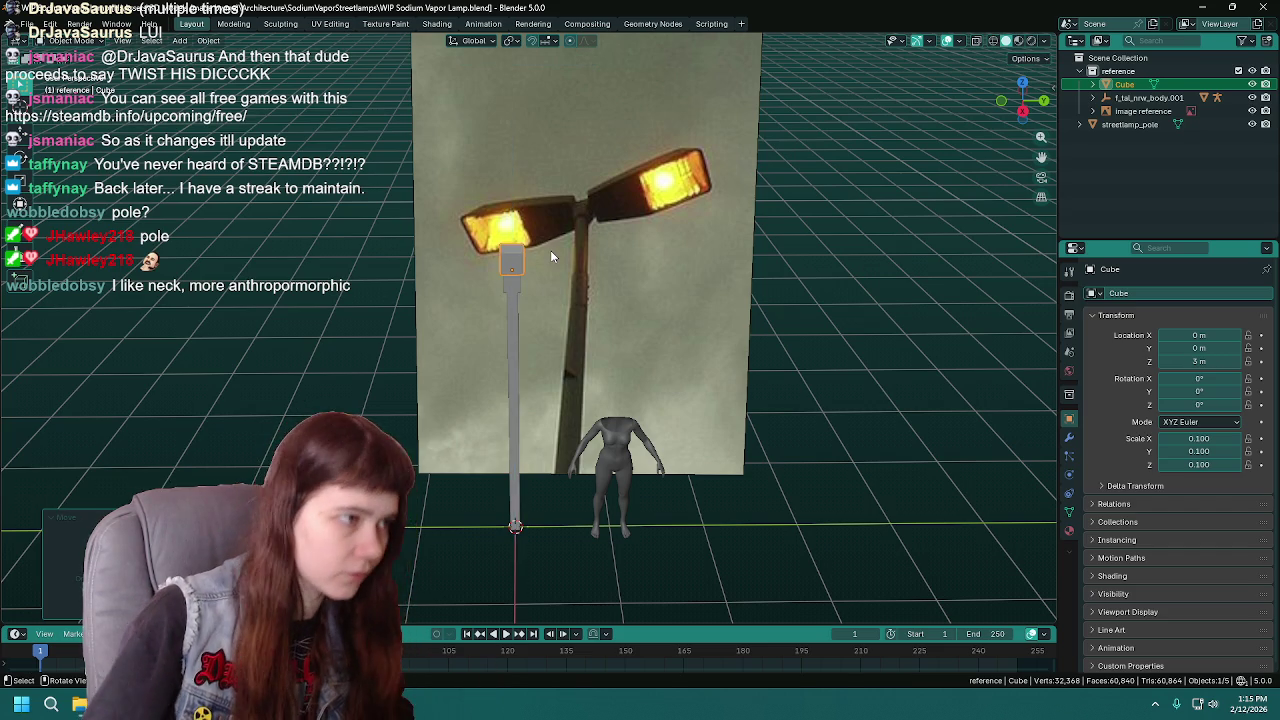
{"action": "scroll", "coordinate": [550, 250], "scroll_direction": "up", "scroll_amount": 5}
{"action": "middle_click_drag", "start_coordinate": [546, 255], "coordinate": [548, 219]}
{"action": "key", "text": "KP_3"}
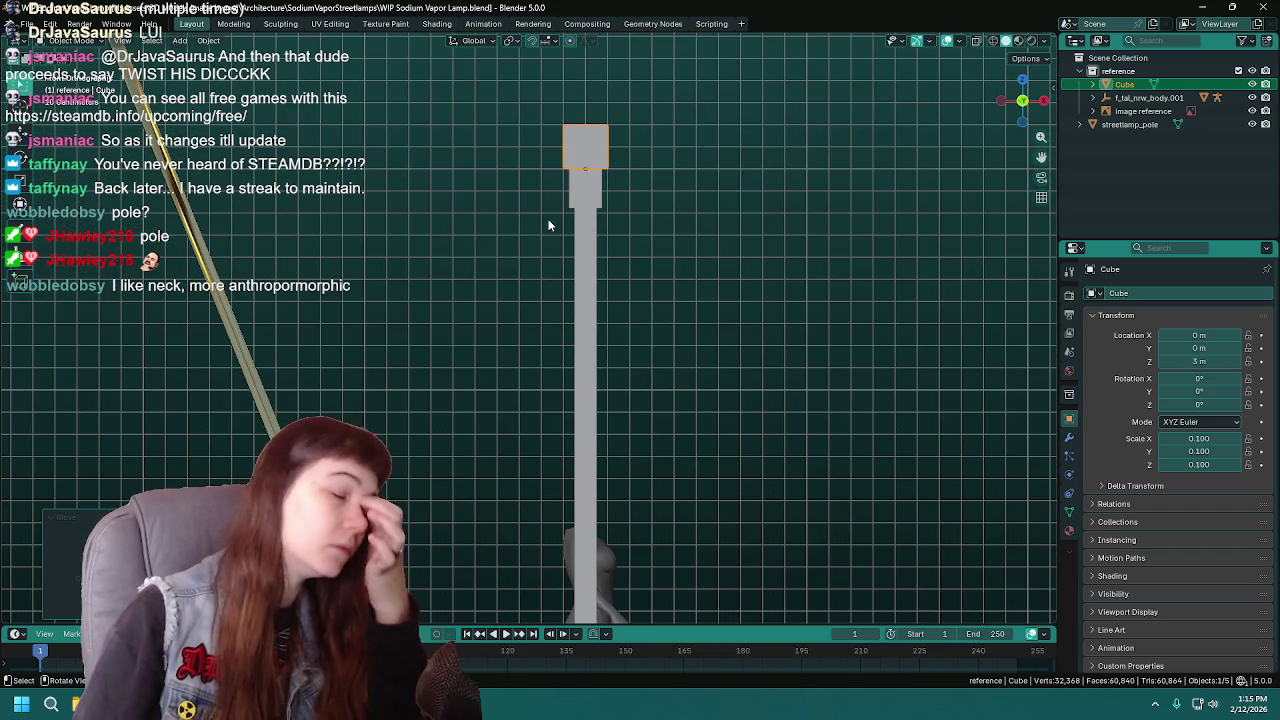
- Lower the cube along Z to 2.9 m against the reference photo
{"action": "key", "text": "KP_5"}
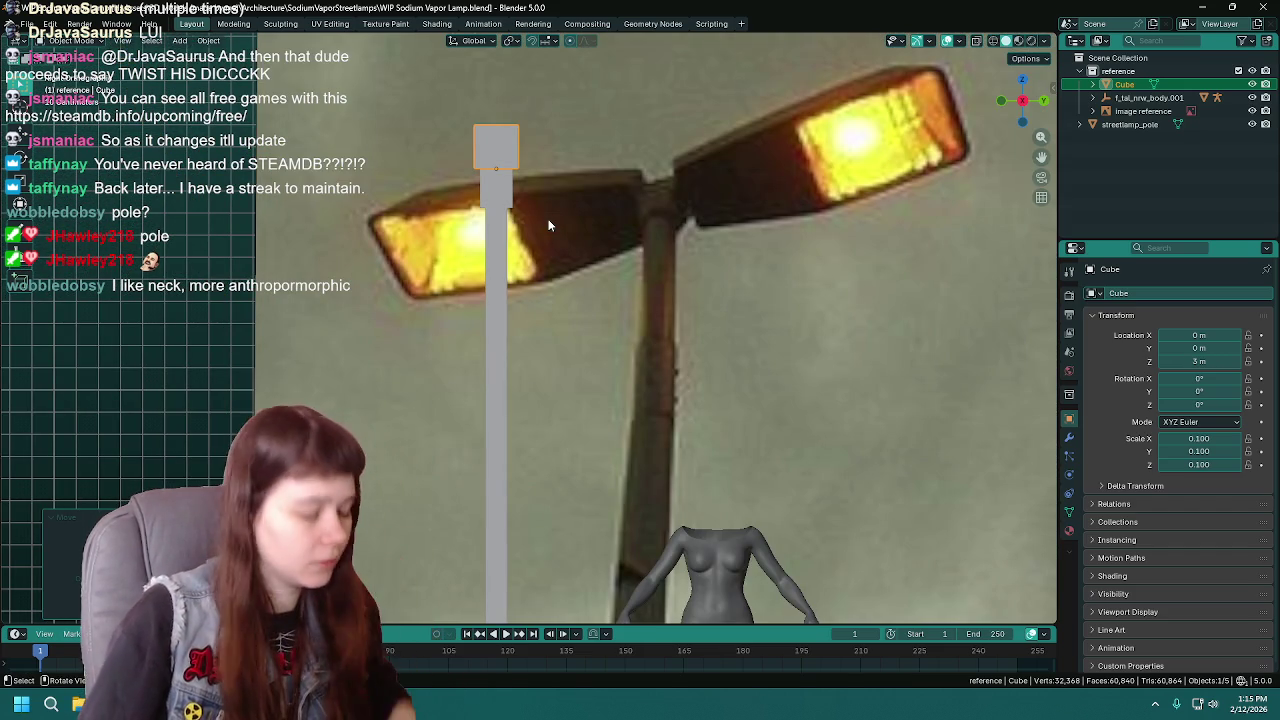
{"action": "scroll", "coordinate": [524, 212], "scroll_direction": "up", "scroll_amount": 4}
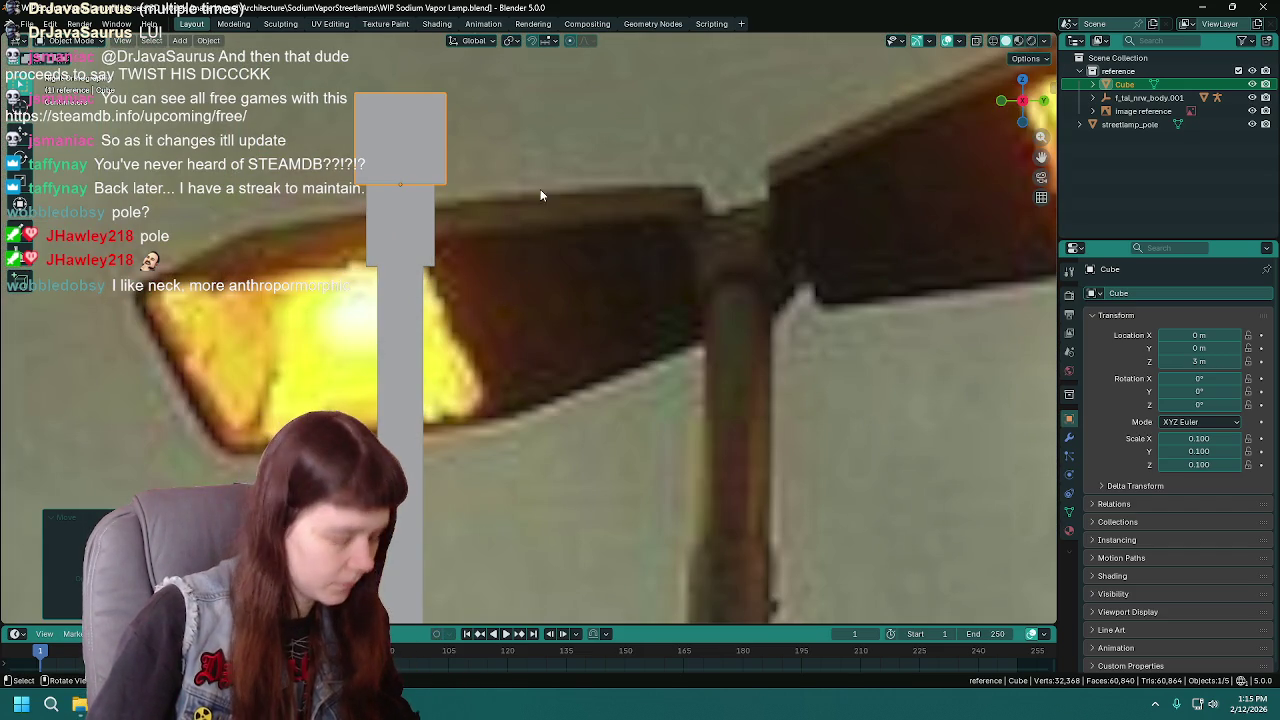
{"action": "key", "text": "g"}
{"action": "key", "text": "z"}
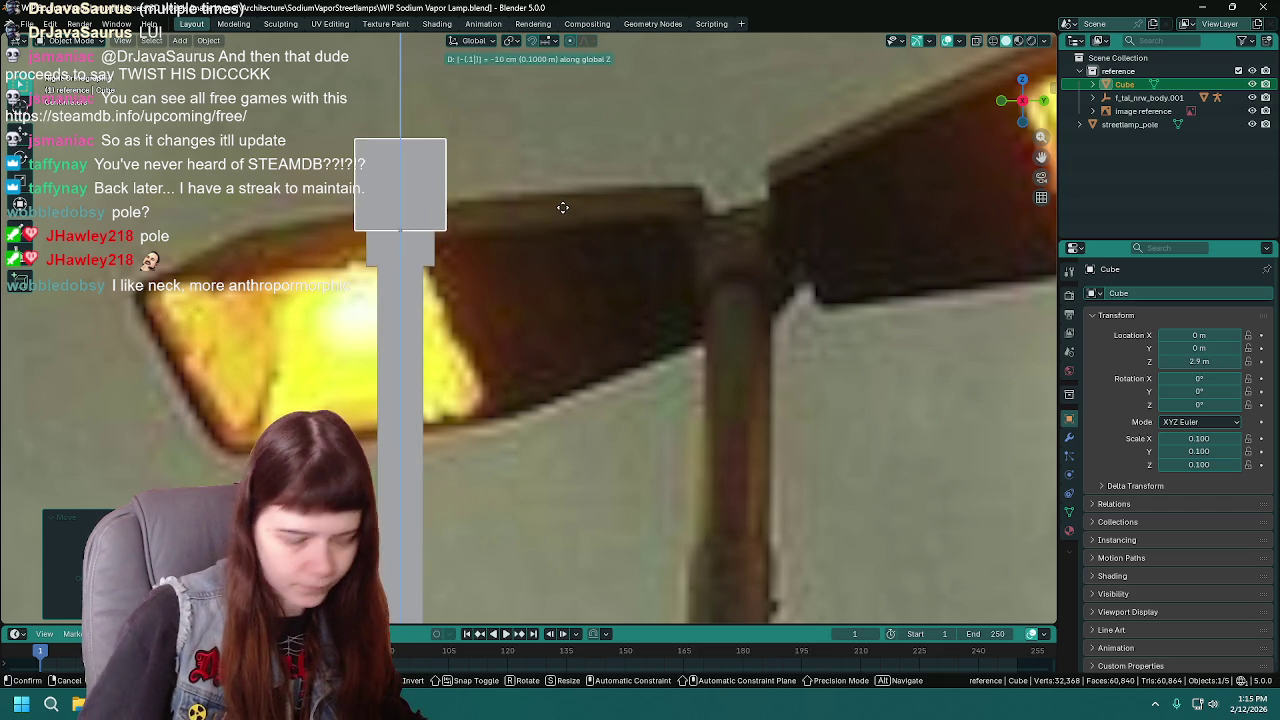
{"action": "left_click", "coordinate": [562, 210]}
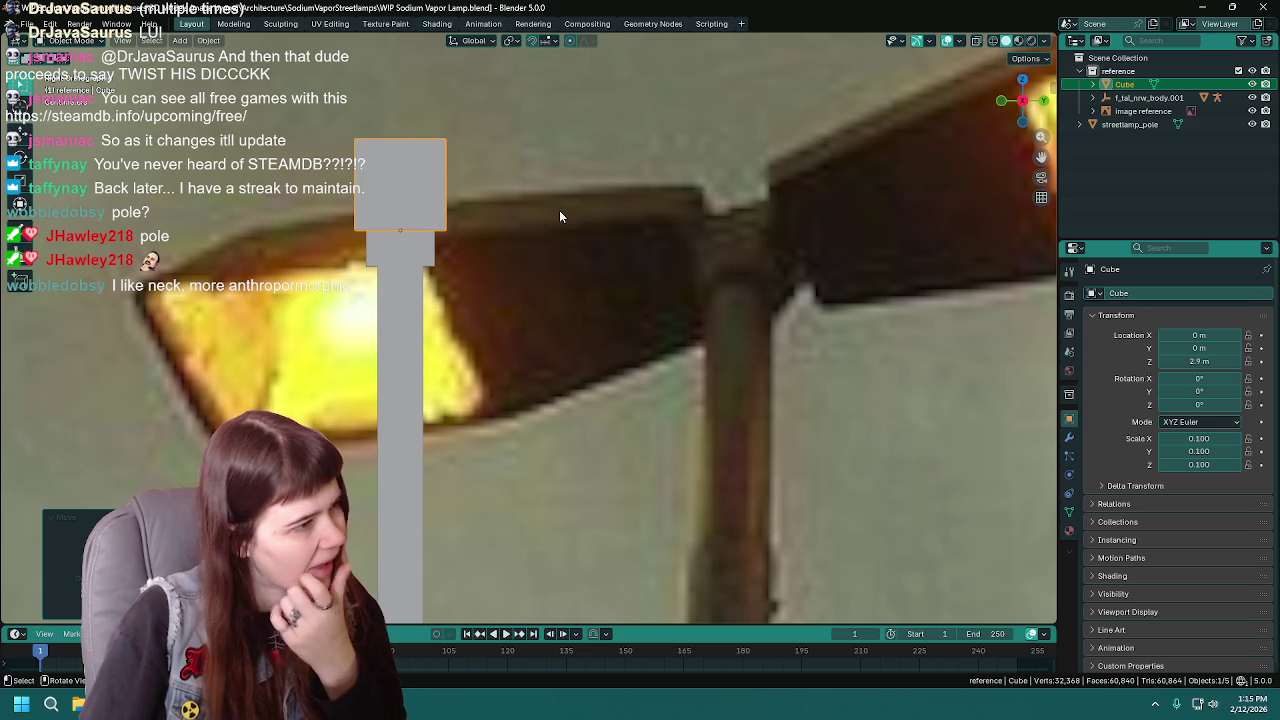
- Shift the cube sideways along Y to 0.18 m beside the pole top
{"action": "scroll", "coordinate": [486, 307], "scroll_direction": "down", "scroll_amount": 5}
{"action": "scroll", "coordinate": [492, 305], "scroll_direction": "up", "scroll_amount": 3}
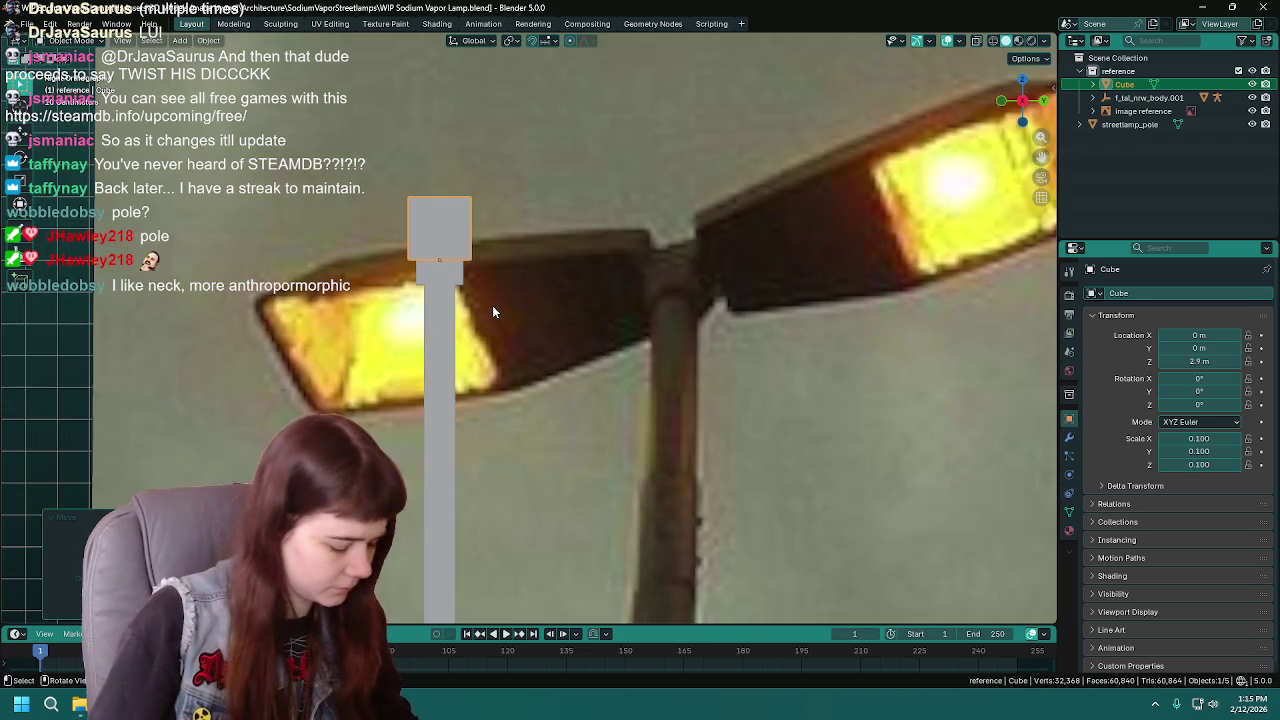
{"action": "scroll", "coordinate": [492, 305], "scroll_direction": "up", "scroll_amount": 1}
{"action": "key", "text": "g"}
{"action": "key", "text": "x"}
{"action": "key", "text": "y"}
{"action": "left_click", "coordinate": [563, 302]}
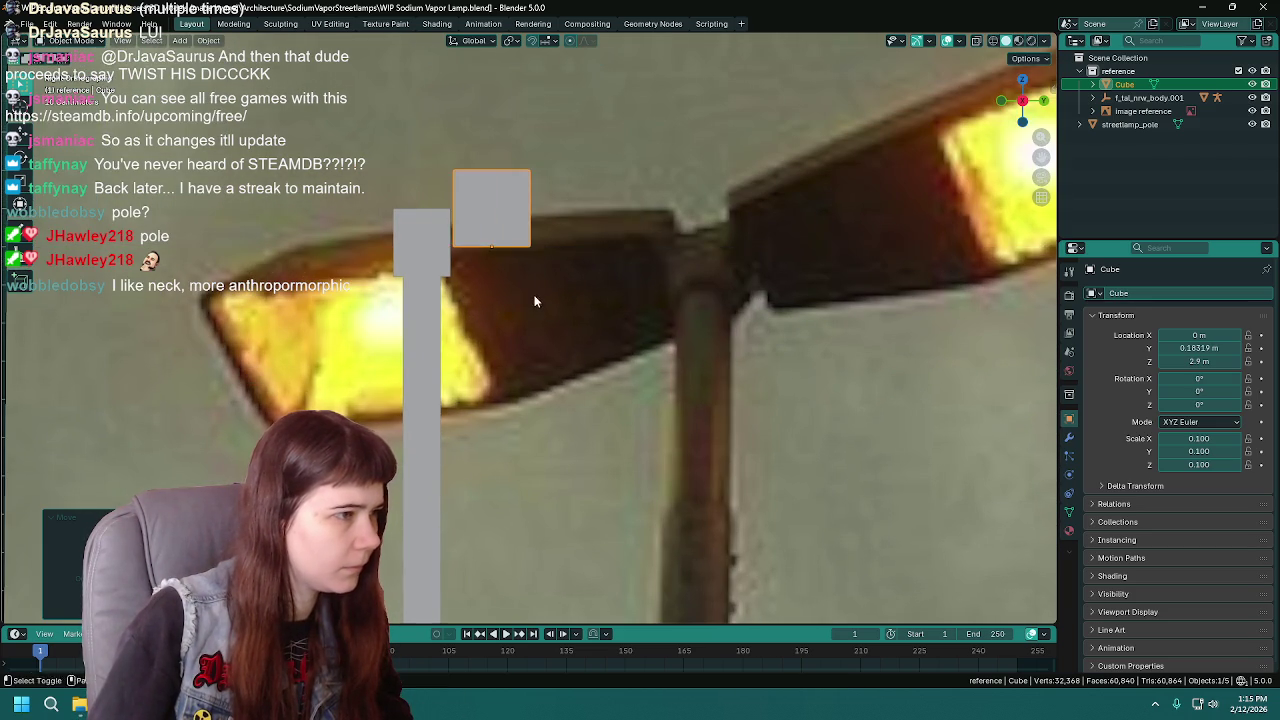
- Rotate the cube -90° around the X axis
{"action": "scroll", "coordinate": [533, 294], "scroll_direction": "up", "scroll_amount": 2}
{"action": "scroll", "coordinate": [600, 360], "scroll_direction": "up", "scroll_amount": 2}
{"action": "key", "text": "r"}
{"action": "key", "text": "x"}
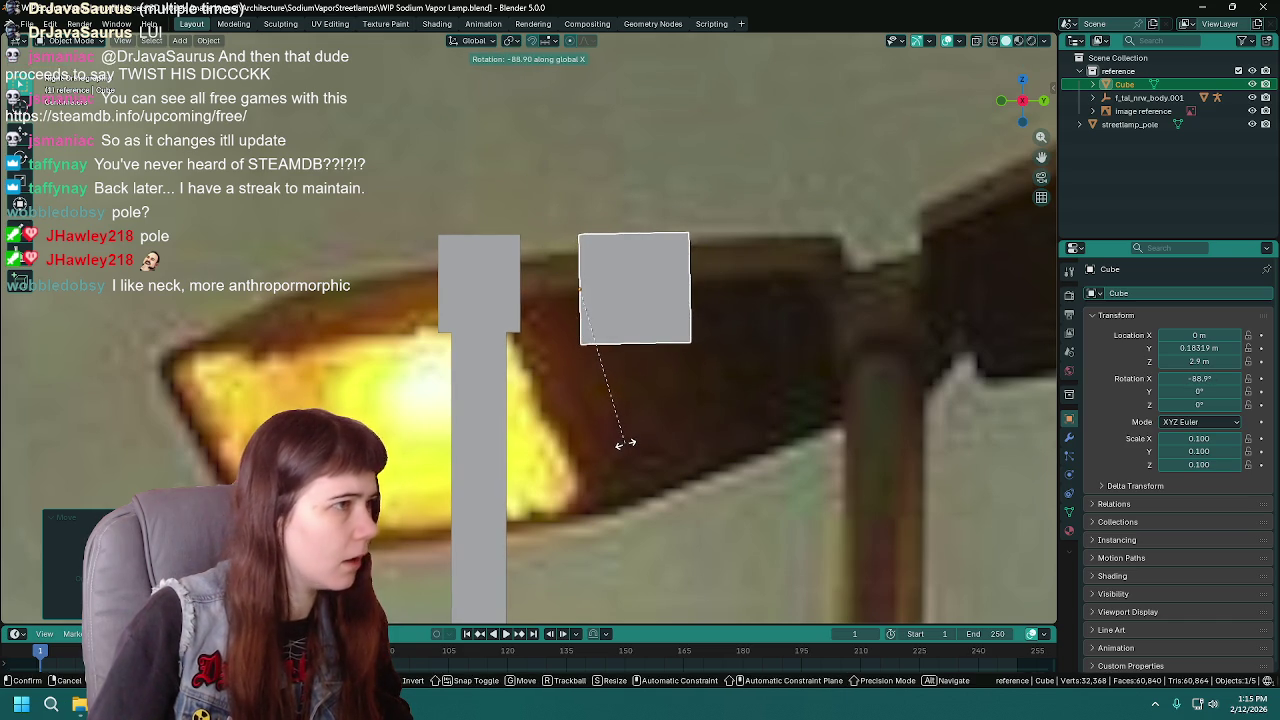
{"action": "type", "text": "-90"}
{"action": "key", "text": "Return"}
{"action": "scroll", "coordinate": [566, 310], "scroll_direction": "up", "scroll_amount": 1}
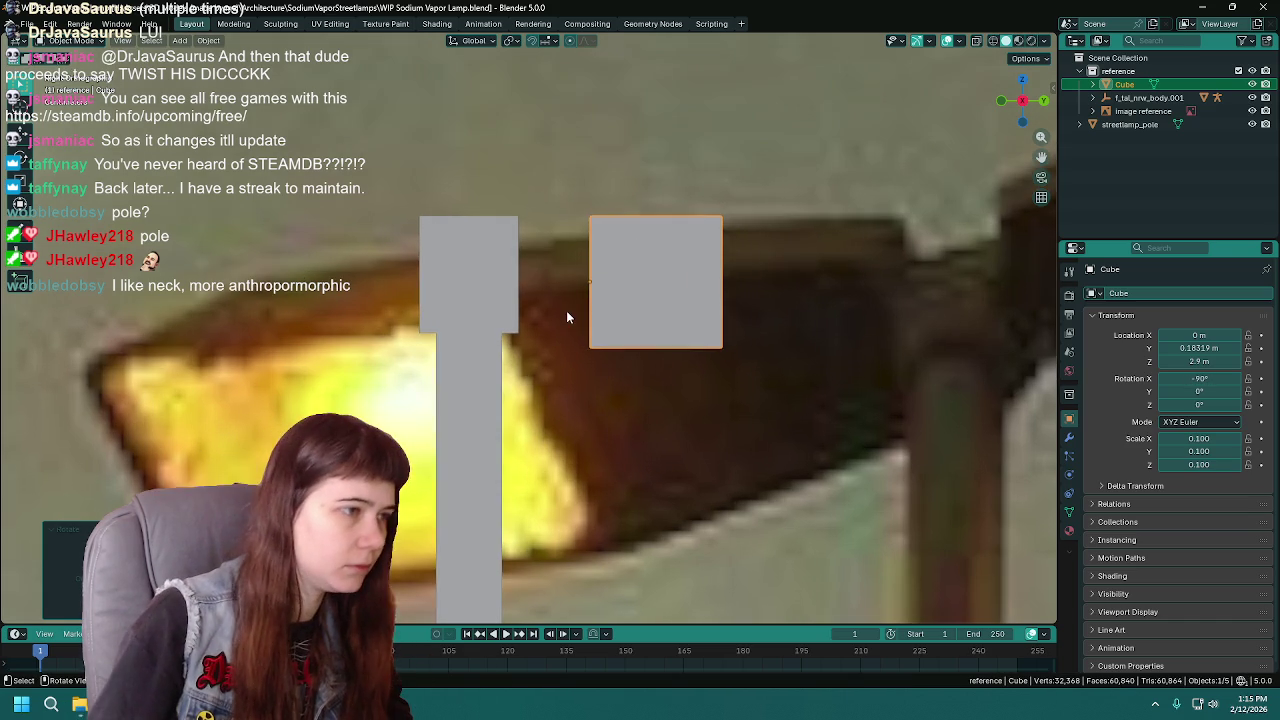
{"action": "scroll", "coordinate": [538, 316], "scroll_direction": "up", "scroll_amount": 1}
{"action": "left_click", "coordinate": [547, 42]}
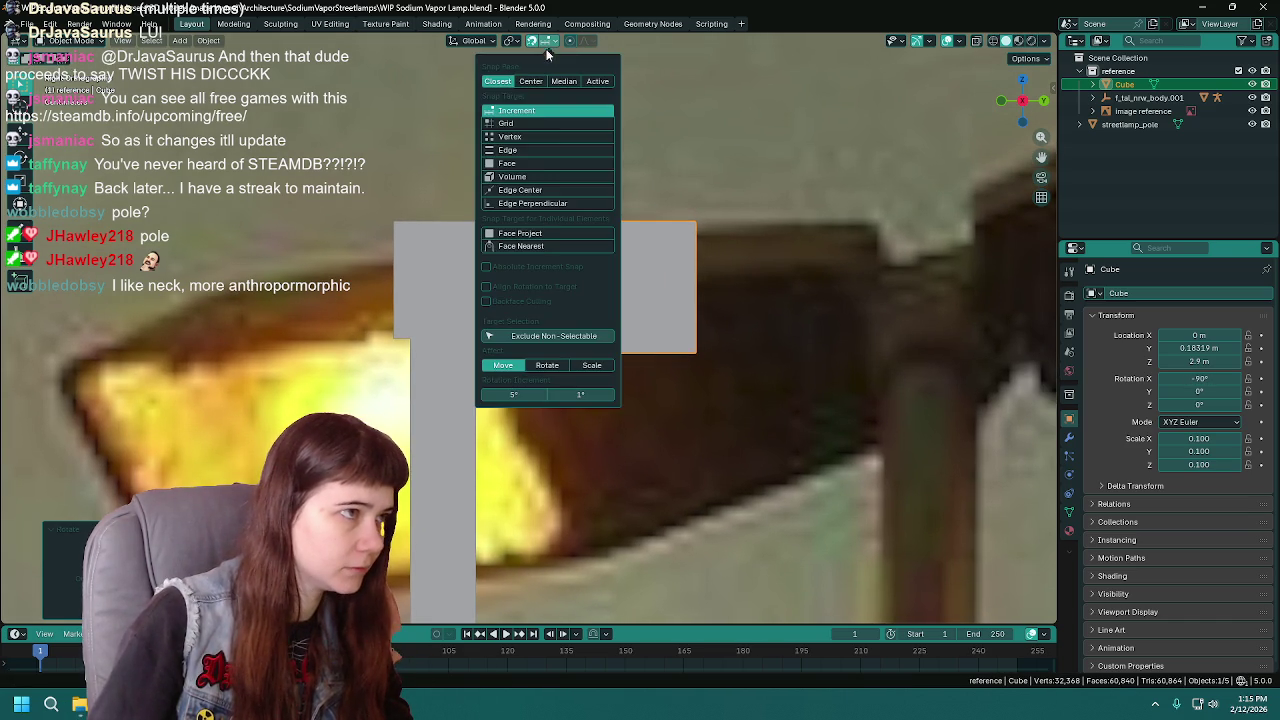
- Enable edge snapping, slide the cube along Y to 0.075 m flush with the pole, and save
{"action": "left_click", "coordinate": [530, 150]}
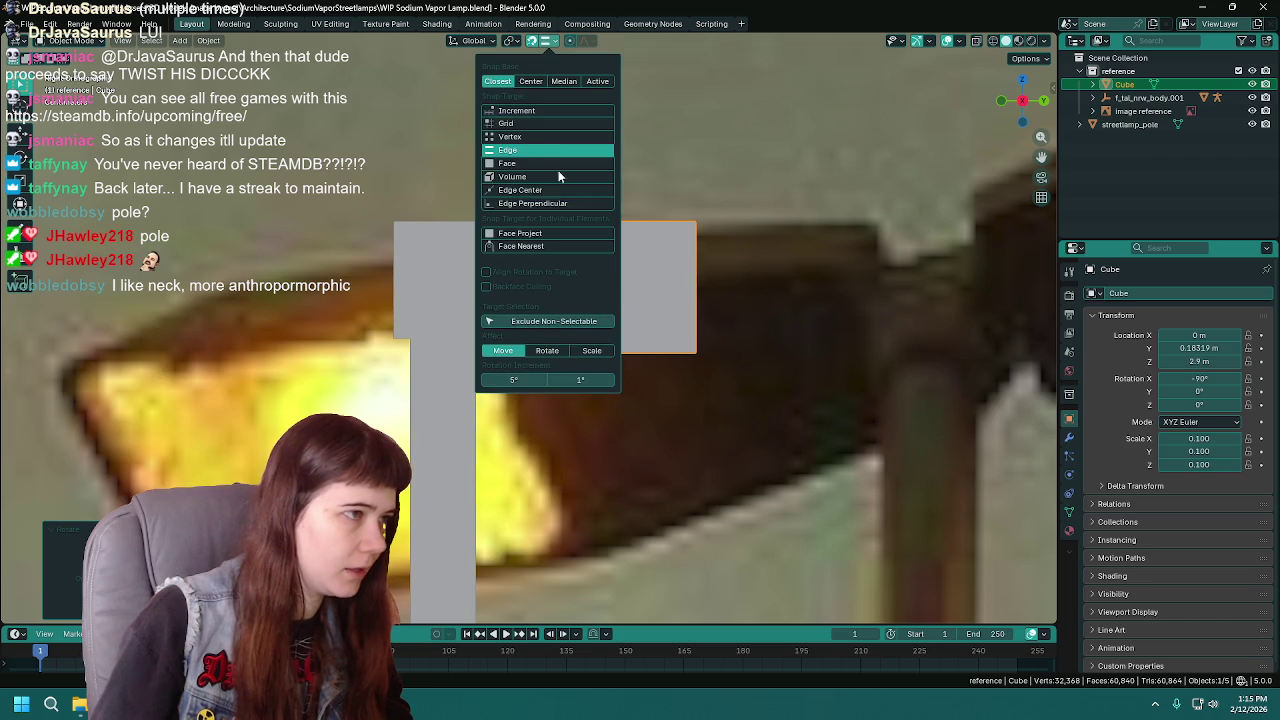
{"action": "key", "text": "g"}
{"action": "key", "text": "y"}
{"action": "left_click", "coordinate": [501, 279]}
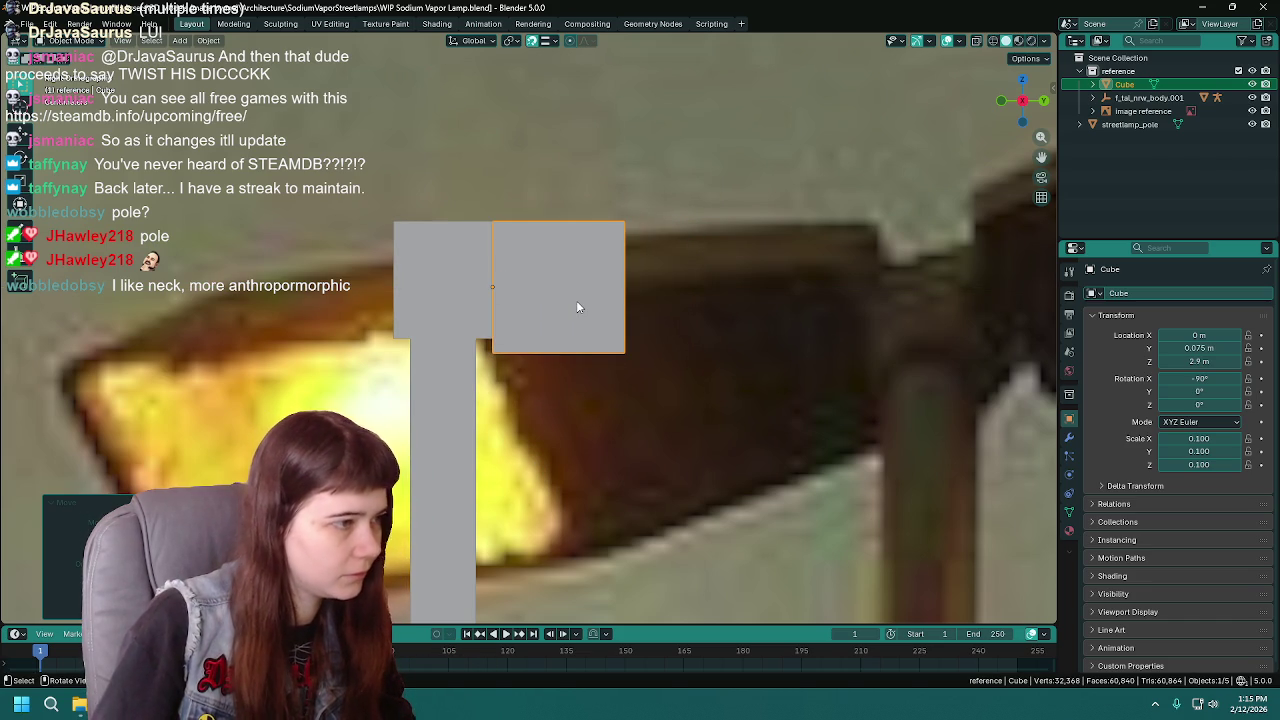
{"action": "left_click", "coordinate": [548, 42]}
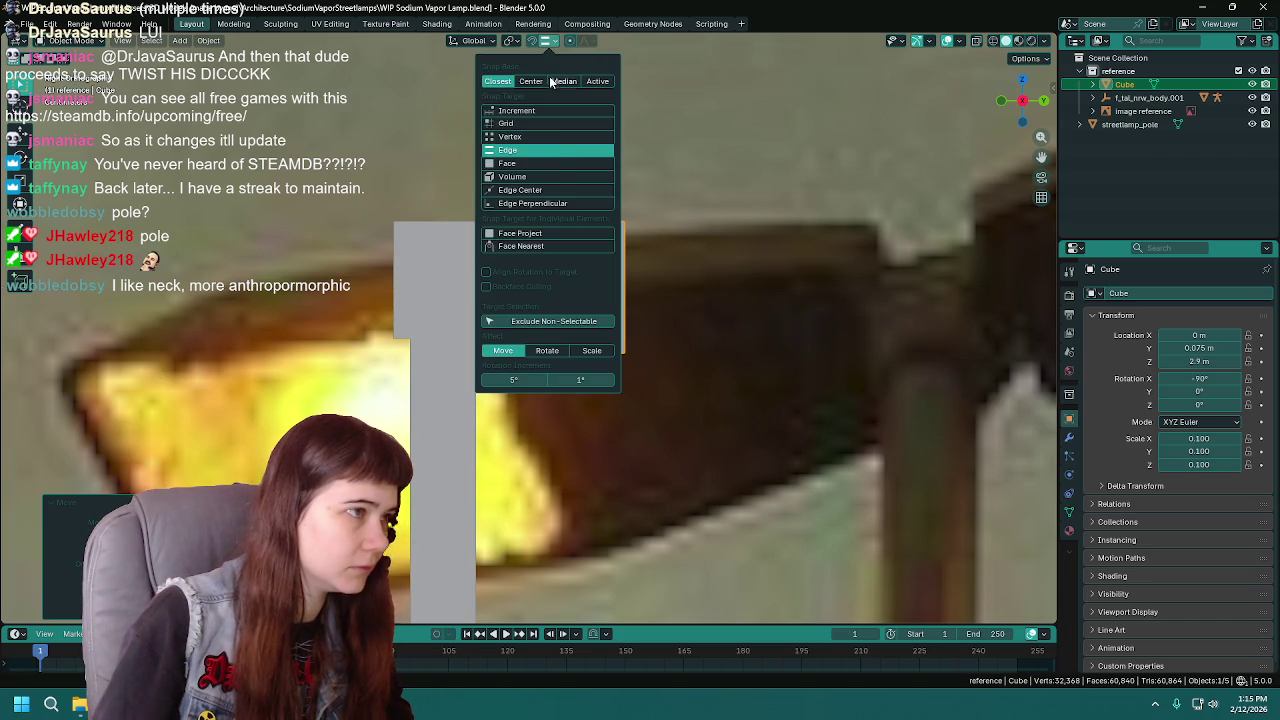
{"action": "scroll", "coordinate": [680, 350], "scroll_direction": "down", "scroll_amount": 5}
{"action": "mouse_move", "coordinate": [689, 383]}
{"action": "middle_mouse_down"}
{"action": "mouse_move", "coordinate": [489, 390]}
{"action": "mouse_move", "coordinate": [517, 380]}
{"action": "middle_mouse_up"}
{"action": "key", "text": "ctrl+s"}
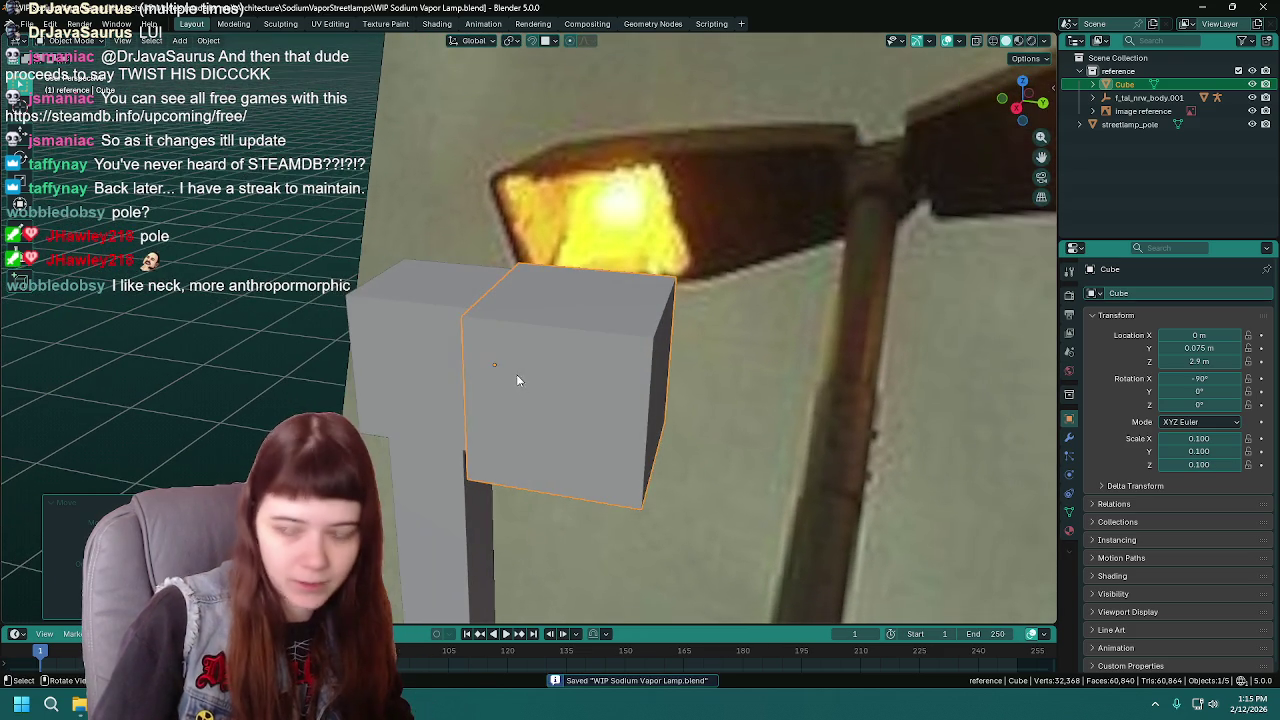
- Try several vertical moves of the cube, then undo back to 2.9 m height
{"action": "key", "text": "g"}
{"action": "key", "text": "z"}
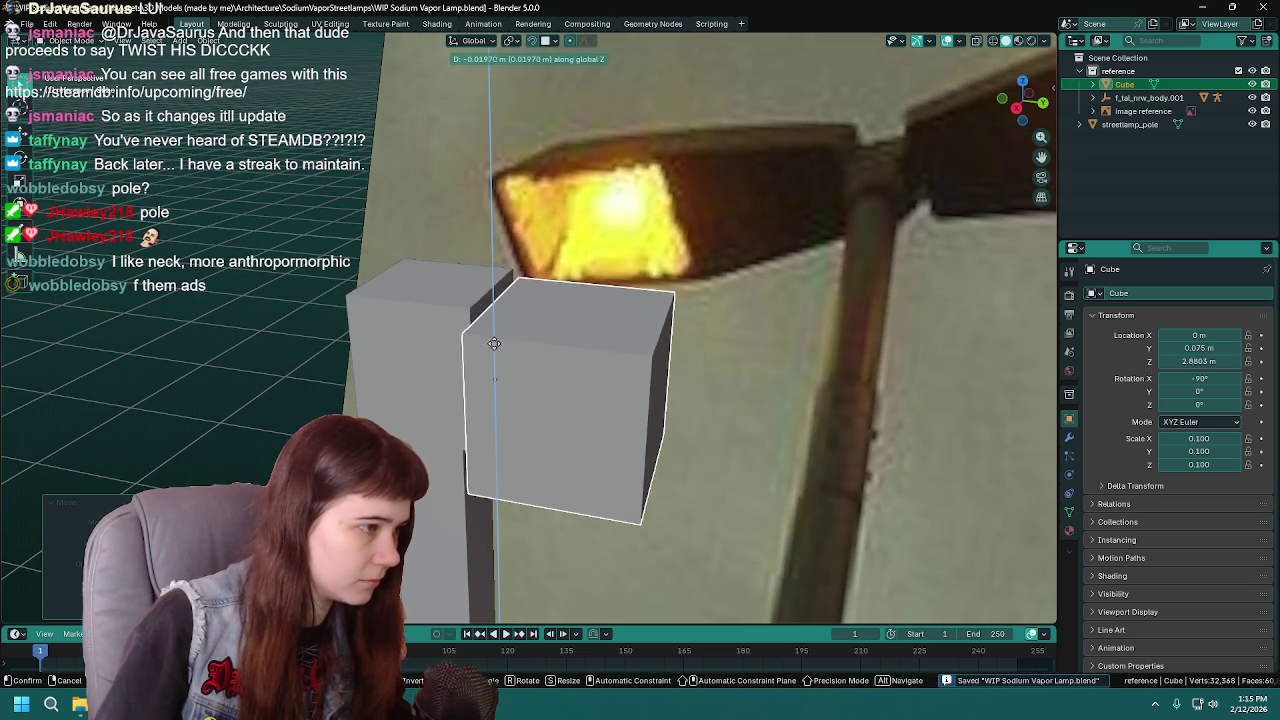
{"action": "key", "text": "Escape"}
{"action": "key", "text": "g"}
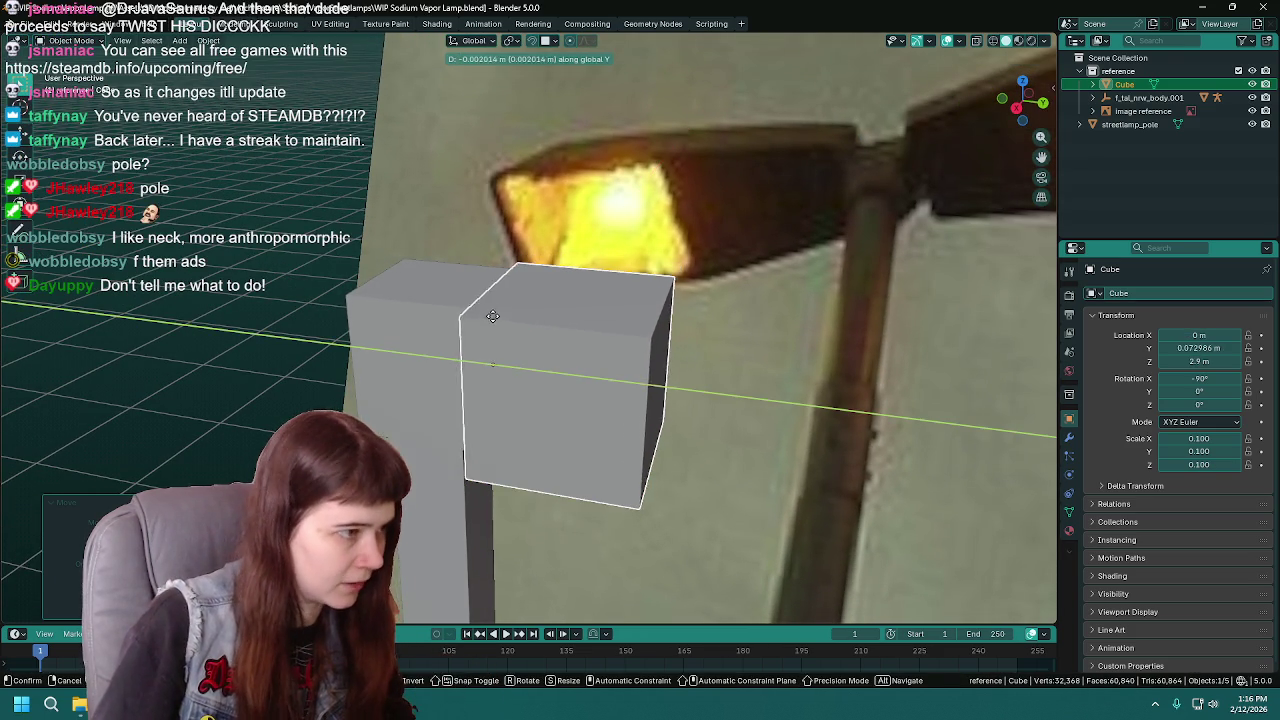
{"action": "key", "text": "Escape"}
{"action": "middle_click_drag", "start_coordinate": [492, 354], "coordinate": [514, 363]}
{"action": "key", "text": "g"}
{"action": "key", "text": "z"}
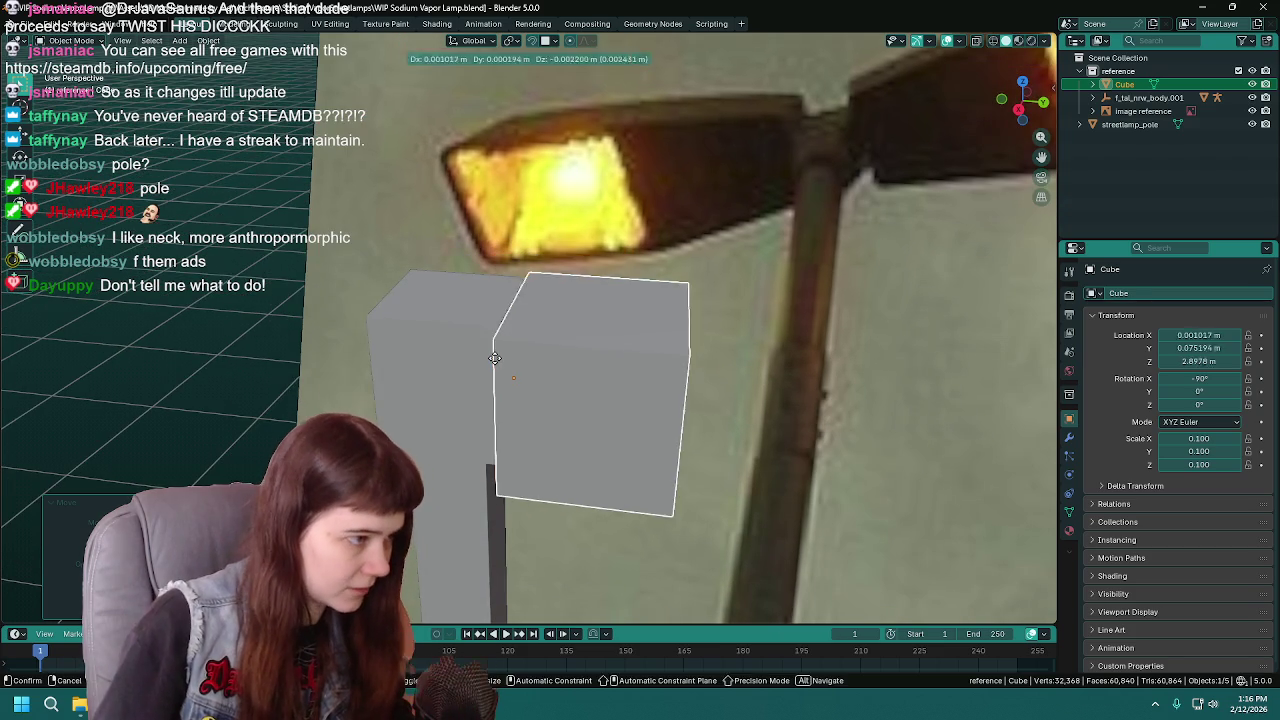
{"action": "left_click", "coordinate": [521, 454]}
{"action": "key", "text": "g"}
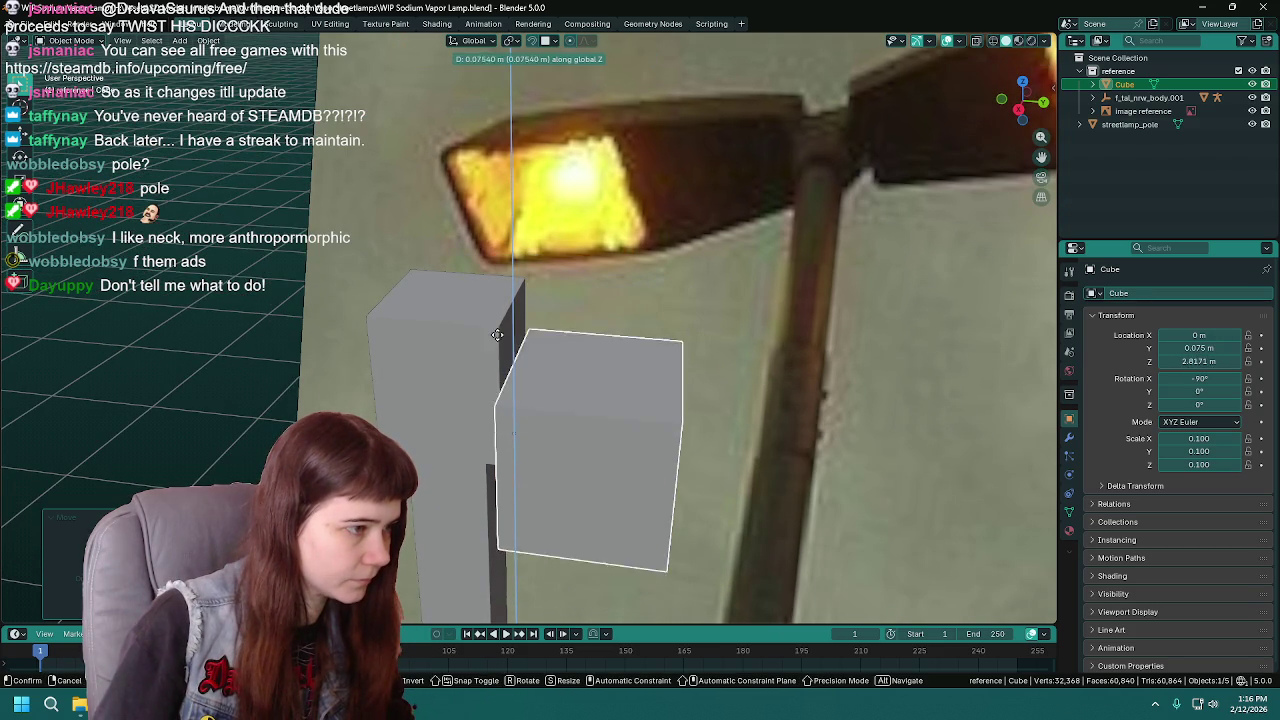
{"action": "key", "text": "Escape"}
{"action": "mouse_move", "coordinate": [524, 326]}
{"action": "middle_mouse_down"}
{"action": "mouse_move", "coordinate": [578, 277]}
{"action": "mouse_move", "coordinate": [611, 288]}
{"action": "middle_mouse_up"}
{"action": "key", "text": "ctrl+z"}
- Save the file with the cube kept at 2.9 m
{"action": "key", "text": "g"}
{"action": "key", "text": "z"}
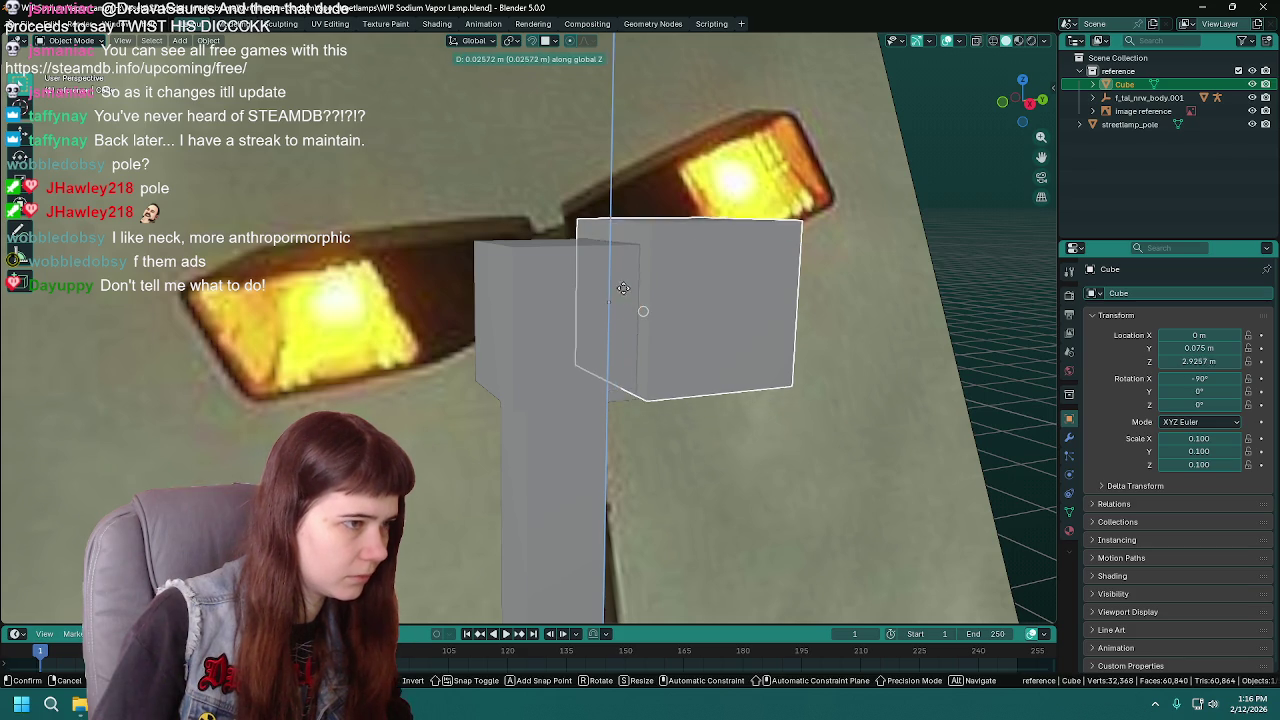
{"action": "key", "text": "Escape"}
{"action": "key", "text": "ctrl+s"}
{"action": "middle_click_drag", "start_coordinate": [721, 302], "coordinate": [614, 248]}
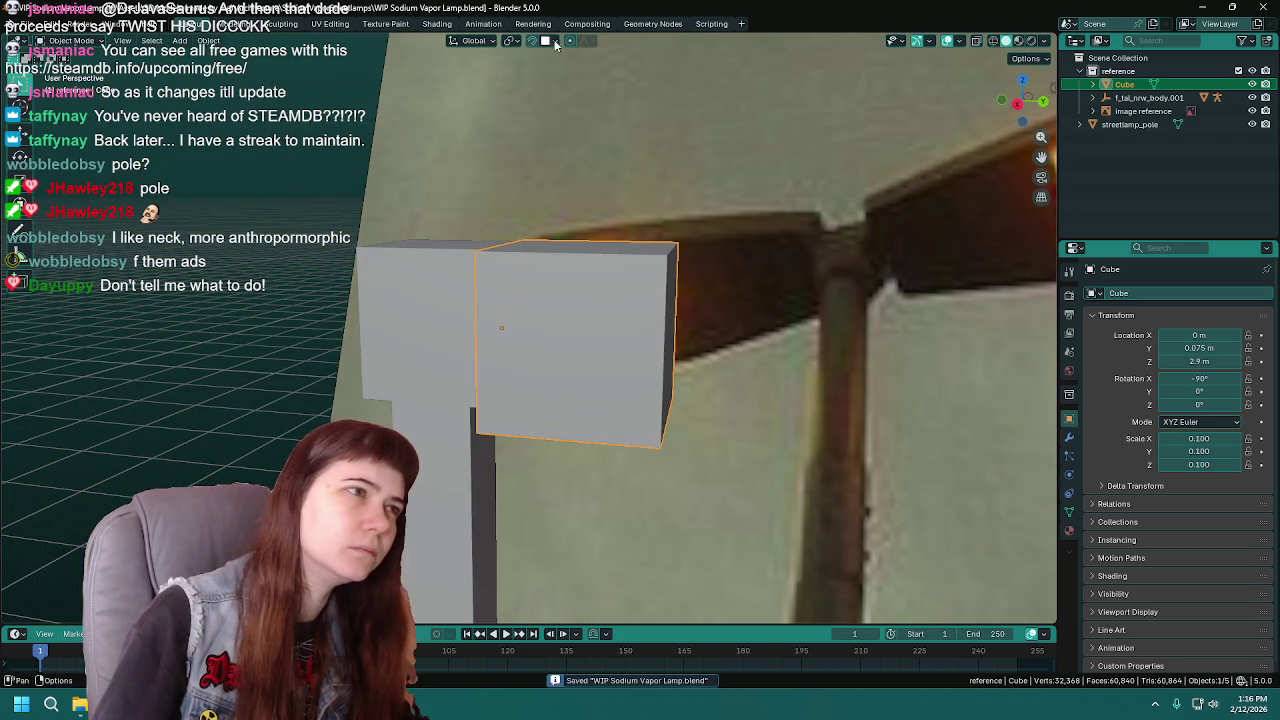
- Switch snapping to edge midpoints and view the cube from the front
{"action": "left_click", "coordinate": [553, 41]}
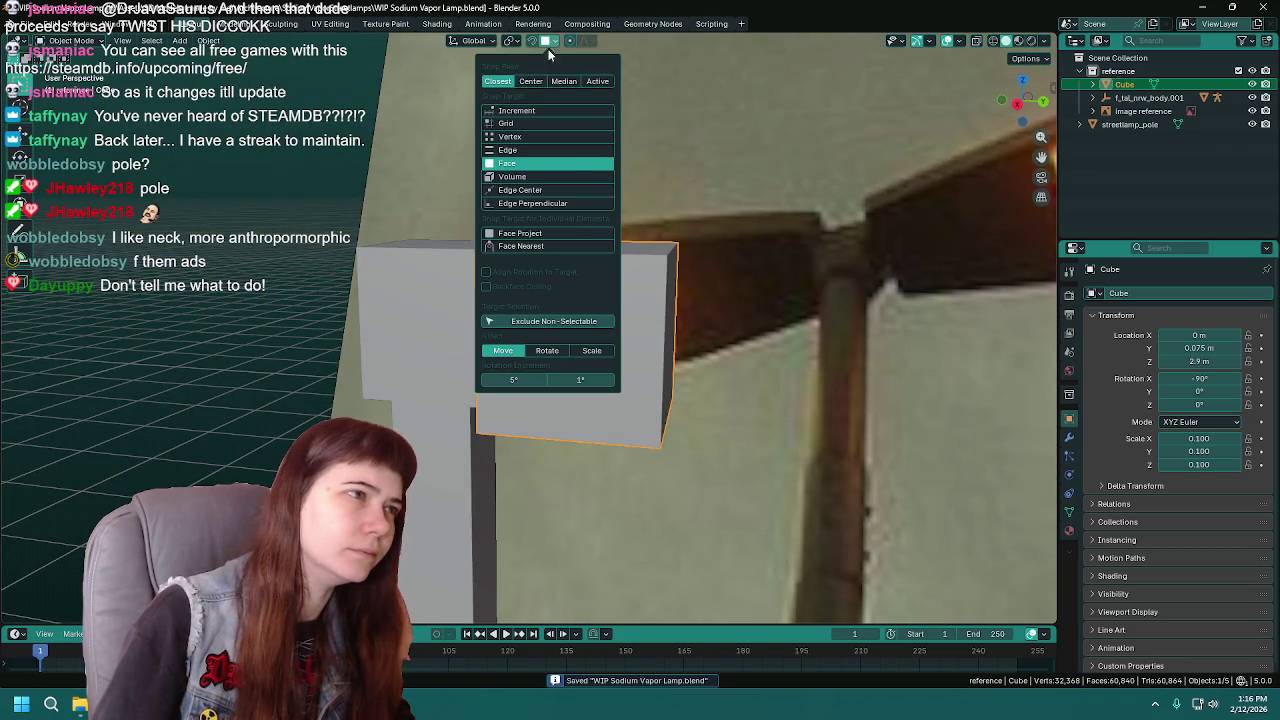
{"action": "left_click", "coordinate": [545, 189]}
{"action": "key", "text": "KP_1"}
{"action": "scroll", "coordinate": [602, 416], "scroll_direction": "up", "scroll_amount": 2}
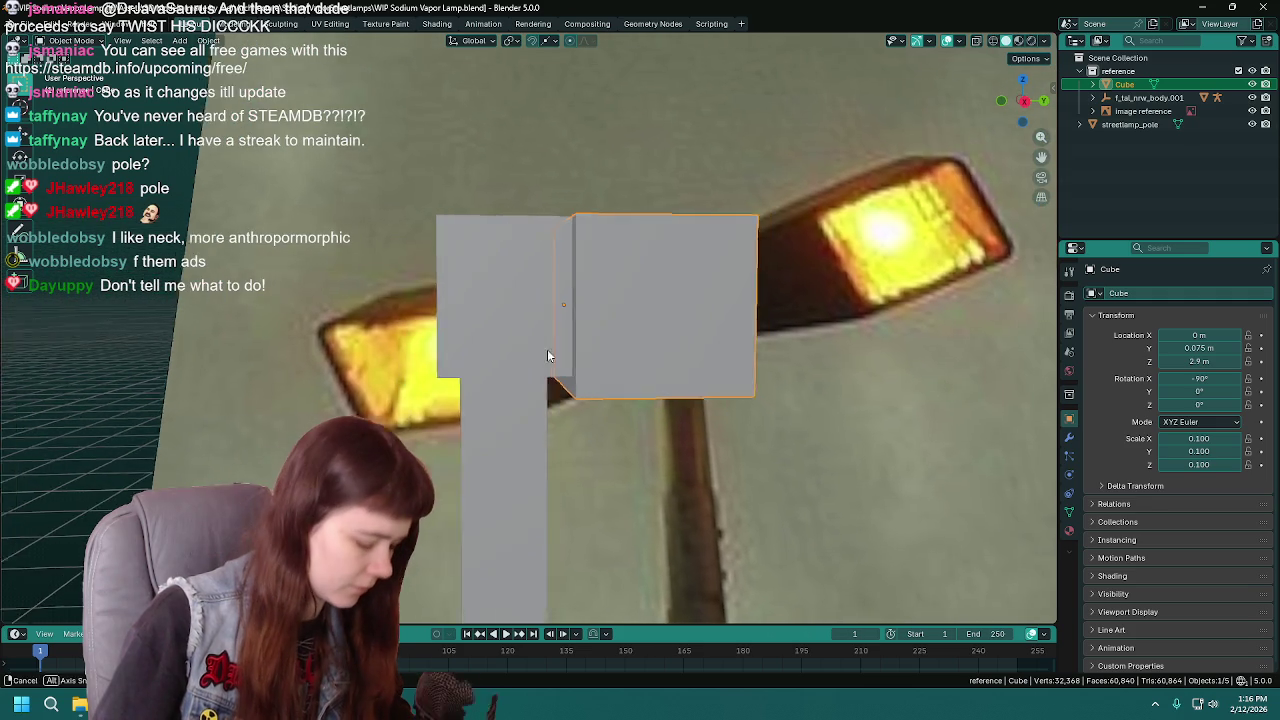
{"action": "scroll", "coordinate": [556, 350], "scroll_direction": "up", "scroll_amount": 1}
- Raise the cube to the pole top at 2.9107 m, save, and begin flattening it along Z
{"action": "key", "text": "g"}
{"action": "key", "text": "z"}
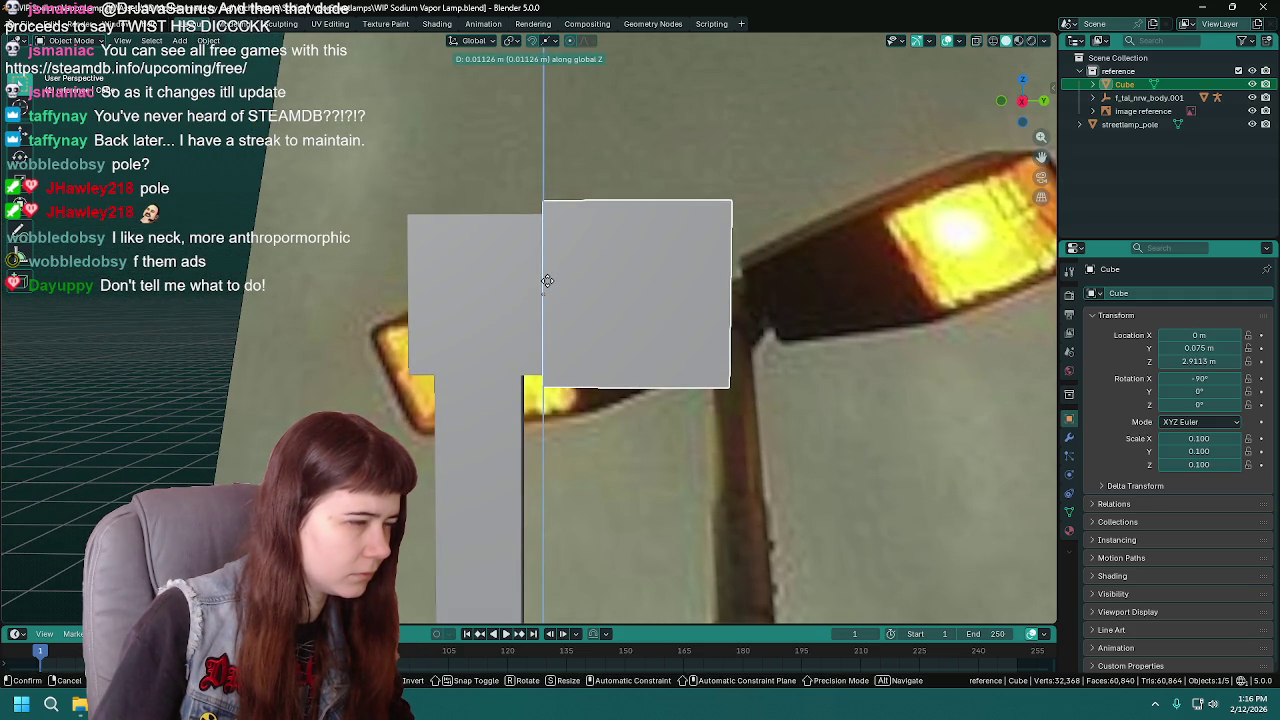
{"action": "left_click", "coordinate": [547, 280]}
{"action": "mouse_move", "coordinate": [547, 280]}
{"action": "middle_mouse_down"}
{"action": "mouse_move", "coordinate": [616, 296]}
{"action": "mouse_move", "coordinate": [605, 291]}
{"action": "middle_mouse_up"}
{"action": "key", "text": "g"}
{"action": "key", "text": "z"}
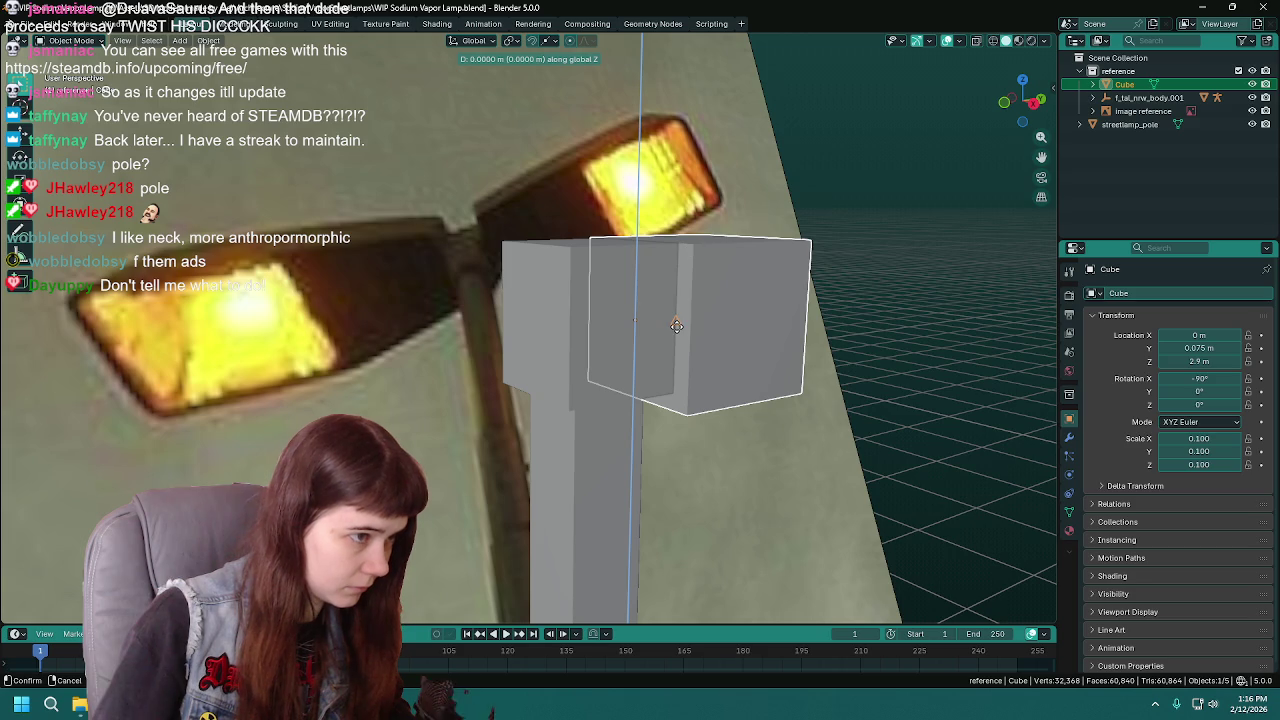
{"action": "left_click", "coordinate": [692, 327]}
{"action": "mouse_move", "coordinate": [673, 316]}
{"action": "middle_mouse_down"}
{"action": "mouse_move", "coordinate": [726, 352]}
{"action": "mouse_move", "coordinate": [791, 351]}
{"action": "middle_mouse_up"}
{"action": "key", "text": "ctrl+s"}
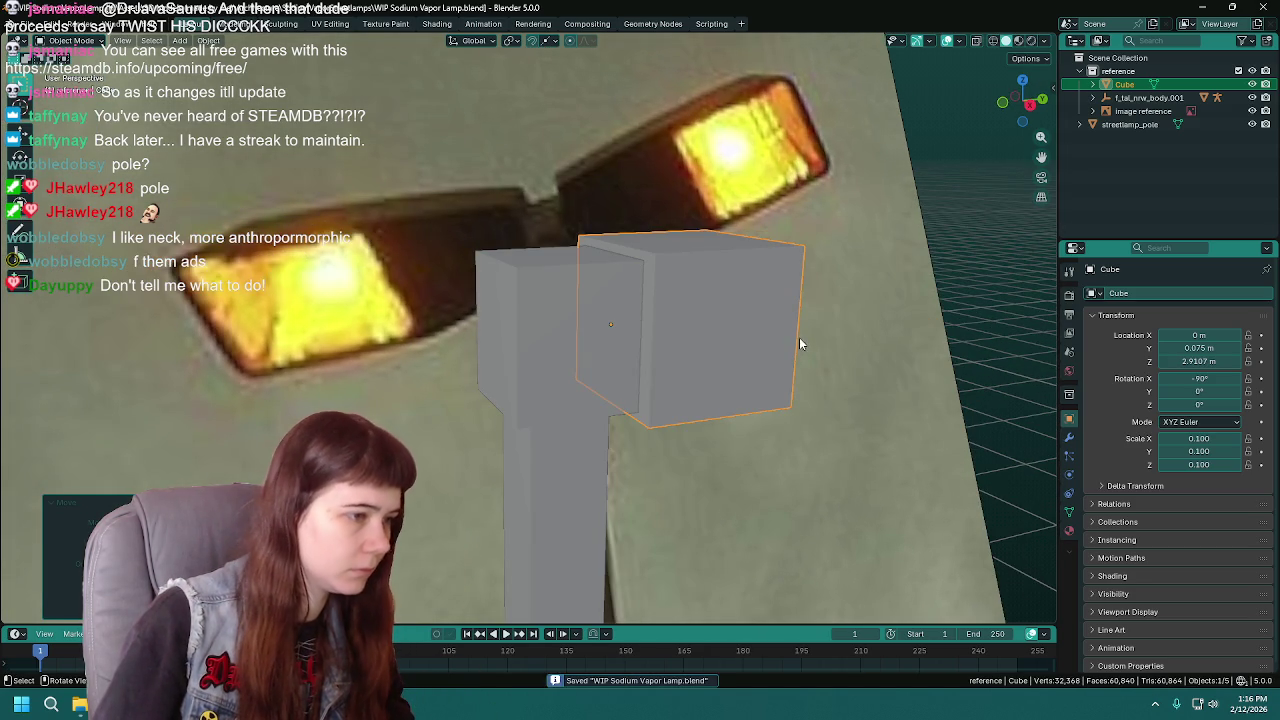
{"action": "key", "text": "s"}
{"action": "key", "text": "z"}
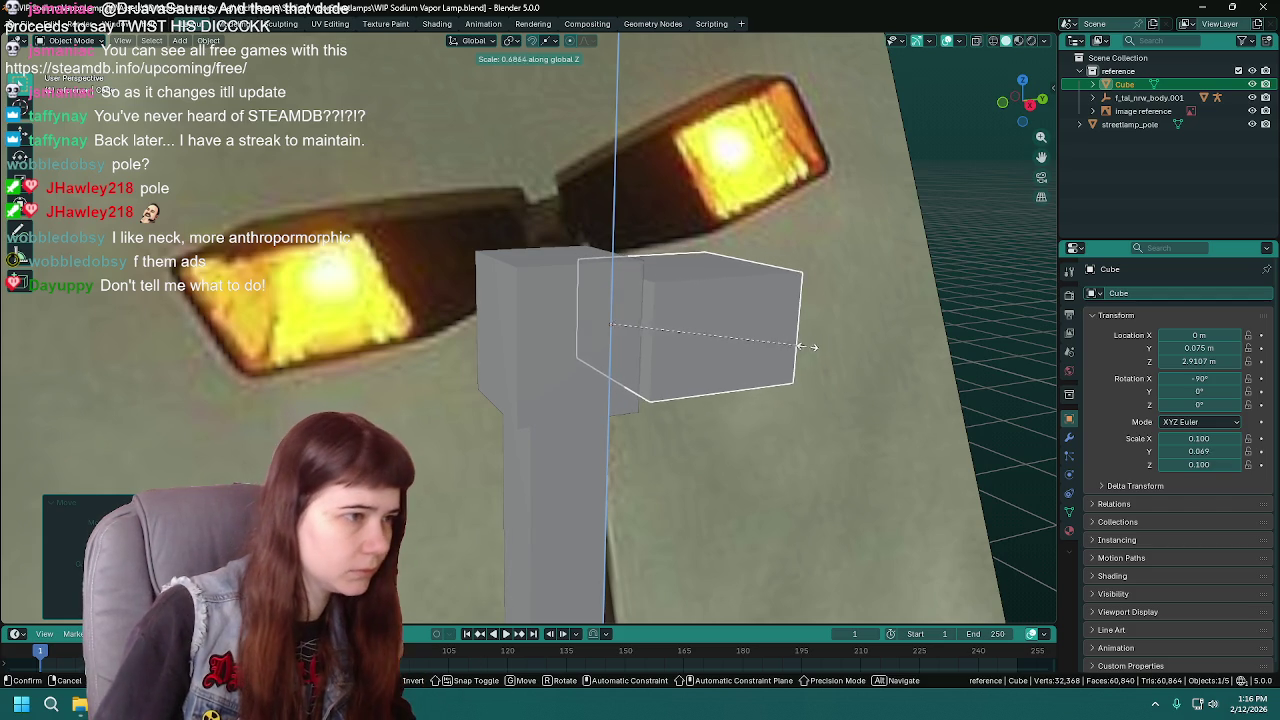
- Confirm the flattened crossarm, then stretch it along Y and save
{"action": "left_click", "coordinate": [805, 345]}
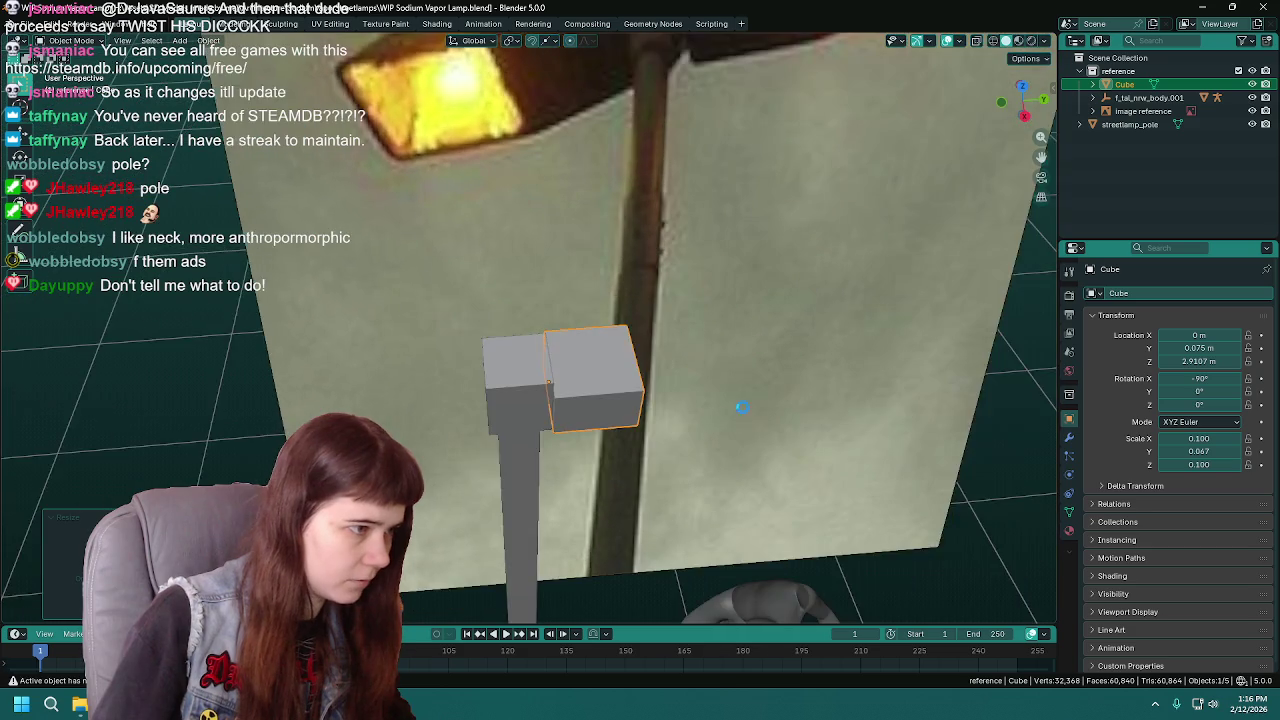
{"action": "middle_click_drag", "start_coordinate": [862, 364], "coordinate": [728, 399]}
{"action": "key", "text": "ctrl+s"}
{"action": "key", "text": "s"}
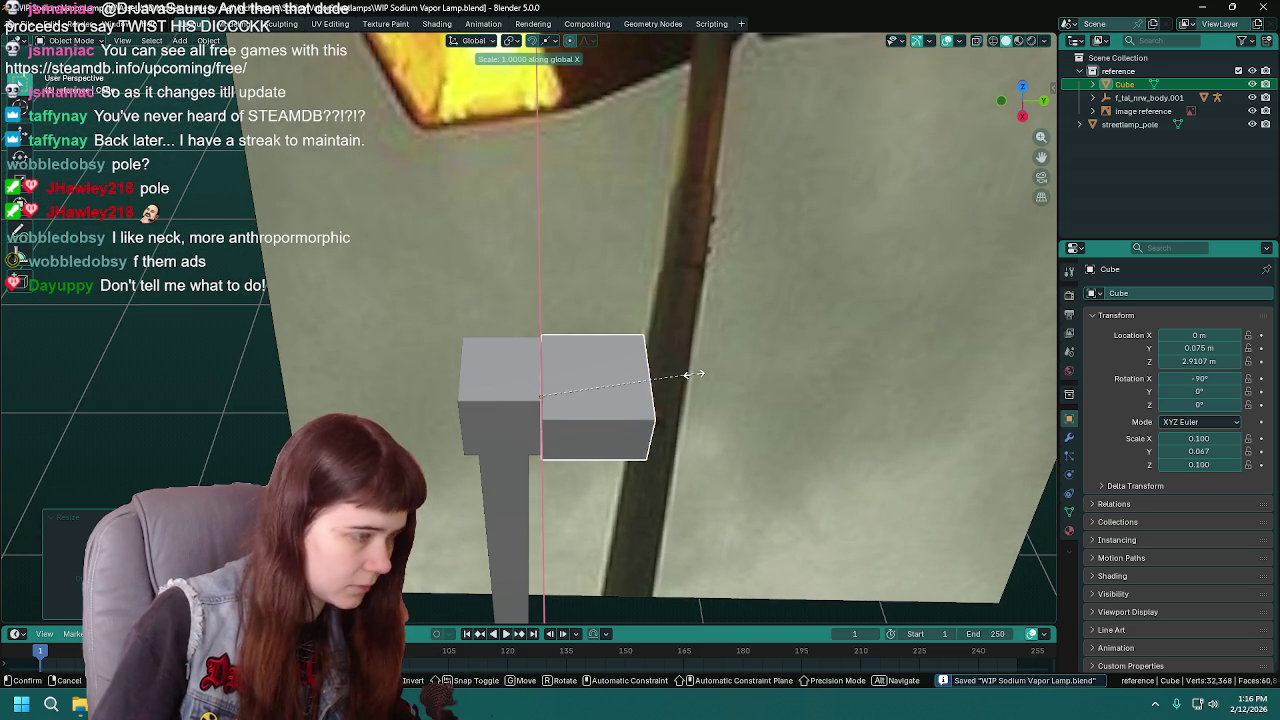
{"action": "key", "text": "y"}
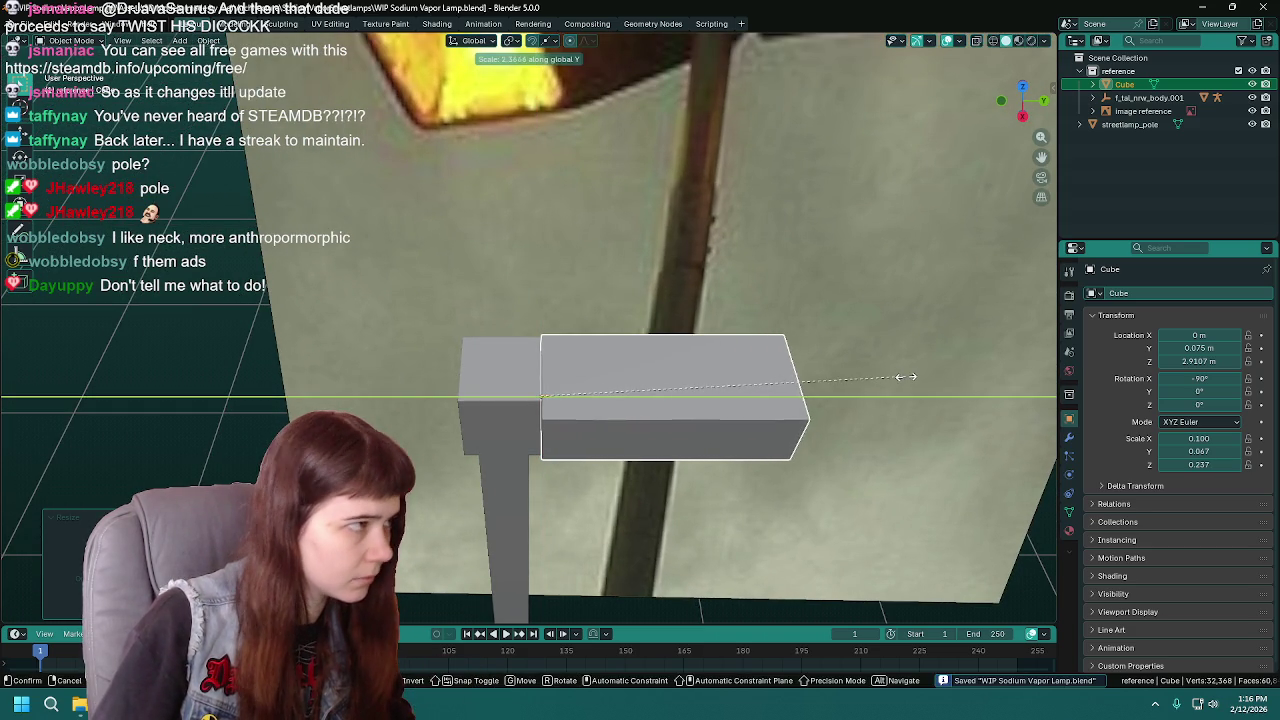
{"action": "left_click", "coordinate": [833, 396]}
{"action": "middle_click_drag", "start_coordinate": [831, 397], "coordinate": [724, 376]}
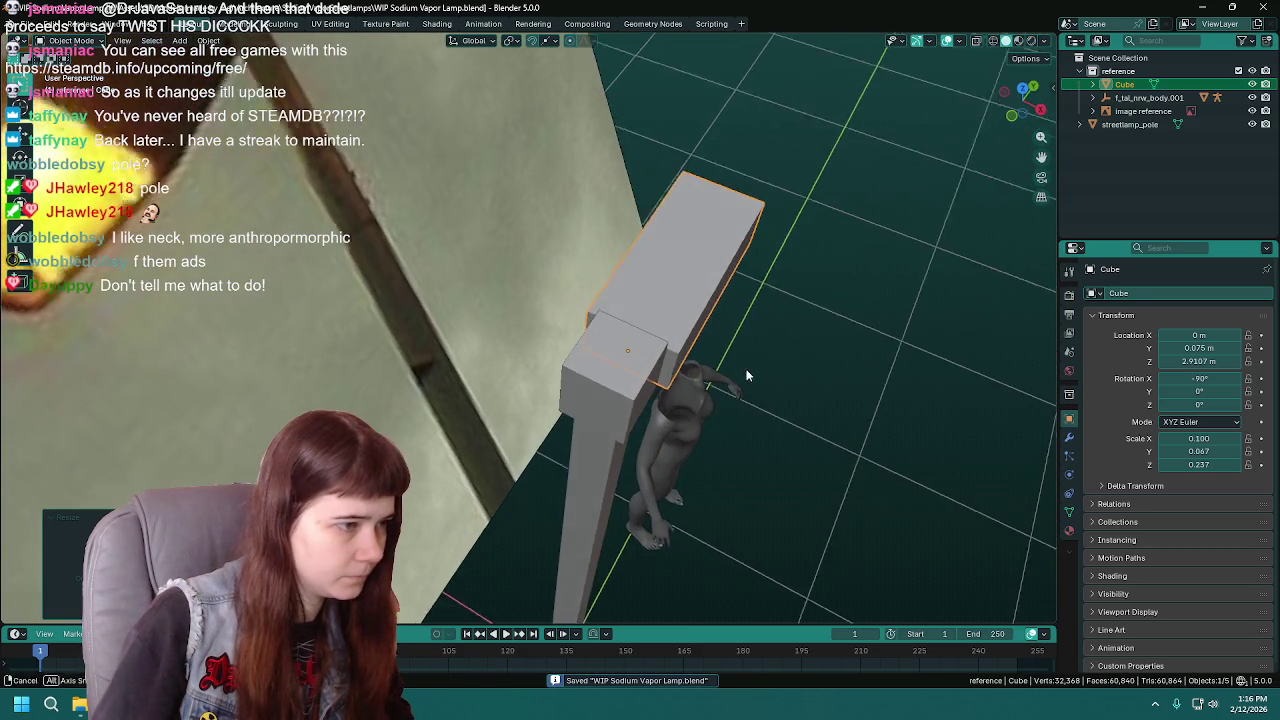
{"action": "key", "text": "ctrl+s"}
- Abandon a depth change and lengthen the arm further along Y
{"action": "key", "text": "s"}
{"action": "key", "text": "x"}
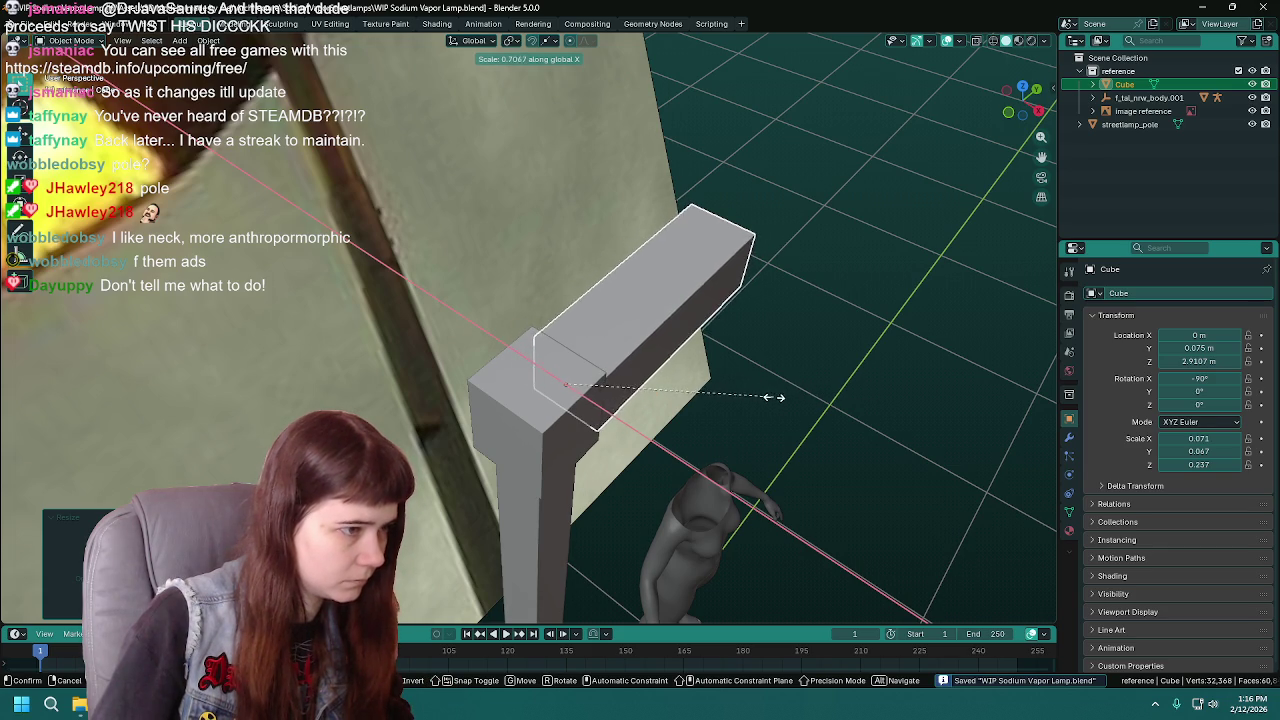
{"action": "right_click", "coordinate": [760, 390]}
{"action": "middle_click_drag", "start_coordinate": [760, 390], "coordinate": [726, 436]}
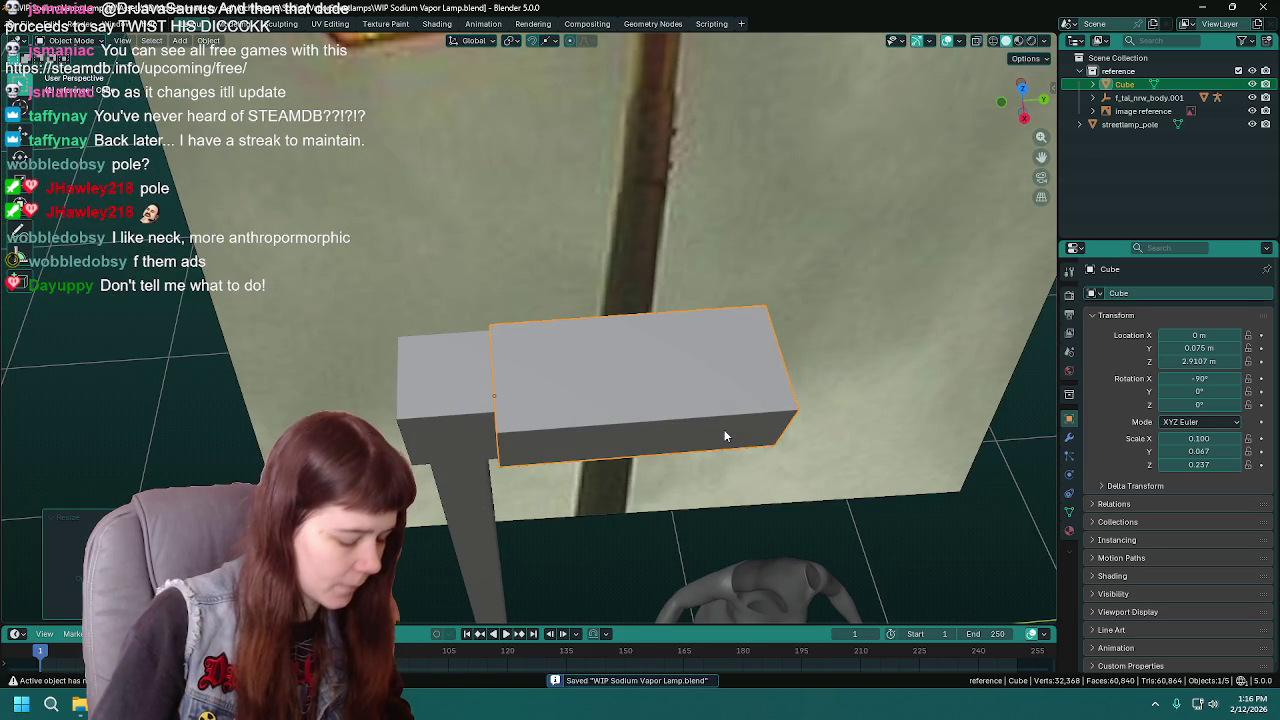
{"action": "key", "text": "s"}
{"action": "key", "text": "y"}
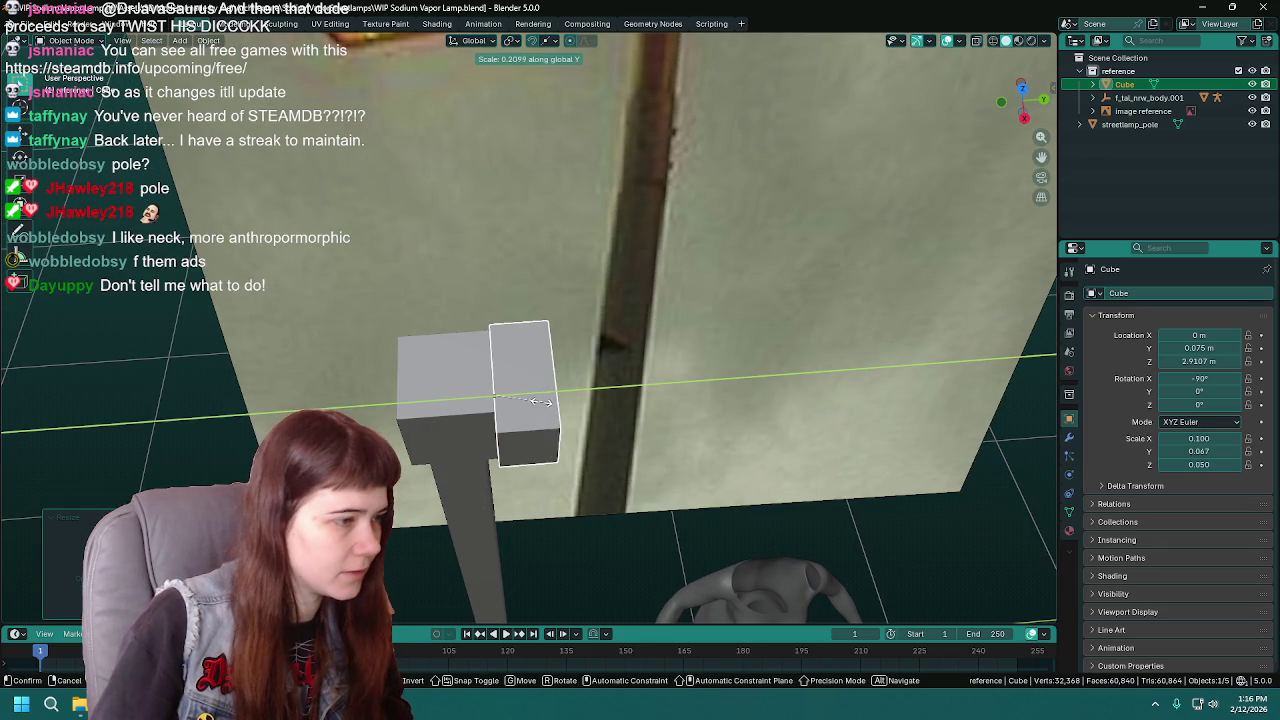
{"action": "left_click", "coordinate": [624, 417]}
{"action": "mouse_move", "coordinate": [624, 417]}
{"action": "middle_mouse_down"}
{"action": "mouse_move", "coordinate": [727, 472]}
{"action": "mouse_move", "coordinate": [716, 426]}
{"action": "mouse_move", "coordinate": [628, 390]}
{"action": "middle_mouse_up"}
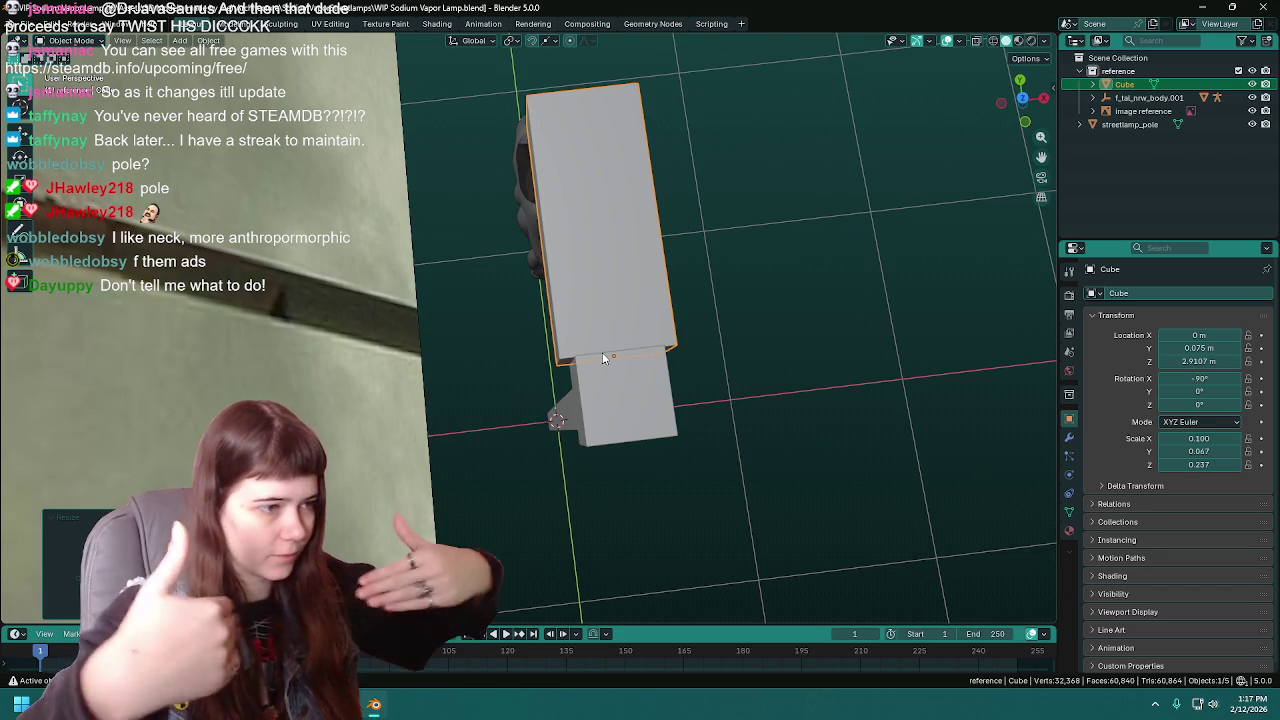
{"action": "mouse_move", "coordinate": [602, 357]}
{"action": "middle_mouse_down"}
{"action": "mouse_move", "coordinate": [654, 323]}
{"action": "mouse_move", "coordinate": [600, 357]}
{"action": "mouse_move", "coordinate": [615, 398]}
{"action": "mouse_move", "coordinate": [590, 394]}
{"action": "middle_mouse_up"}
- Stretch the arm slightly longer along Y to its final length
{"action": "key", "text": "s"}
{"action": "key", "text": "y"}
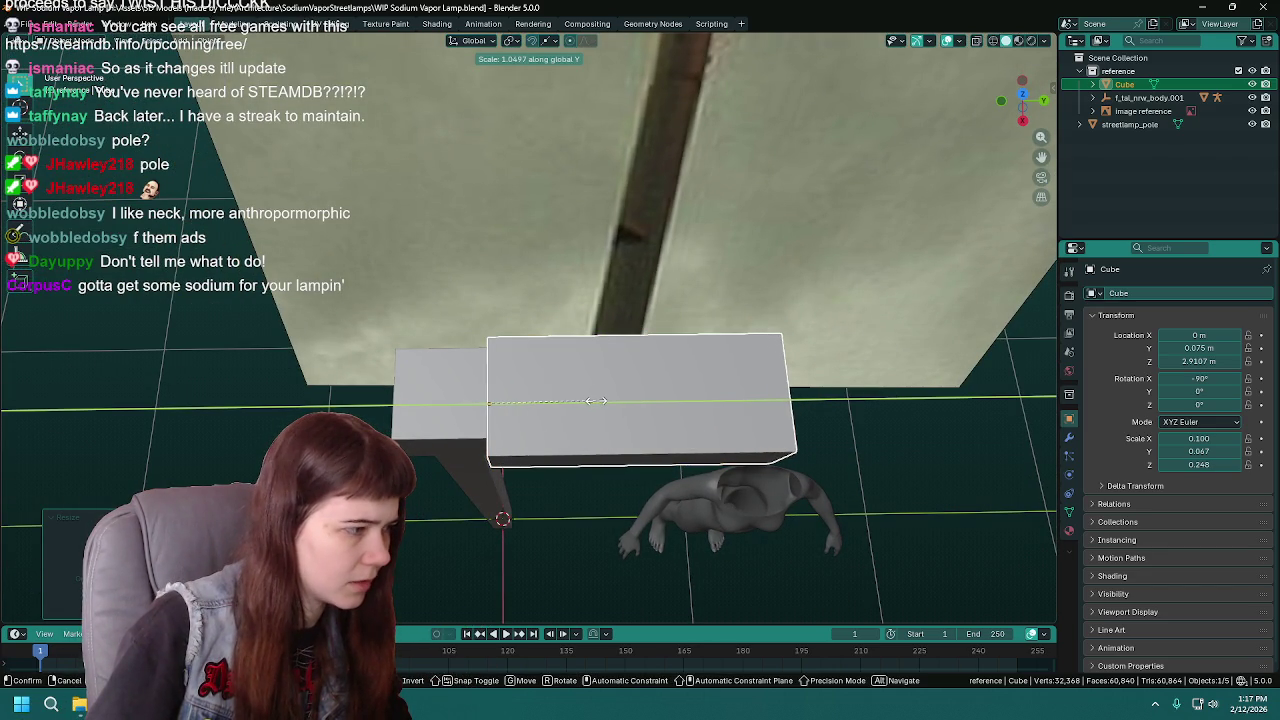
{"action": "left_click", "coordinate": [597, 401]}
{"action": "mouse_move", "coordinate": [600, 406]}
{"action": "middle_mouse_down"}
{"action": "mouse_move", "coordinate": [596, 254]}
{"action": "mouse_move", "coordinate": [660, 410]}
{"action": "middle_mouse_up"}
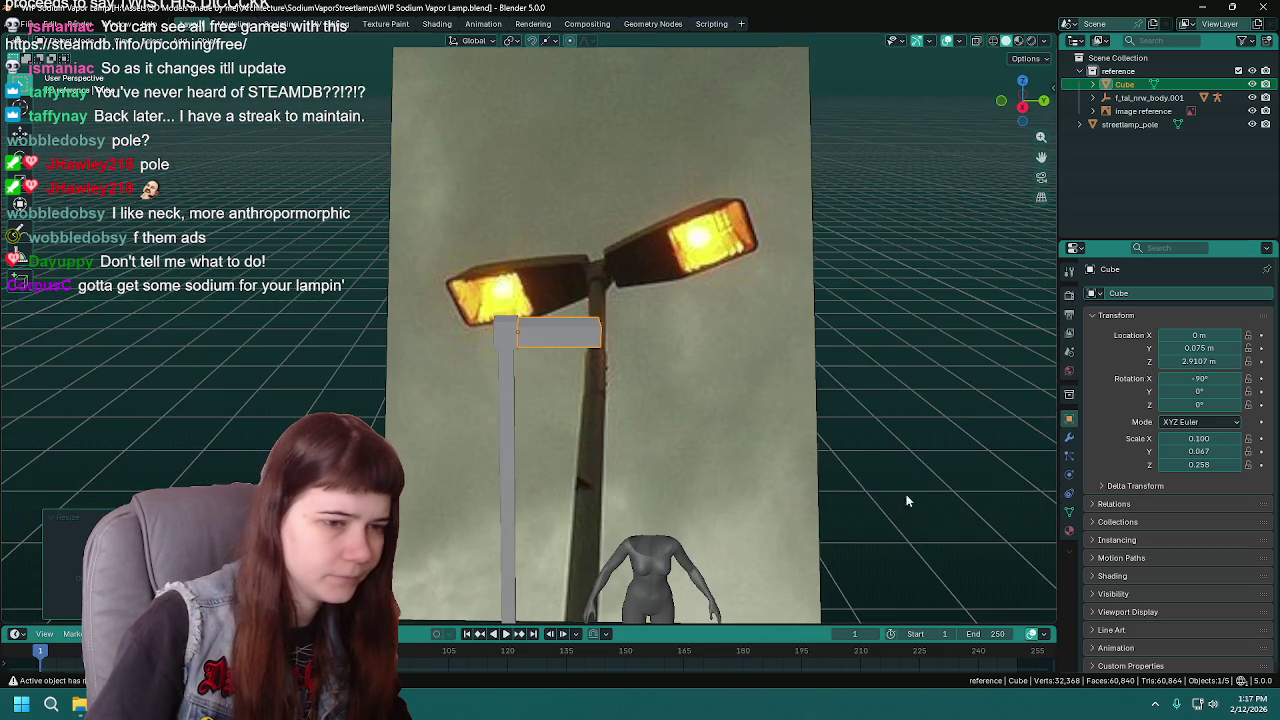
{"action": "left_click", "coordinate": [1068, 437]}
- Add a Mirror modifier using streetlamp_pole as mirror object, on Y instead of X
{"action": "left_click", "coordinate": [1100, 299]}
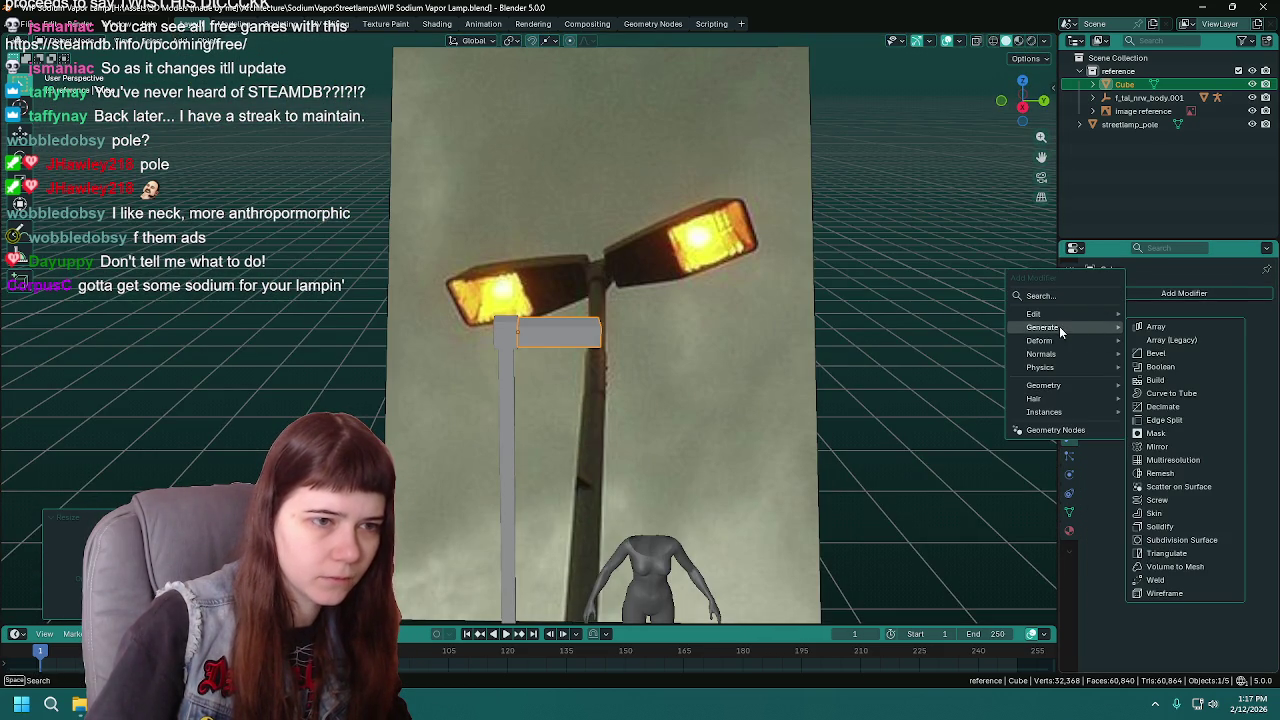
{"action": "left_click", "coordinate": [1185, 446]}
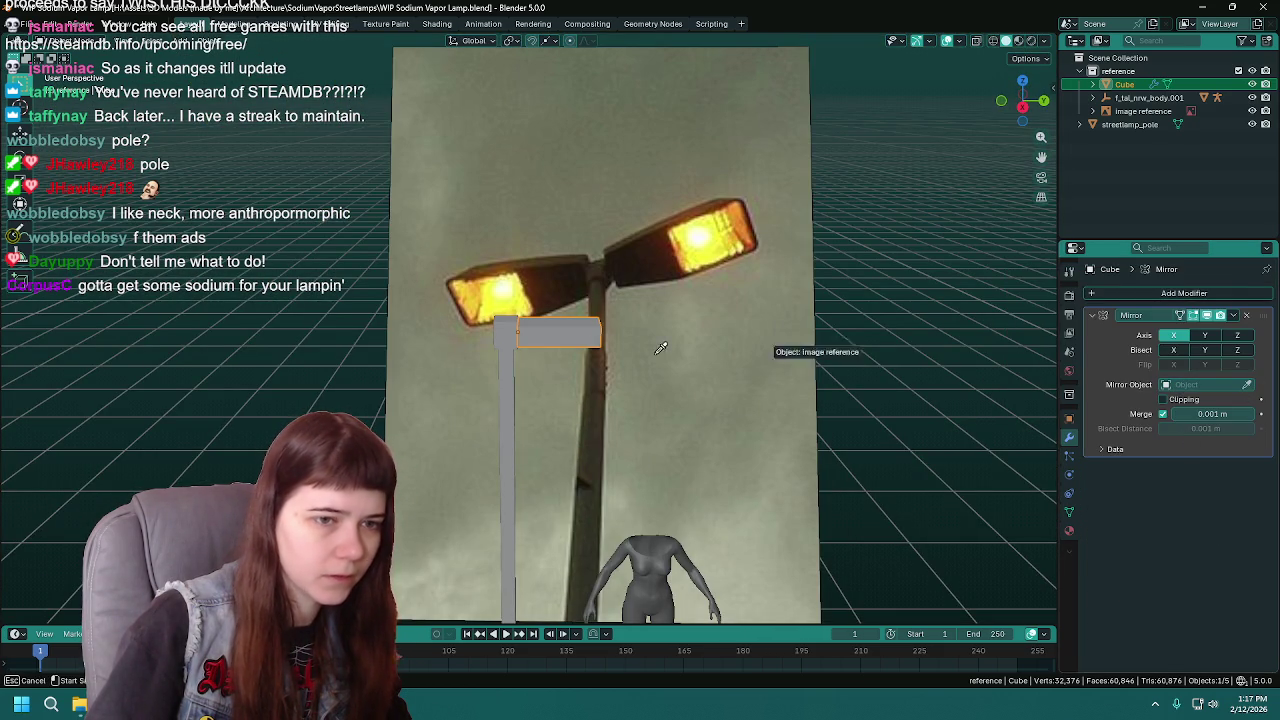
{"action": "left_click", "coordinate": [507, 400]}
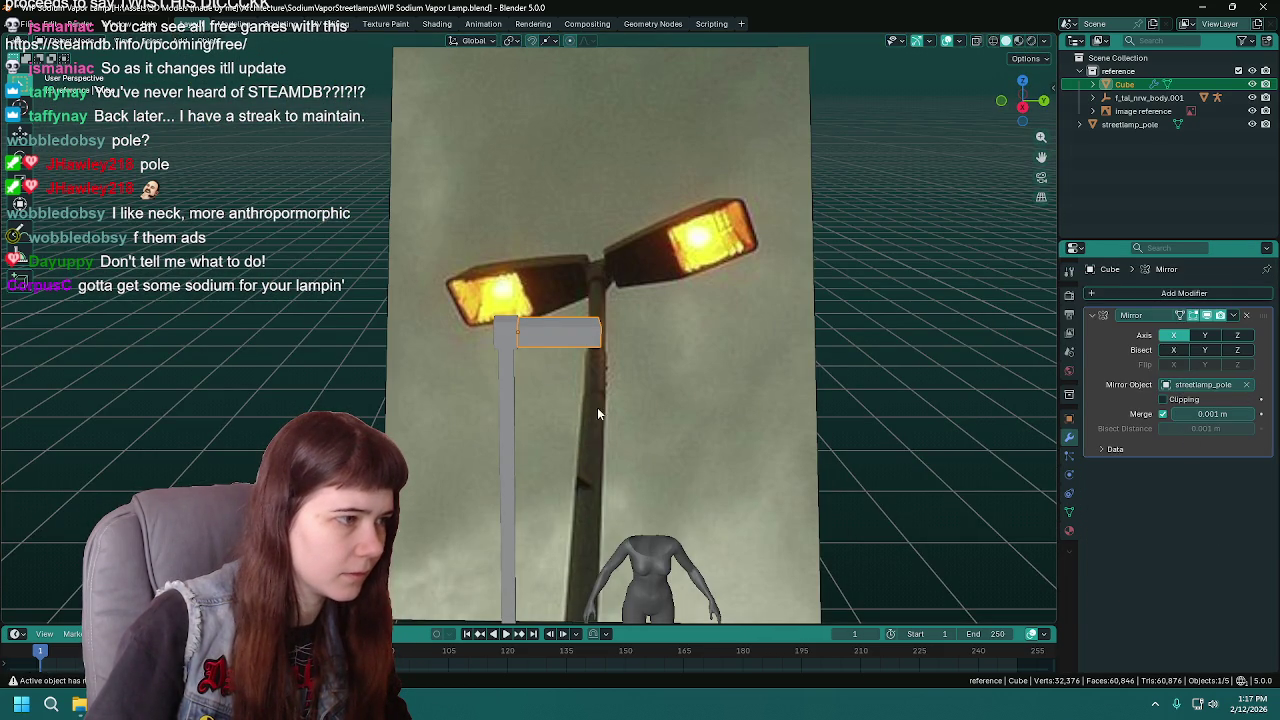
{"action": "left_click", "coordinate": [1173, 335]}
{"action": "left_click", "coordinate": [1205, 335]}
{"action": "middle_click_drag", "start_coordinate": [540, 400], "coordinate": [557, 438]}
{"action": "mouse_move", "coordinate": [970, 347]}
{"action": "middle_mouse_down"}
{"action": "mouse_move", "coordinate": [720, 408]}
{"action": "mouse_move", "coordinate": [512, 374]}
{"action": "mouse_move", "coordinate": [510, 451]}
{"action": "mouse_move", "coordinate": [616, 356]}
{"action": "mouse_move", "coordinate": [566, 405]}
{"action": "mouse_move", "coordinate": [497, 421]}
{"action": "mouse_move", "coordinate": [591, 336]}
{"action": "middle_mouse_up"}
{"action": "key", "text": "Tab"}
- Add a loop cut along the crossarm and slide it into place
{"action": "key", "text": "ctrl+r"}
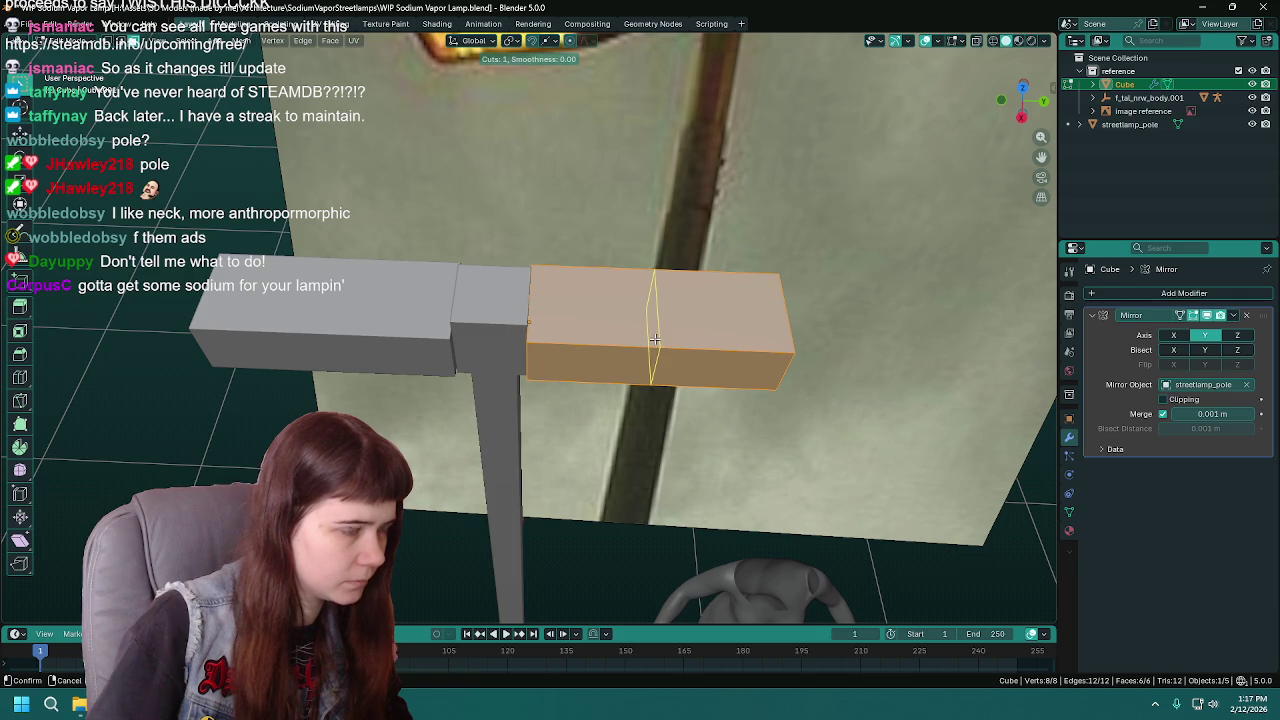
{"action": "left_click", "coordinate": [654, 340]}
{"action": "left_click", "coordinate": [567, 343]}
{"action": "right_click", "coordinate": [567, 343]}
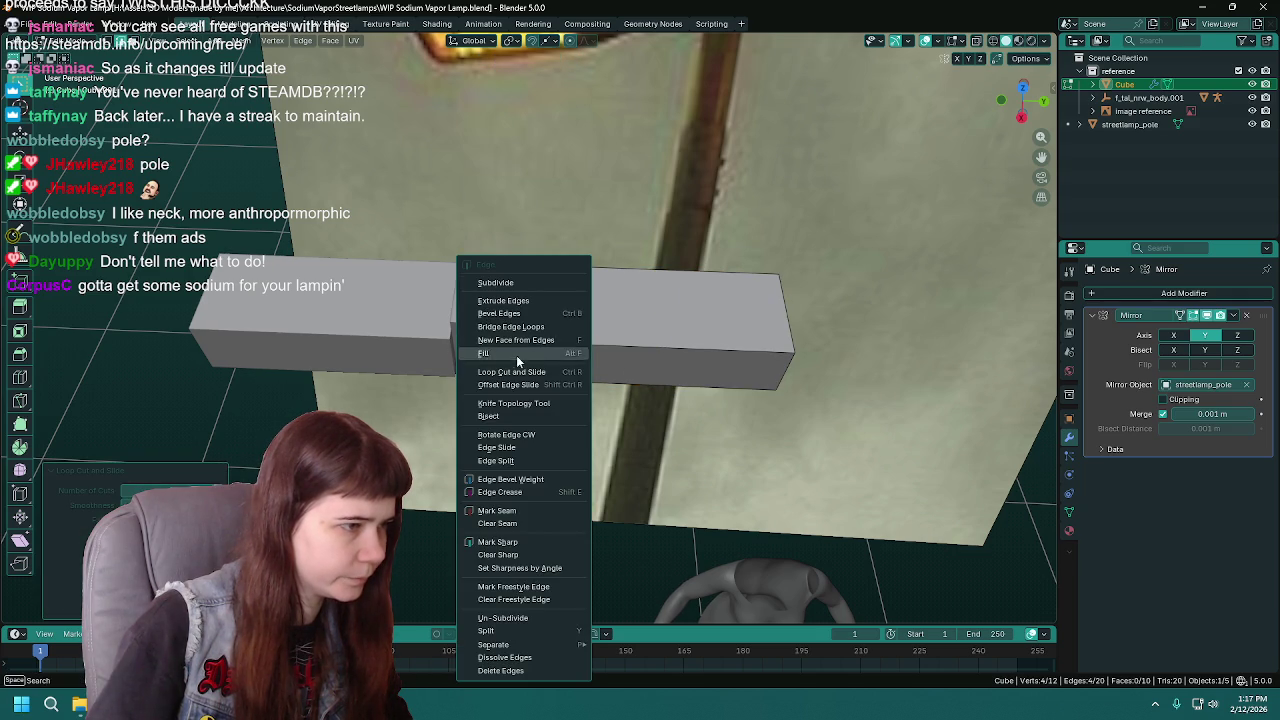
{"action": "middle_click_drag", "start_coordinate": [759, 423], "coordinate": [635, 338]}
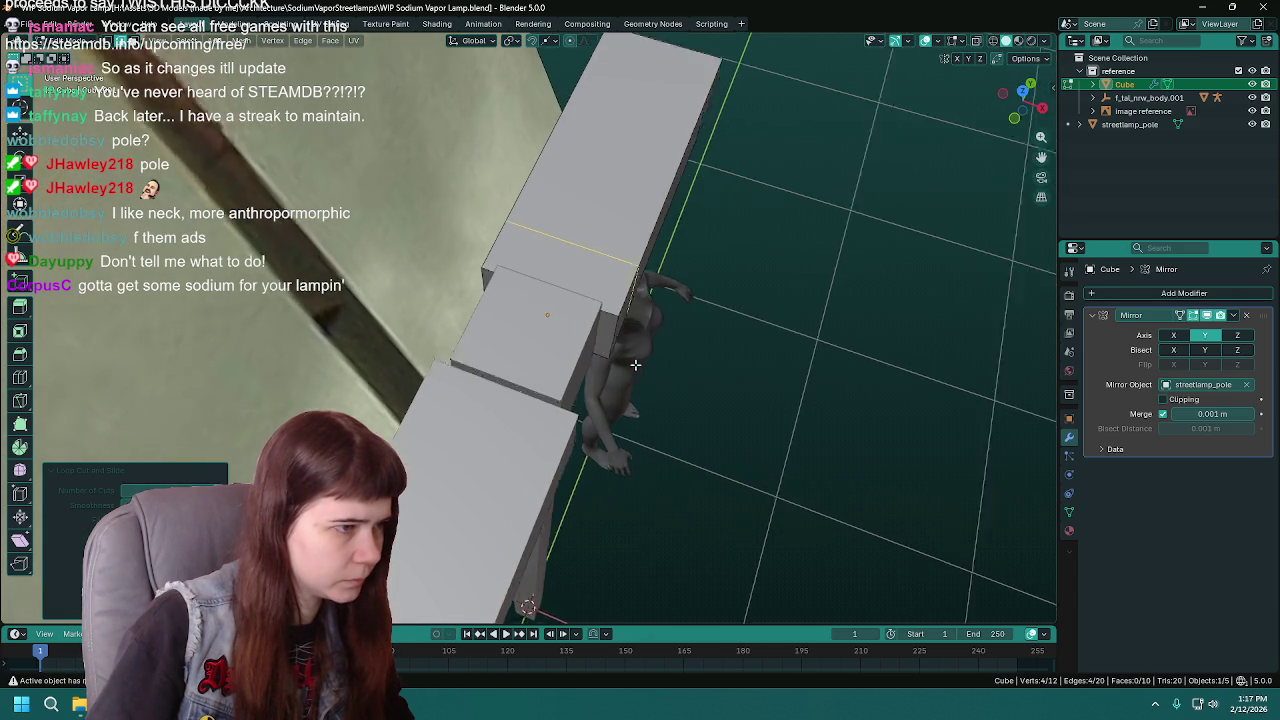
{"action": "mouse_move", "coordinate": [516, 327]}
{"action": "middle_mouse_down"}
{"action": "mouse_move", "coordinate": [555, 299]}
{"action": "mouse_move", "coordinate": [700, 320]}
{"action": "middle_mouse_up"}
- Narrow the selected edges along X, then return to Object Mode in front view
{"action": "key", "text": "s"}
{"action": "key", "text": "x"}
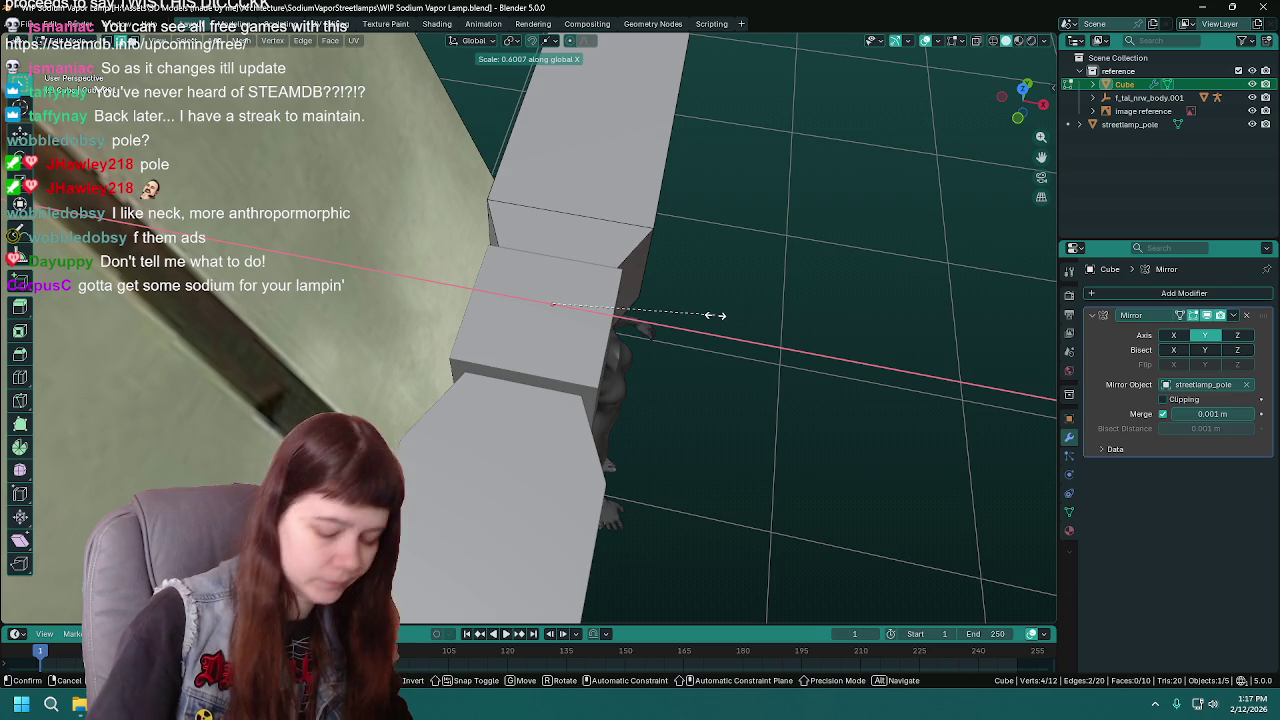
{"action": "left_click", "coordinate": [714, 315]}
{"action": "key", "text": "Tab"}
{"action": "key", "text": "KP_1"}
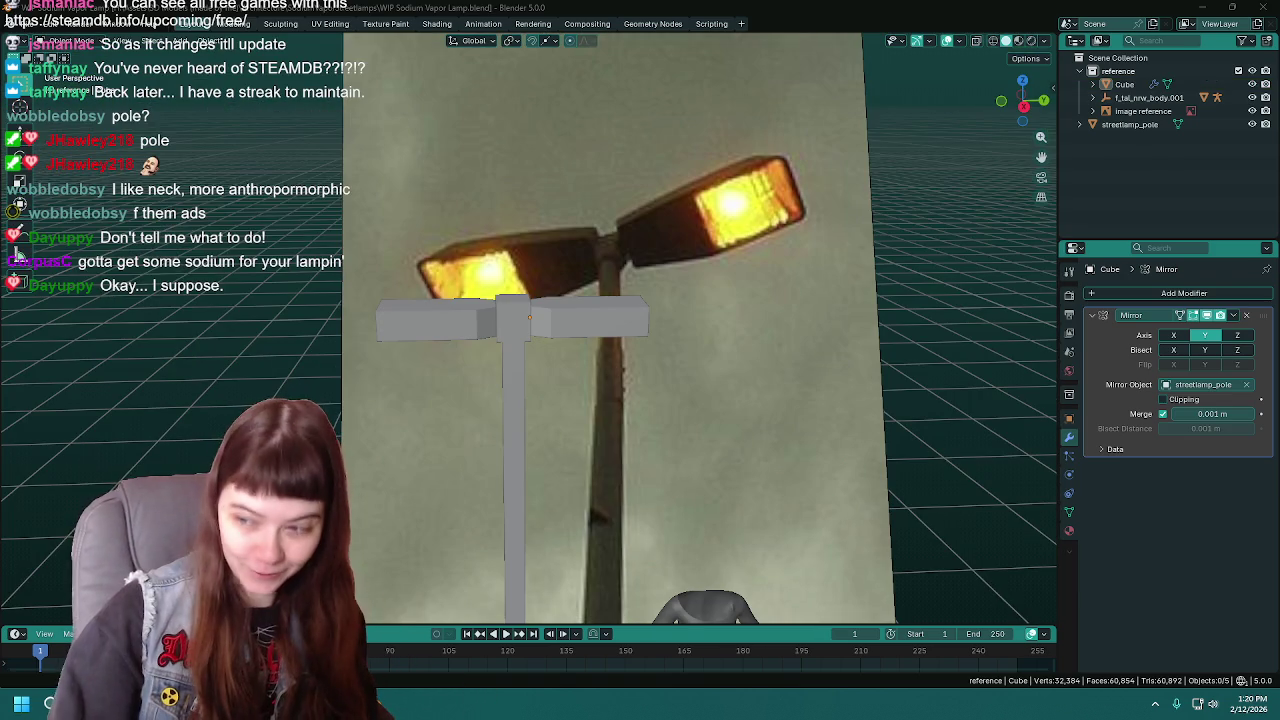
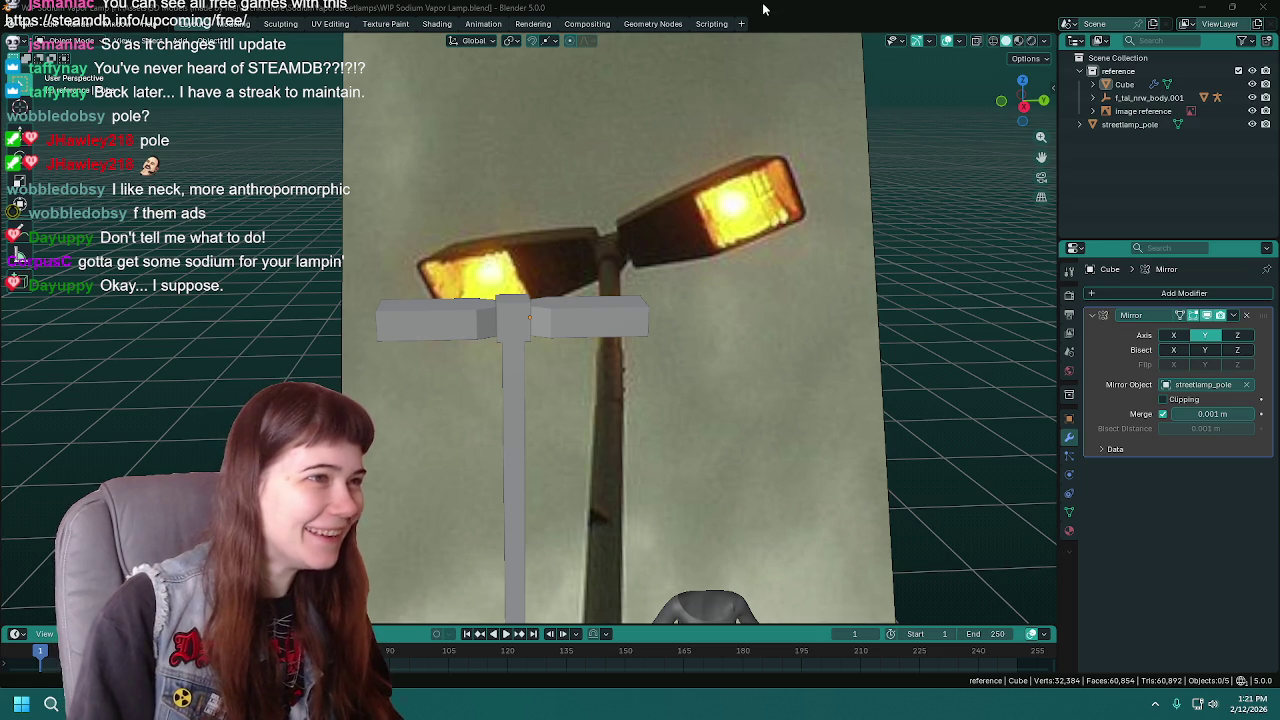
- Select the mirrored lamp-arm bars and save the blend file
{"action": "scroll", "coordinate": [610, 340], "scroll_direction": "down", "scroll_amount": 2}
{"action": "left_click", "coordinate": [575, 350]}
{"action": "middle_click_drag", "start_coordinate": [566, 340], "coordinate": [577, 297]}
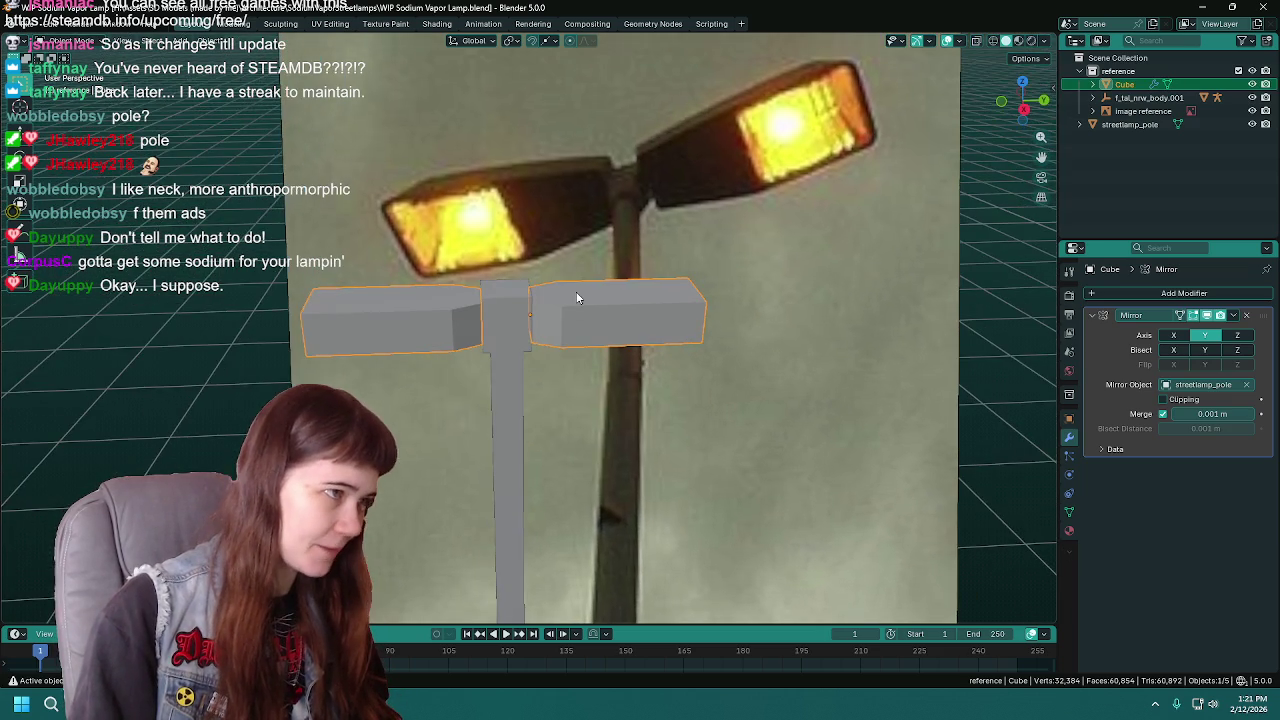
{"action": "key", "text": "ctrl+s"}
{"action": "scroll", "coordinate": [577, 297], "scroll_direction": "down", "scroll_amount": 1}
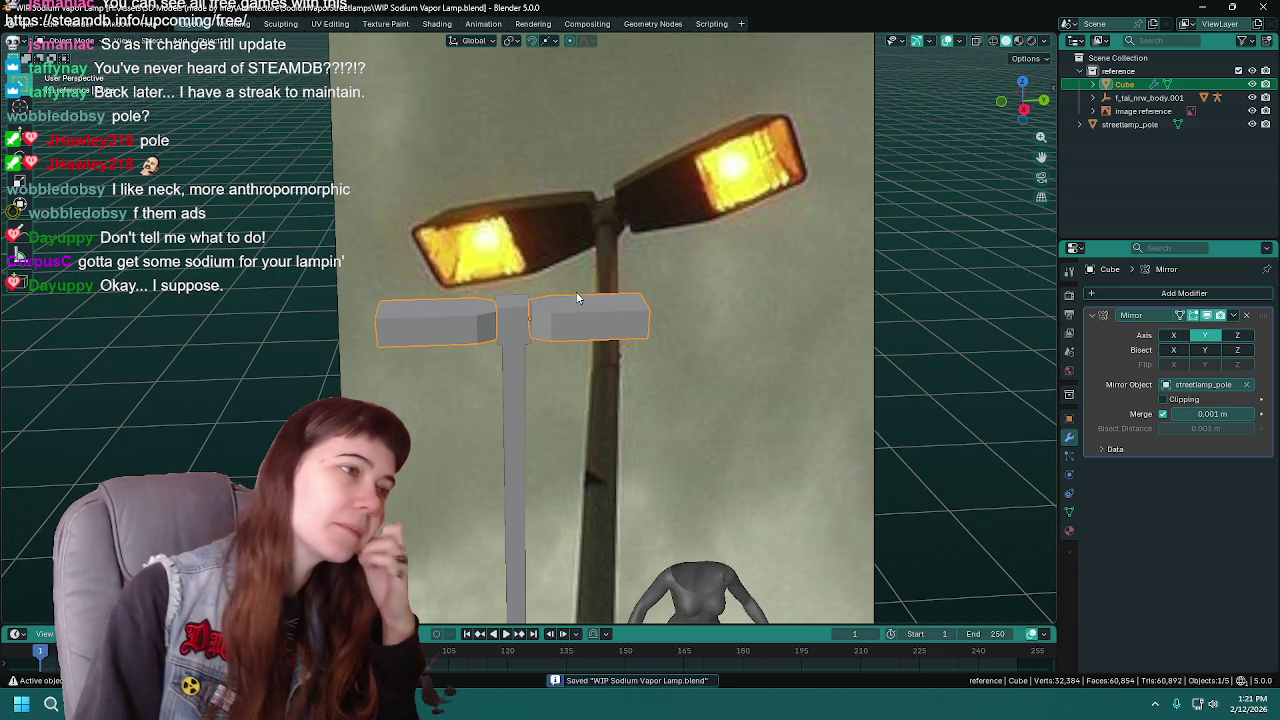
{"action": "mouse_move", "coordinate": [574, 322]}
{"action": "middle_mouse_down"}
{"action": "mouse_move", "coordinate": [588, 263]}
{"action": "mouse_move", "coordinate": [563, 188]}
{"action": "mouse_move", "coordinate": [590, 346]}
{"action": "middle_mouse_up"}
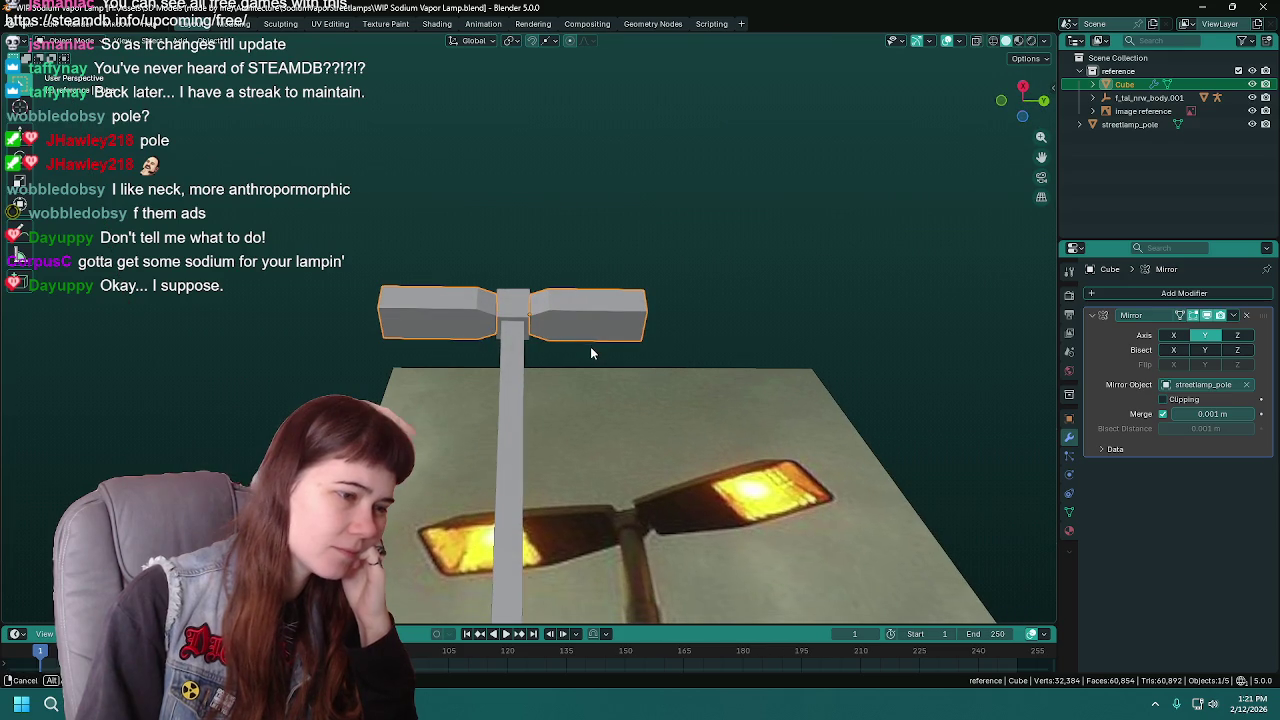
- Rotate the reference photo upright on Y, raise it behind the model, and reselect the Cube
{"action": "left_click", "coordinate": [755, 500]}
{"action": "key", "text": "r"}
{"action": "key", "text": "x"}
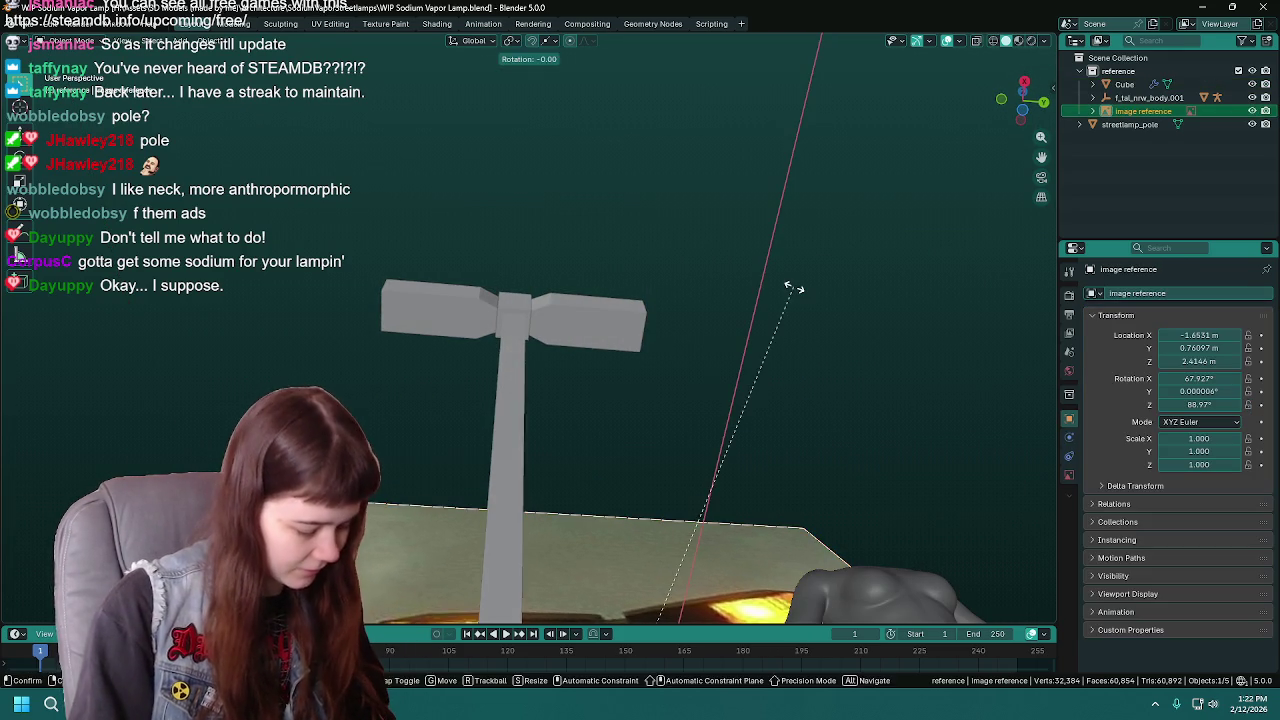
{"action": "key", "text": "y"}
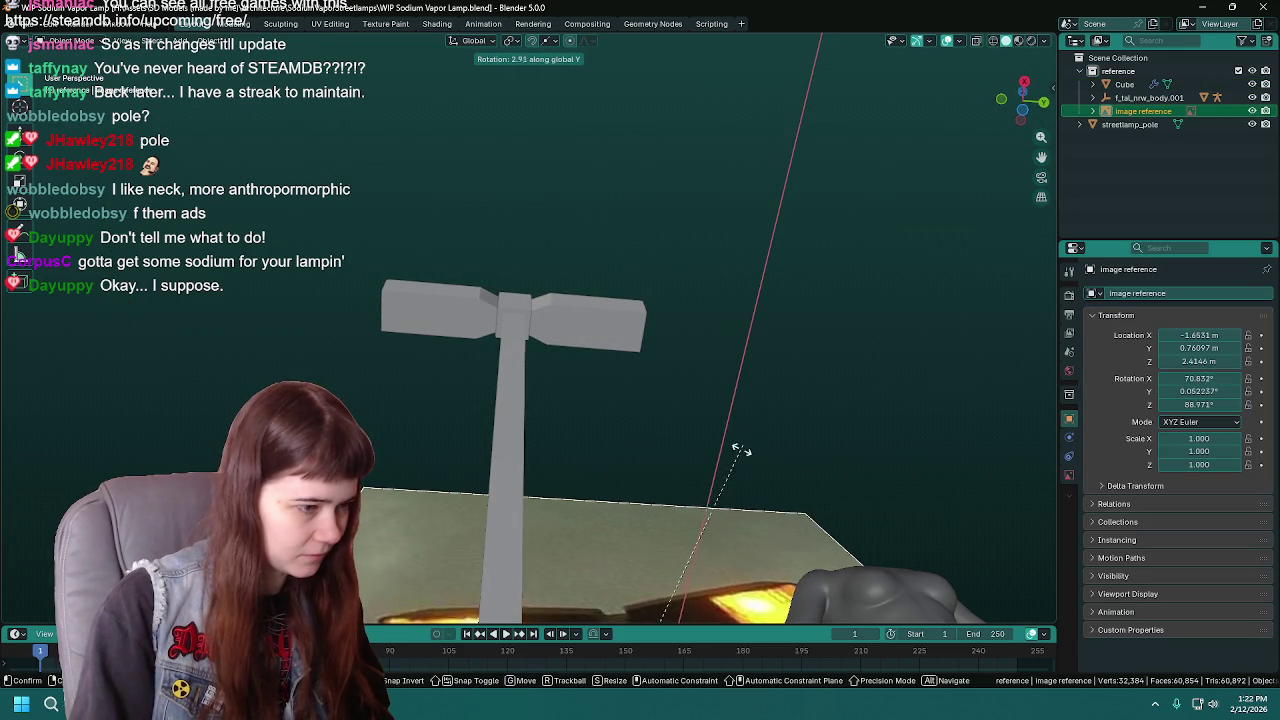
{"action": "left_click", "coordinate": [882, 143]}
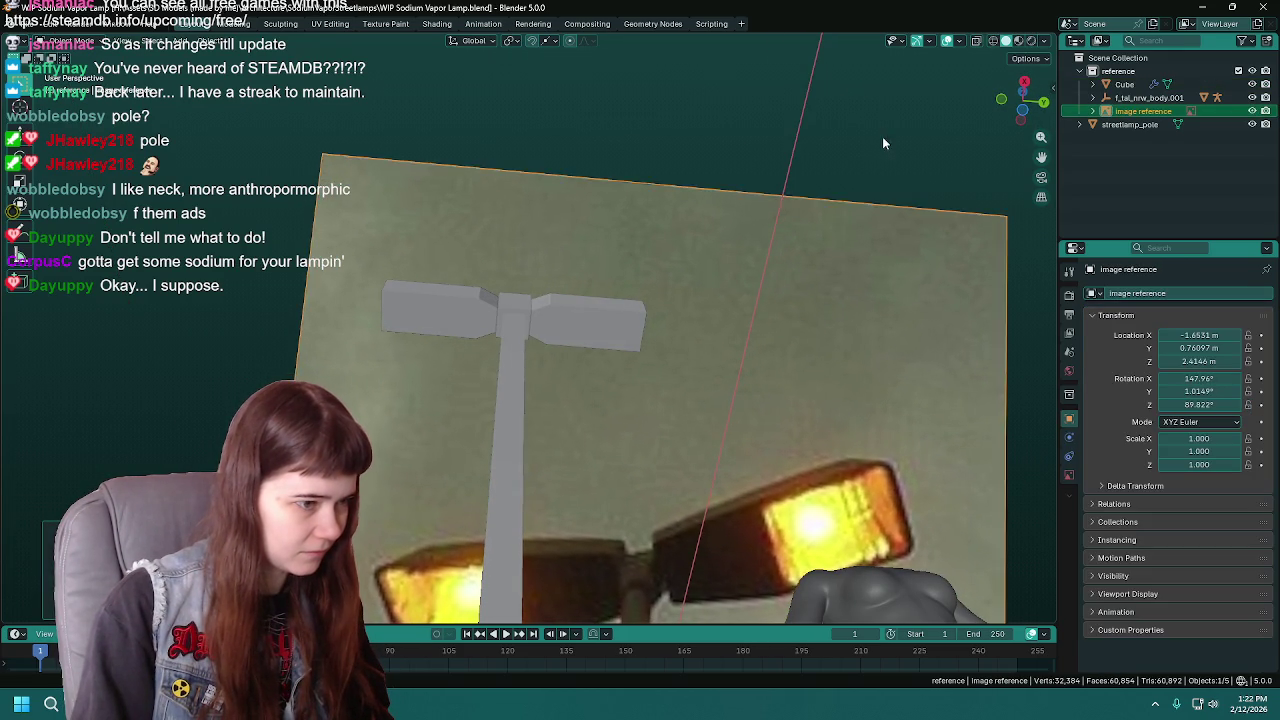
{"action": "left_click_drag", "start_coordinate": [795, 460], "coordinate": [781, 80]}
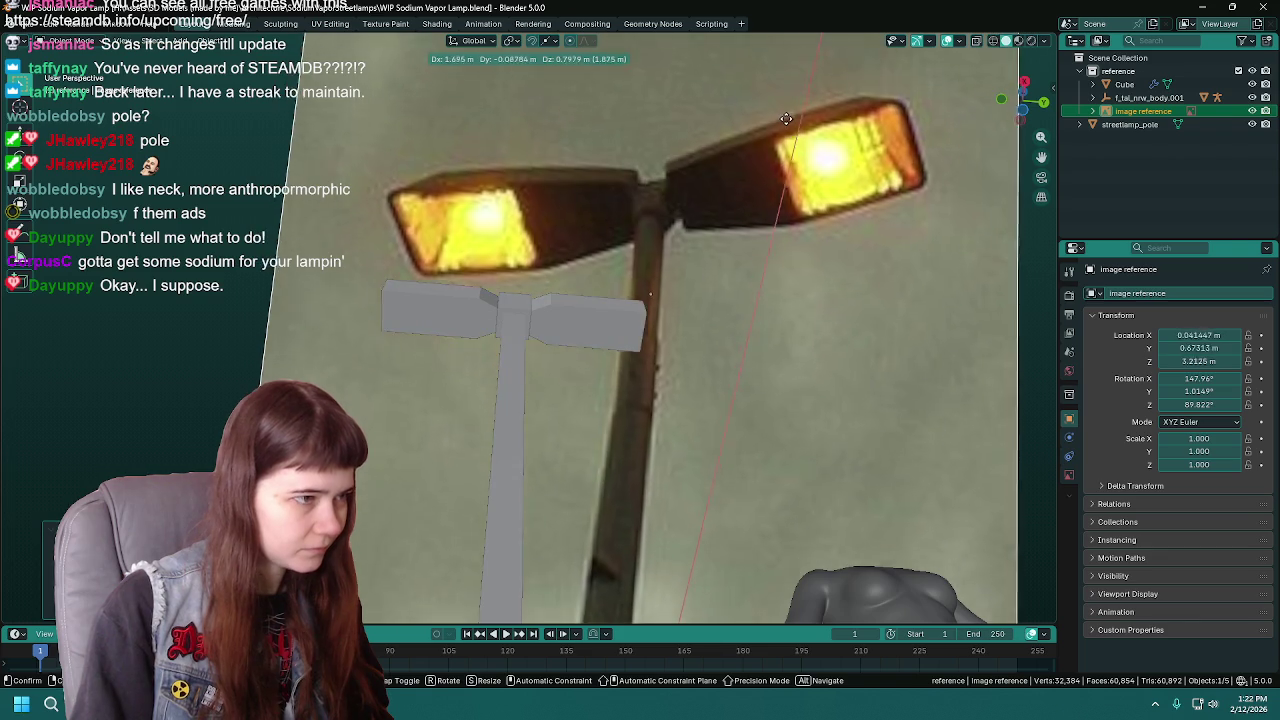
{"action": "left_click", "coordinate": [570, 316]}
{"action": "middle_click_drag", "start_coordinate": [588, 298], "coordinate": [594, 334], "text": "shift"}
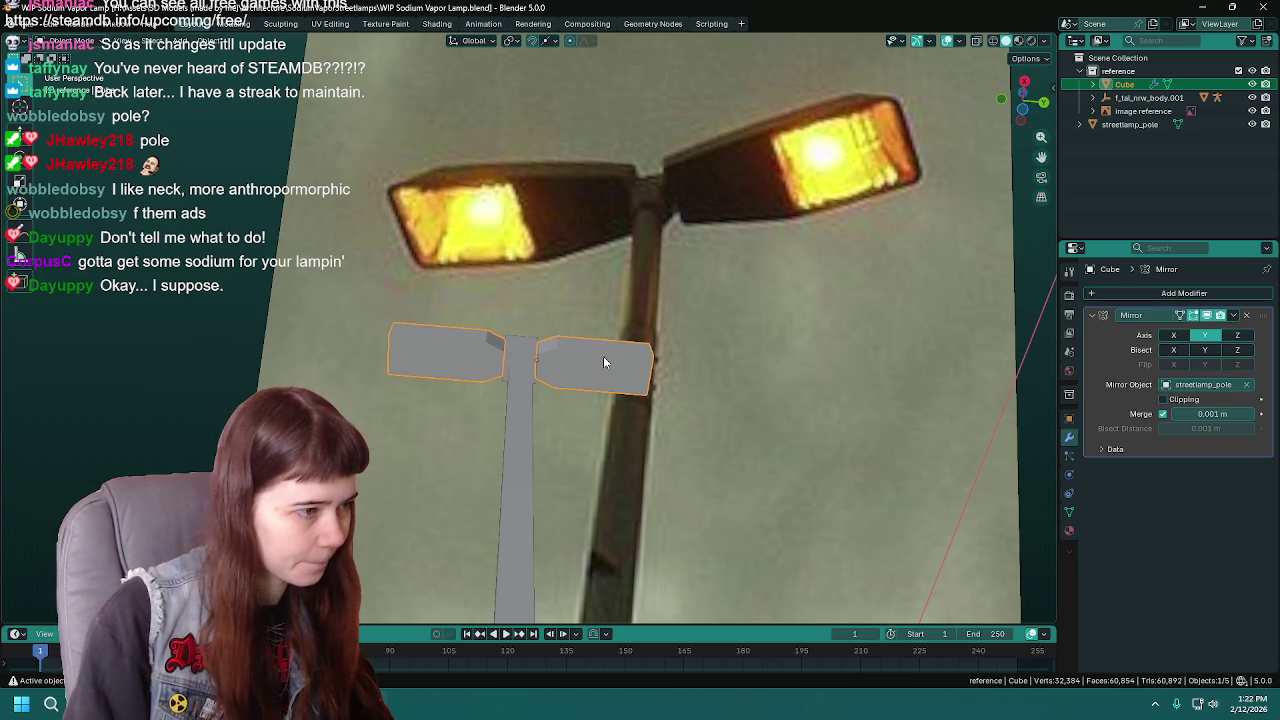
- In Edit Mode, add an edge loop on the arm and slide it along Y
{"action": "key", "text": "Tab"}
{"action": "scroll", "coordinate": [603, 356], "scroll_direction": "up", "scroll_amount": 4}
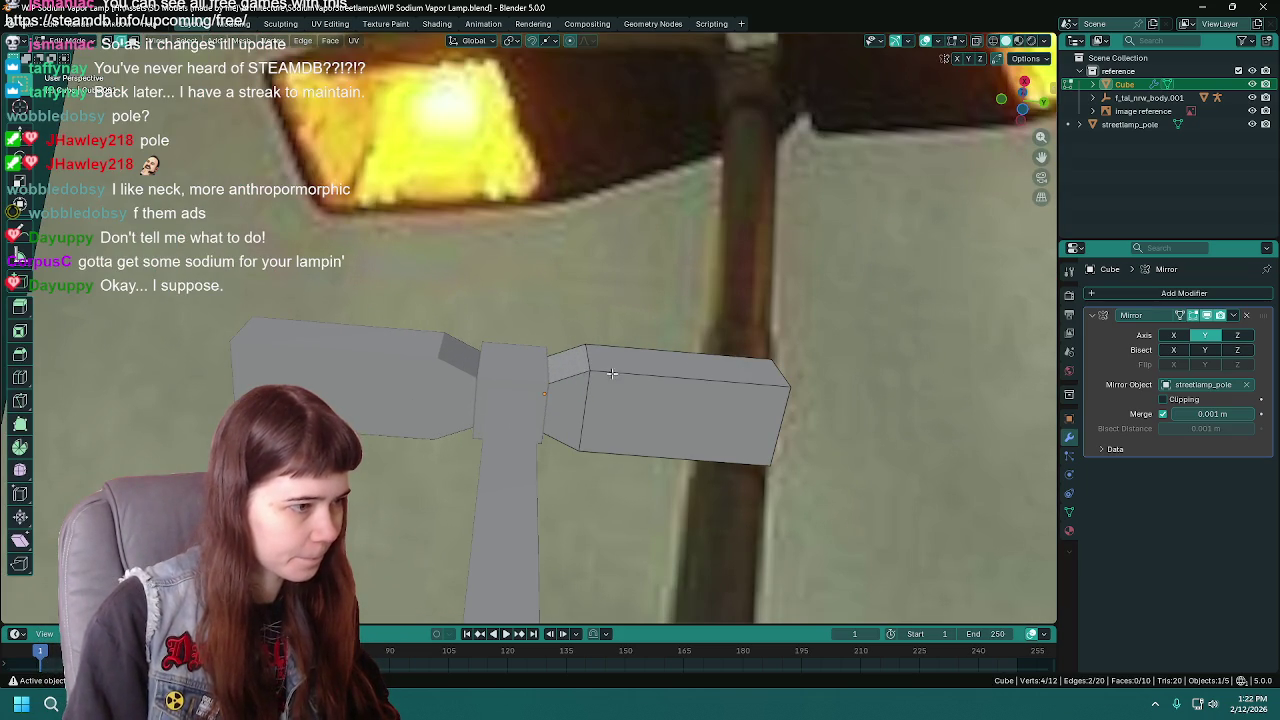
{"action": "scroll", "coordinate": [611, 373], "scroll_direction": "down", "scroll_amount": 5}
{"action": "key", "text": "ctrl+s"}
{"action": "key", "text": "ctrl+r"}
{"action": "left_click", "coordinate": [652, 330]}
{"action": "key", "text": "g"}
{"action": "key", "text": "y"}
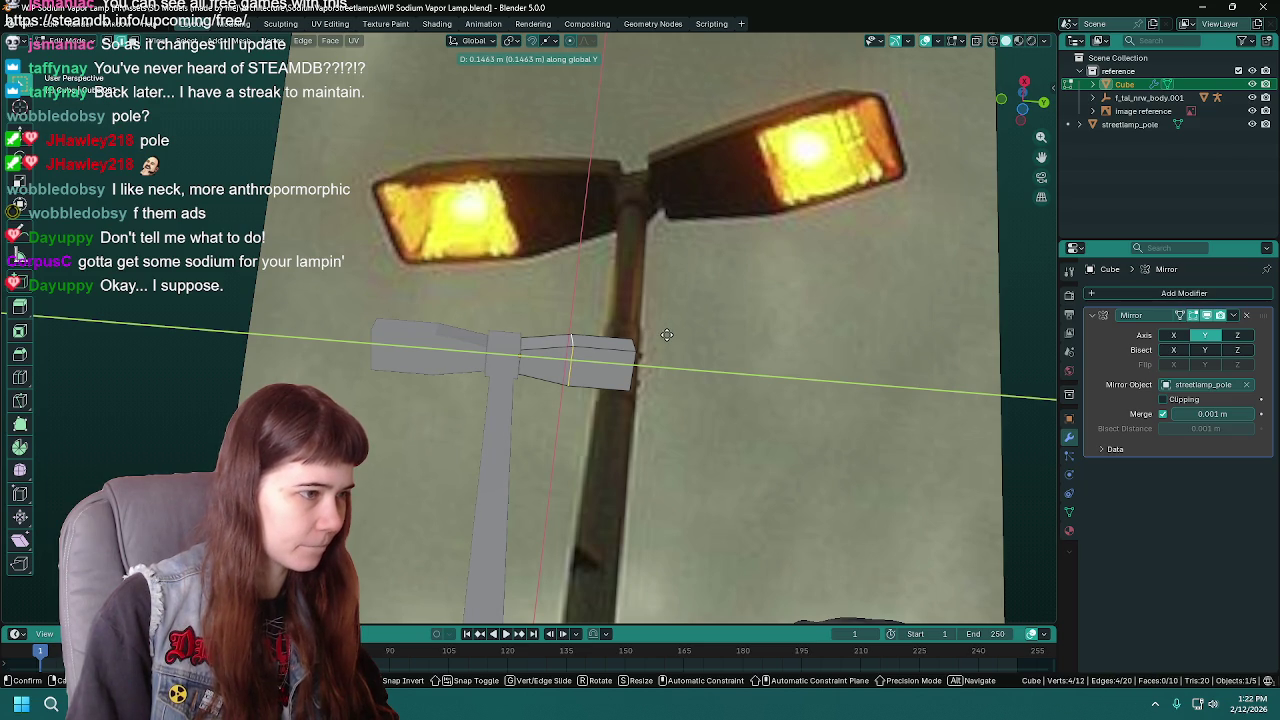
{"action": "left_click", "coordinate": [666, 334]}
- Add a second loop cut on the arm and move its edge along Y
{"action": "key", "text": "Tab"}
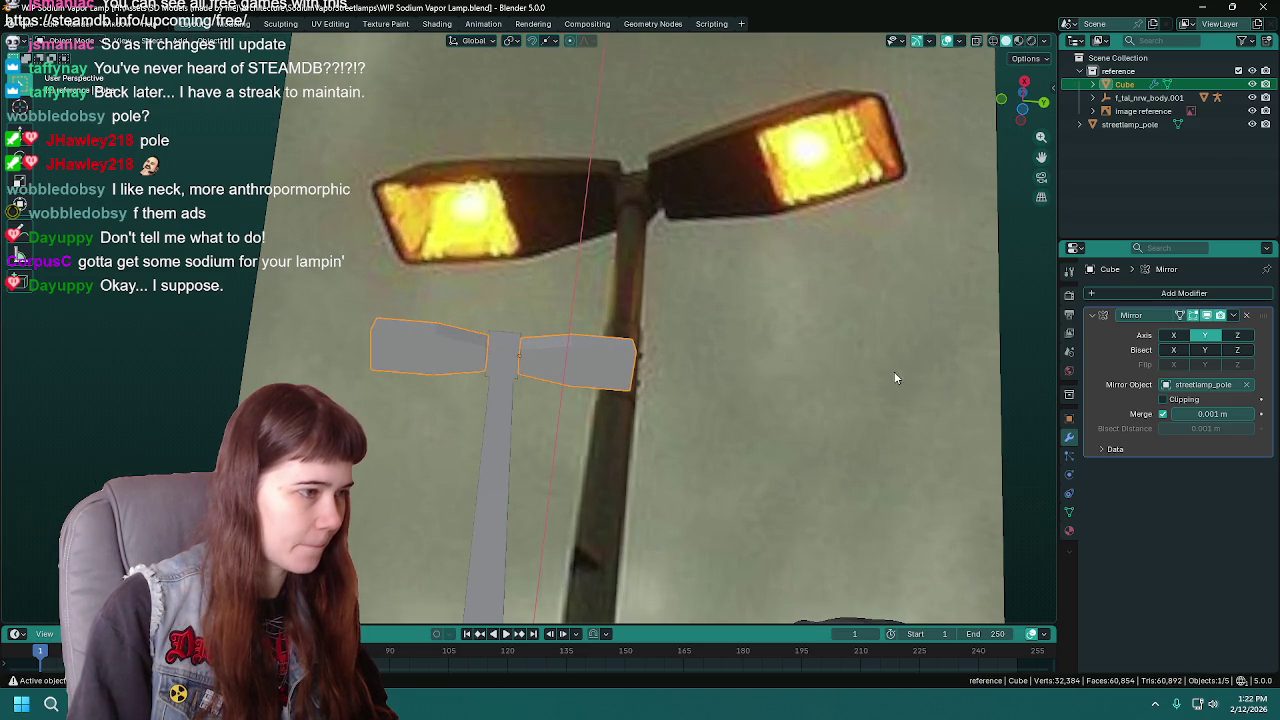
{"action": "left_click", "coordinate": [760, 368]}
{"action": "left_click", "coordinate": [582, 369]}
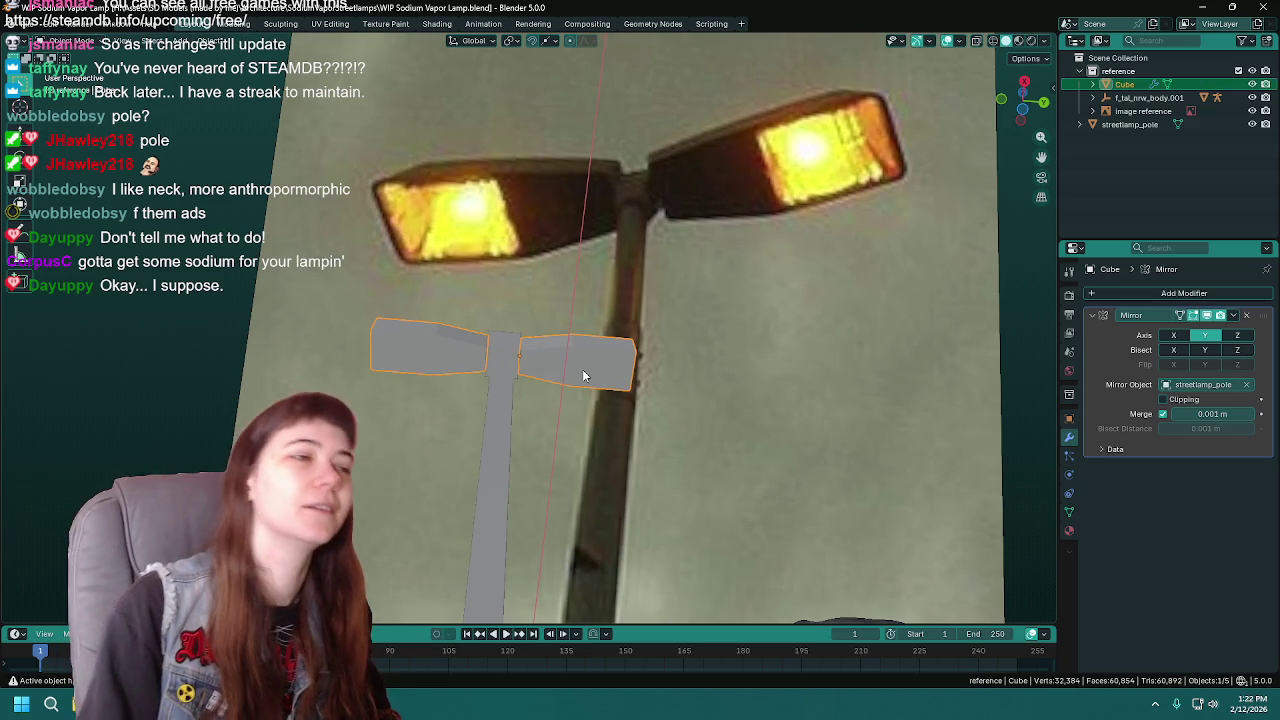
{"action": "key", "text": "ctrl+s"}
{"action": "key", "text": "Tab"}
{"action": "key", "text": "ctrl+r"}
{"action": "mouse_move", "coordinate": [589, 382]}
{"action": "middle_mouse_down"}
{"action": "mouse_move", "coordinate": [592, 462]}
{"action": "mouse_move", "coordinate": [656, 262]}
{"action": "mouse_move", "coordinate": [802, 342]}
{"action": "middle_mouse_up"}
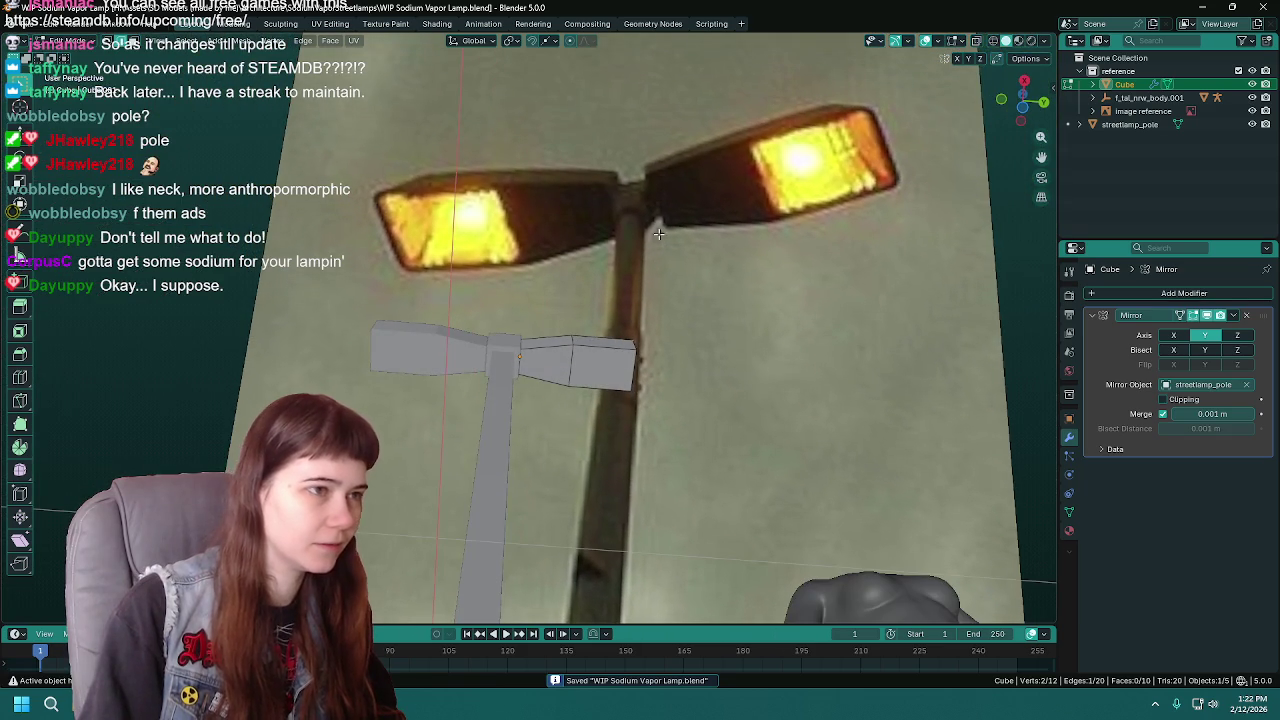
{"action": "key", "text": "g"}
{"action": "key", "text": "y"}
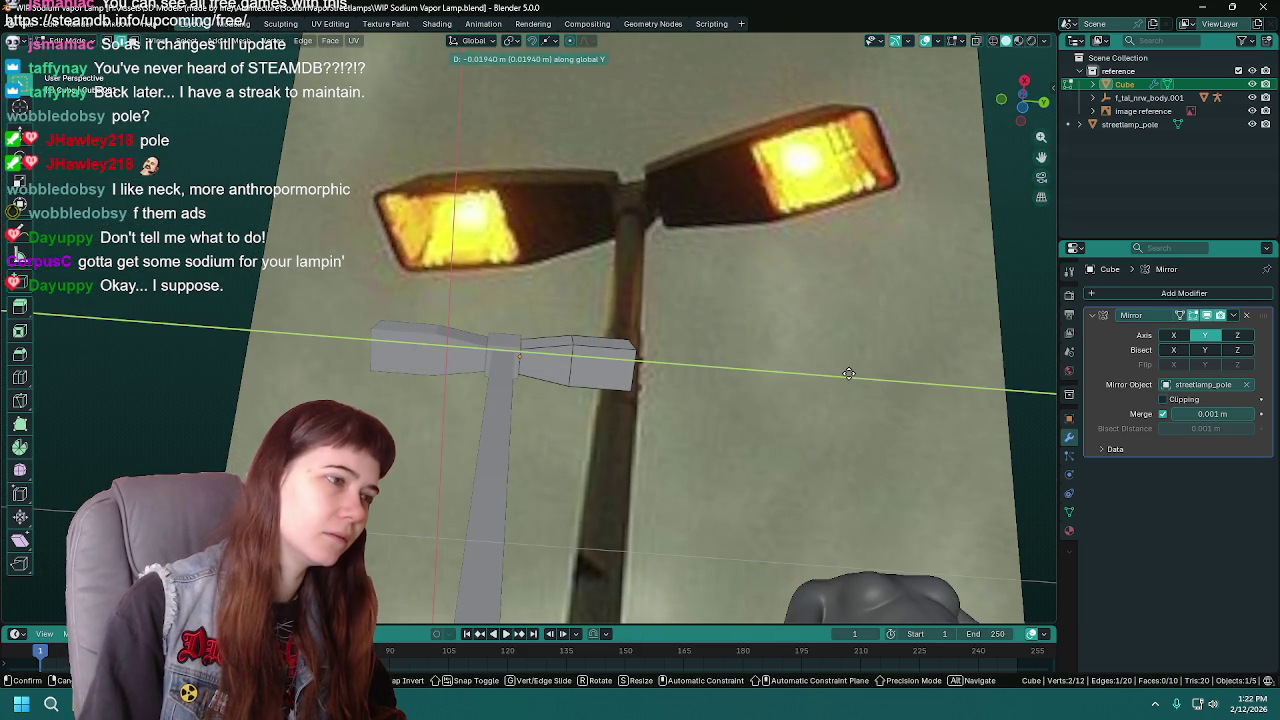
{"action": "left_click", "coordinate": [848, 373]}
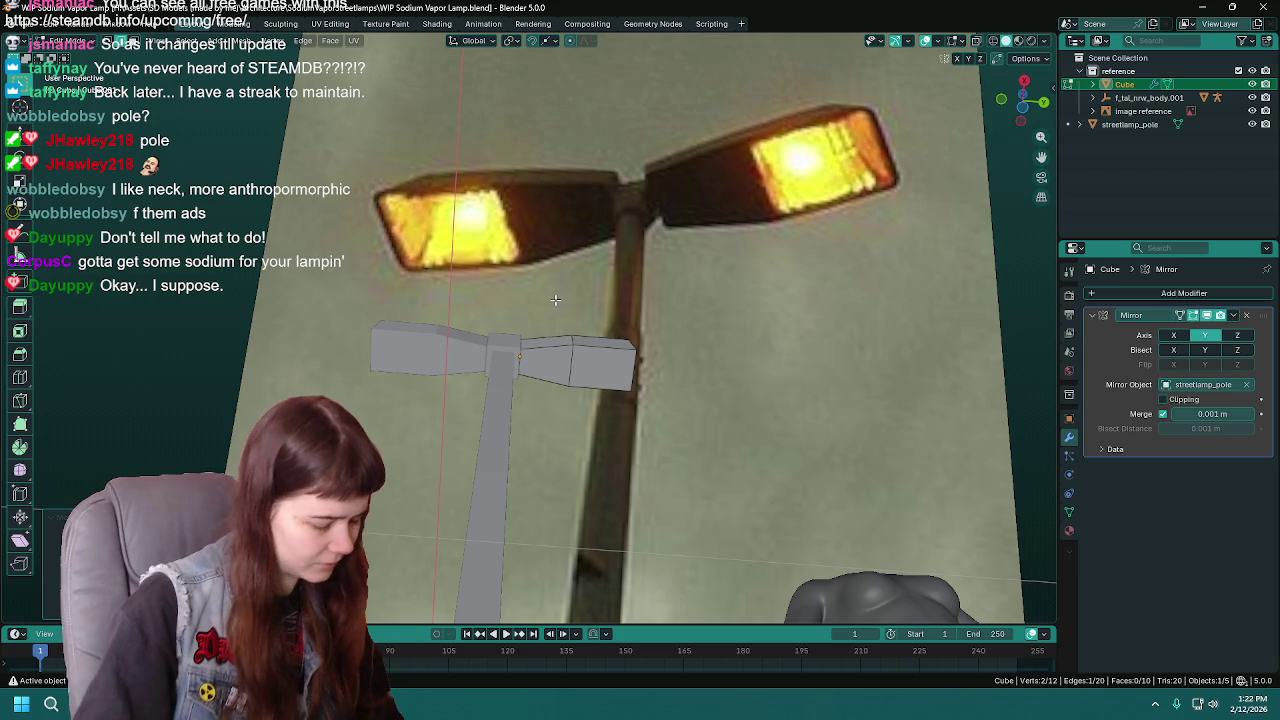
- Nudge the whole lamp-arm model along Y, then go back into Edit Mode
{"action": "key", "text": "Tab"}
{"action": "key", "text": "g"}
{"action": "key", "text": "y"}
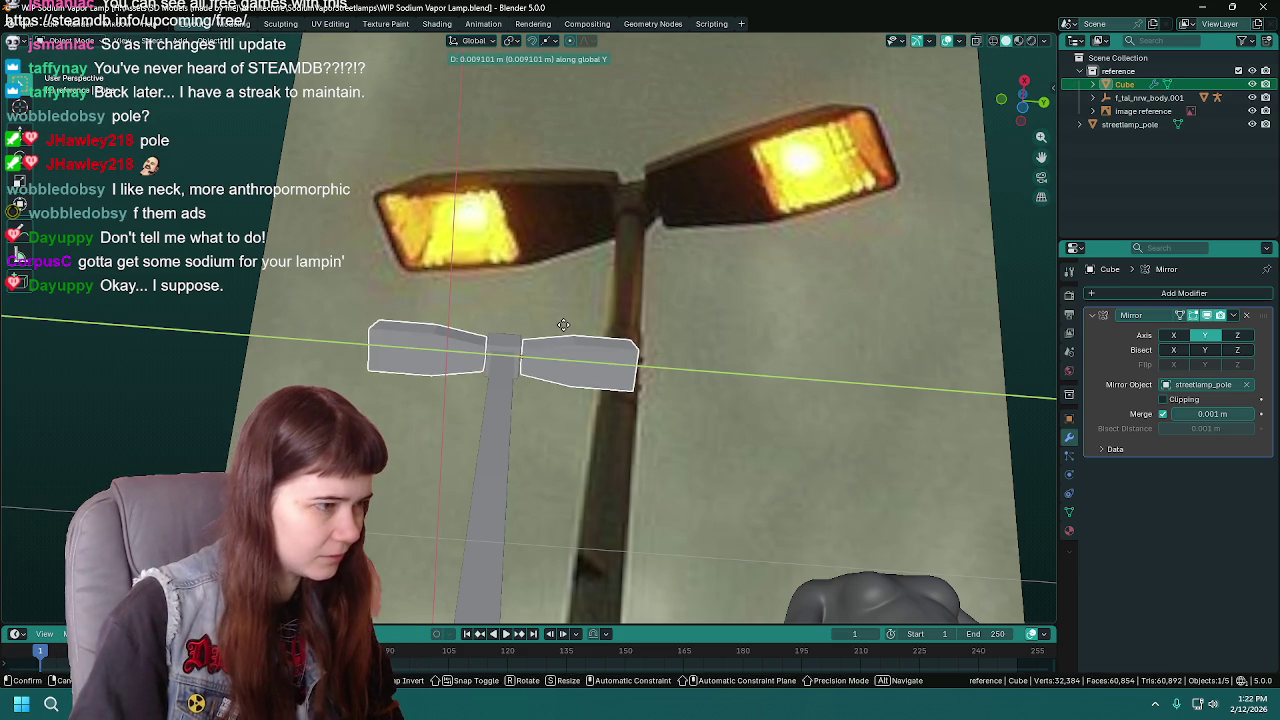
{"action": "left_click", "coordinate": [566, 326]}
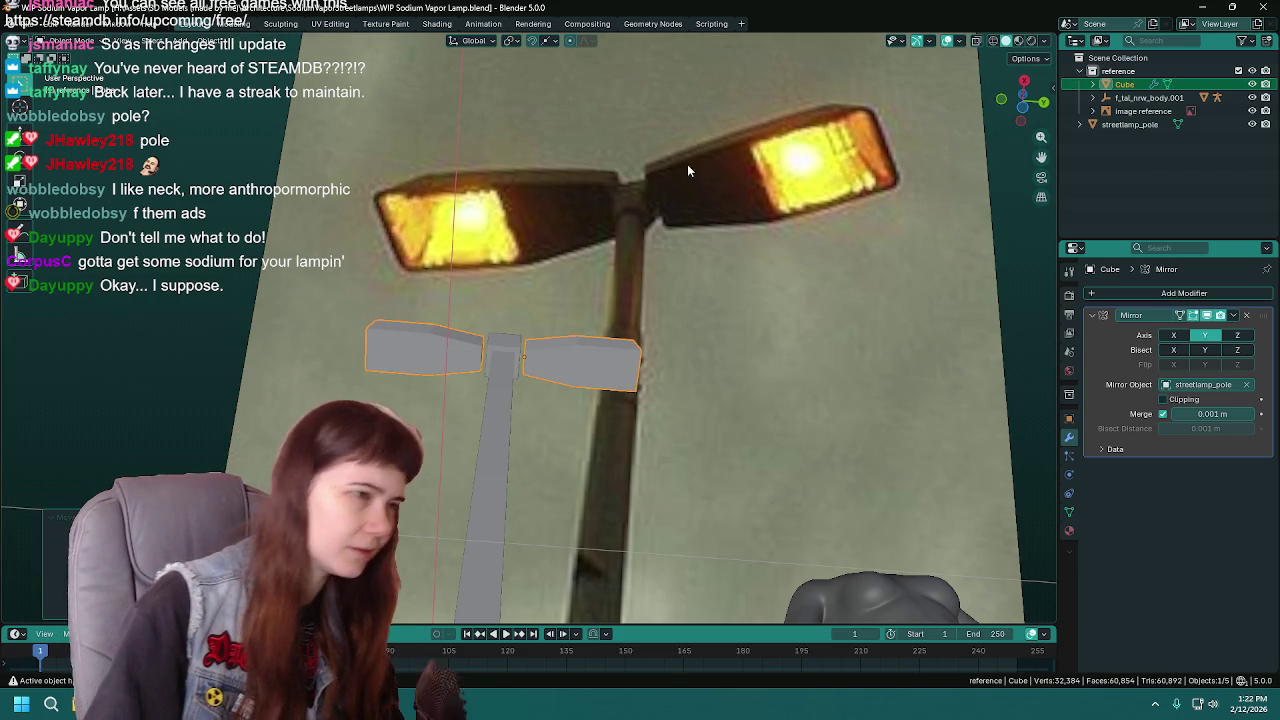
{"action": "scroll", "coordinate": [580, 399], "scroll_direction": "down", "scroll_amount": 2}
{"action": "scroll", "coordinate": [580, 399], "scroll_direction": "down", "scroll_amount": 1}
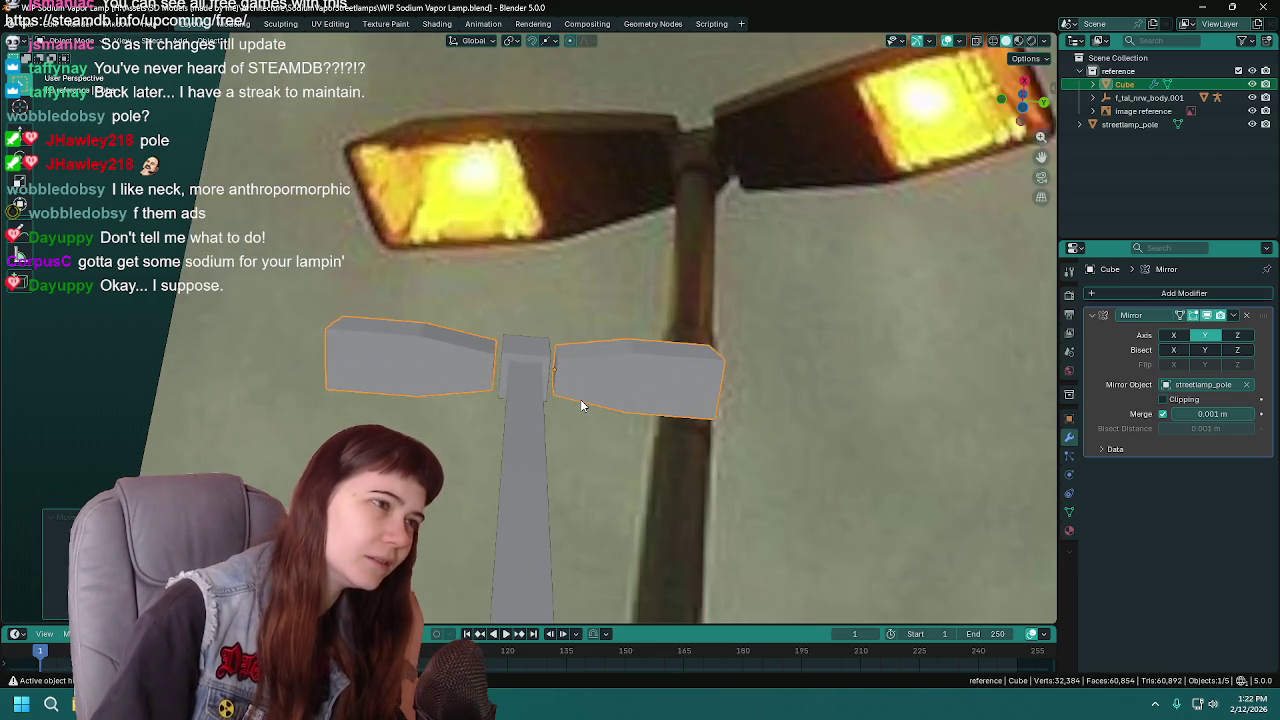
{"action": "scroll", "coordinate": [580, 399], "scroll_direction": "down", "scroll_amount": 3}
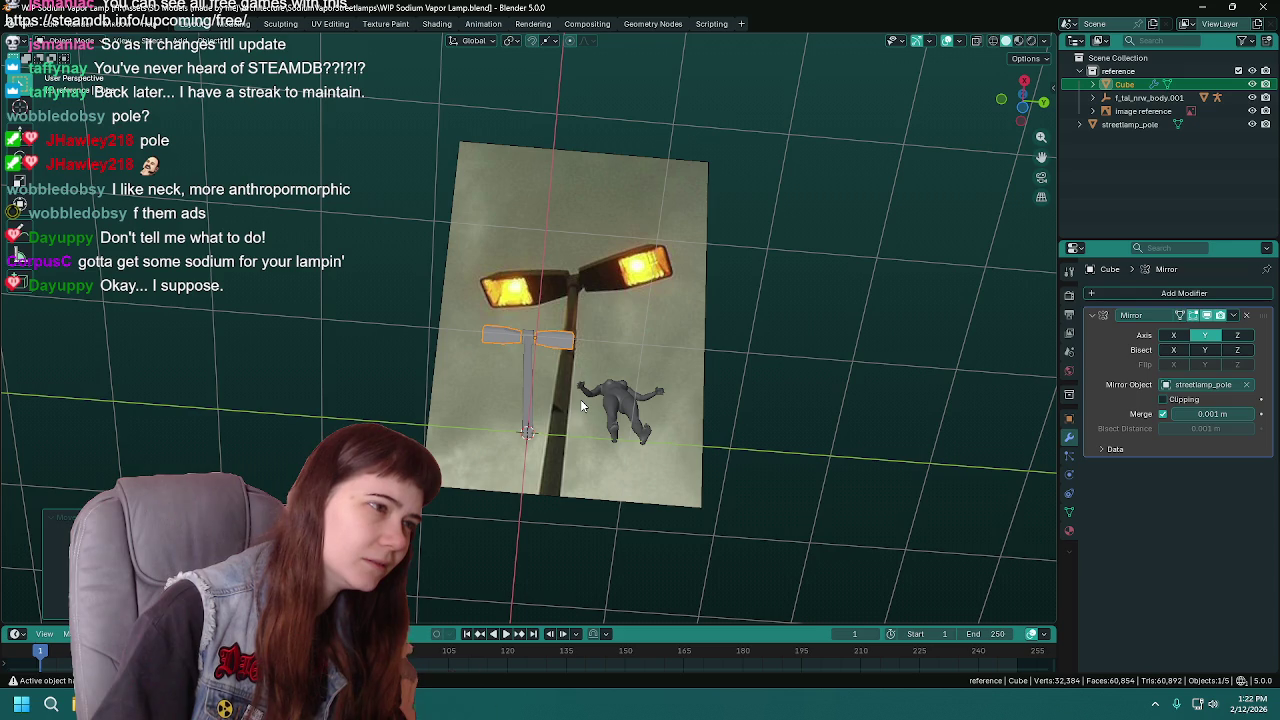
{"action": "scroll", "coordinate": [581, 405], "scroll_direction": "up", "scroll_amount": 4}
{"action": "scroll", "coordinate": [581, 405], "scroll_direction": "up", "scroll_amount": 1}
{"action": "scroll", "coordinate": [581, 405], "scroll_direction": "down", "scroll_amount": 1}
{"action": "scroll", "coordinate": [581, 405], "scroll_direction": "up", "scroll_amount": 1}
{"action": "scroll", "coordinate": [581, 405], "scroll_direction": "up", "scroll_amount": 1}
{"action": "key", "text": "Tab"}
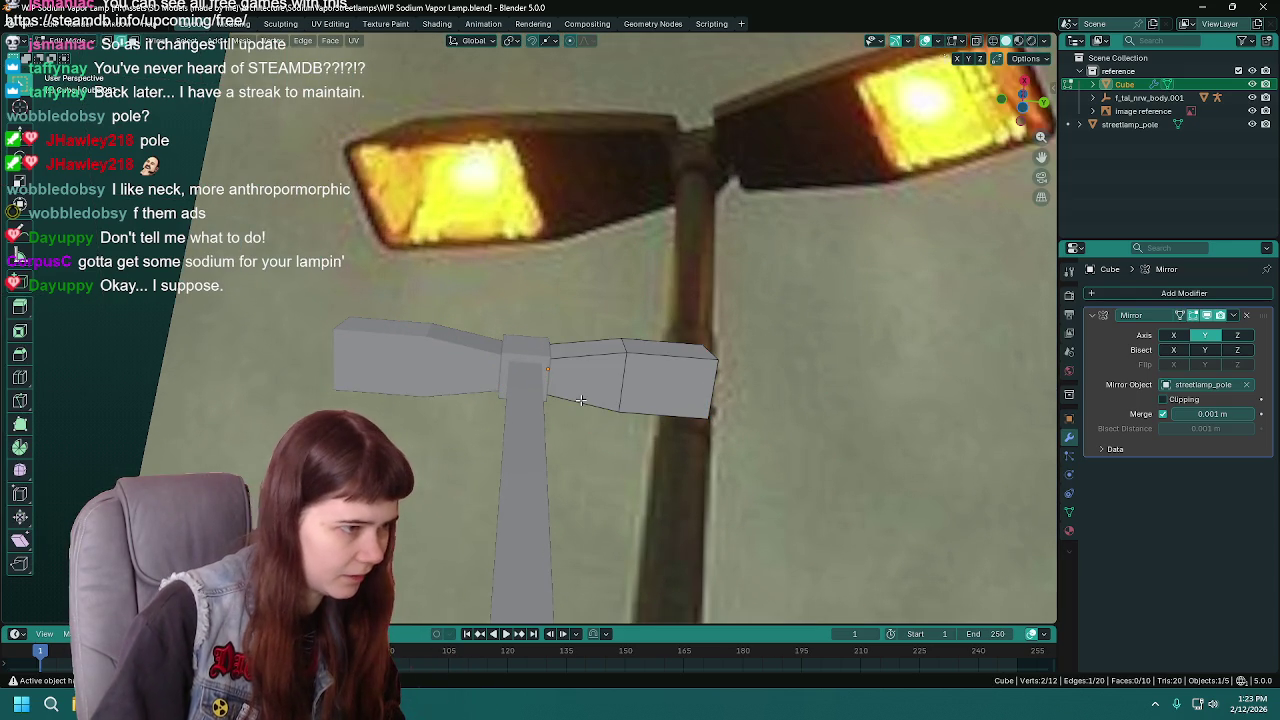
{"action": "mouse_move", "coordinate": [581, 400]}
{"action": "middle_mouse_down"}
{"action": "mouse_move", "coordinate": [517, 396]}
{"action": "mouse_move", "coordinate": [559, 342]}
{"action": "middle_mouse_up"}
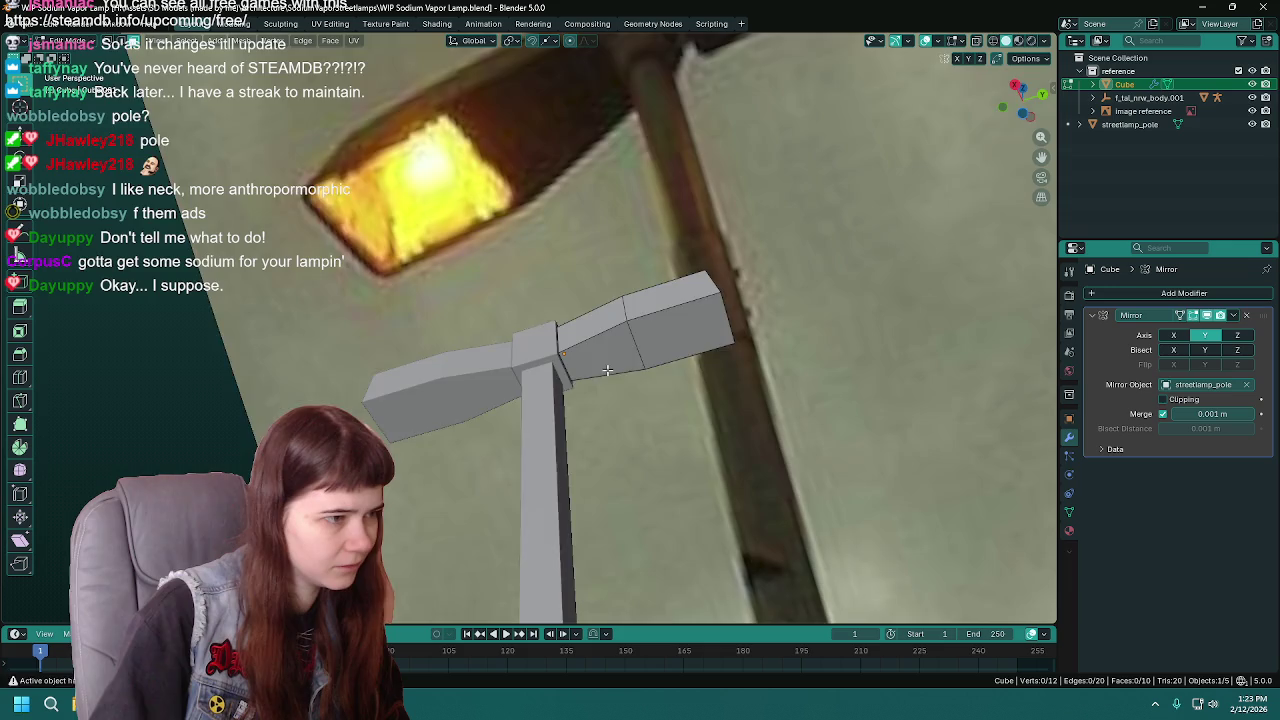
- In see-through view, delete the arm's inner end face
{"action": "scroll", "coordinate": [557, 343], "scroll_direction": "up", "scroll_amount": 3}
{"action": "scroll", "coordinate": [570, 340], "scroll_direction": "up", "scroll_amount": 3}
{"action": "key", "text": "z"}
{"action": "left_click", "coordinate": [580, 414]}
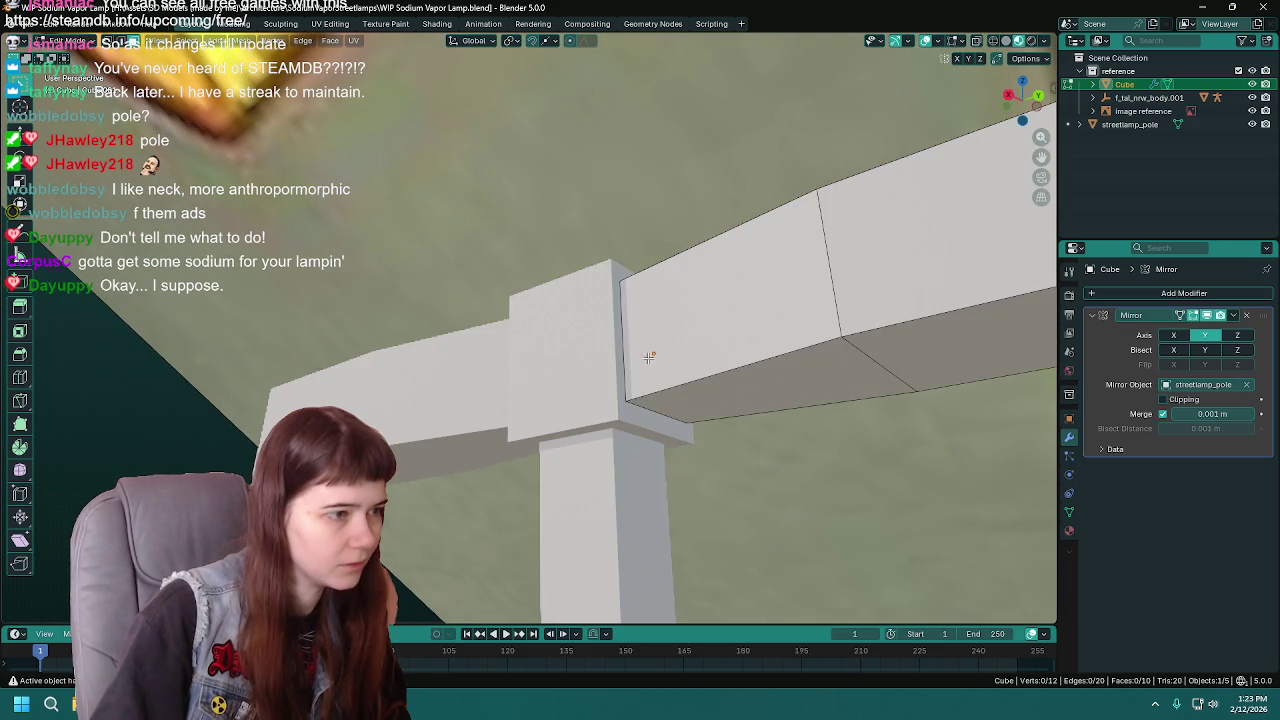
{"action": "key", "text": "shift+z"}
{"action": "left_click", "coordinate": [641, 344]}
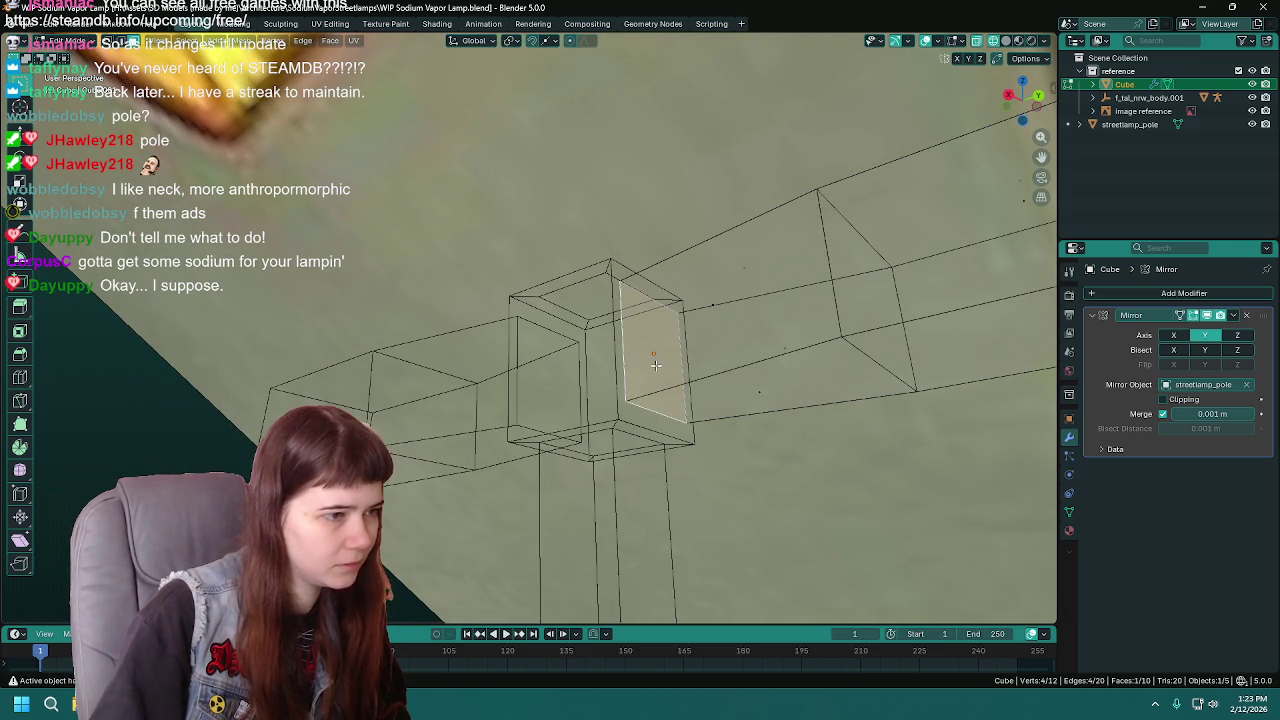
{"action": "key", "text": "x"}
{"action": "left_click", "coordinate": [637, 417]}
- Return to solid shading facing the reference and save the blend file
{"action": "mouse_move", "coordinate": [637, 417]}
{"action": "middle_mouse_down"}
{"action": "mouse_move", "coordinate": [620, 350]}
{"action": "mouse_move", "coordinate": [552, 431]}
{"action": "middle_mouse_up"}
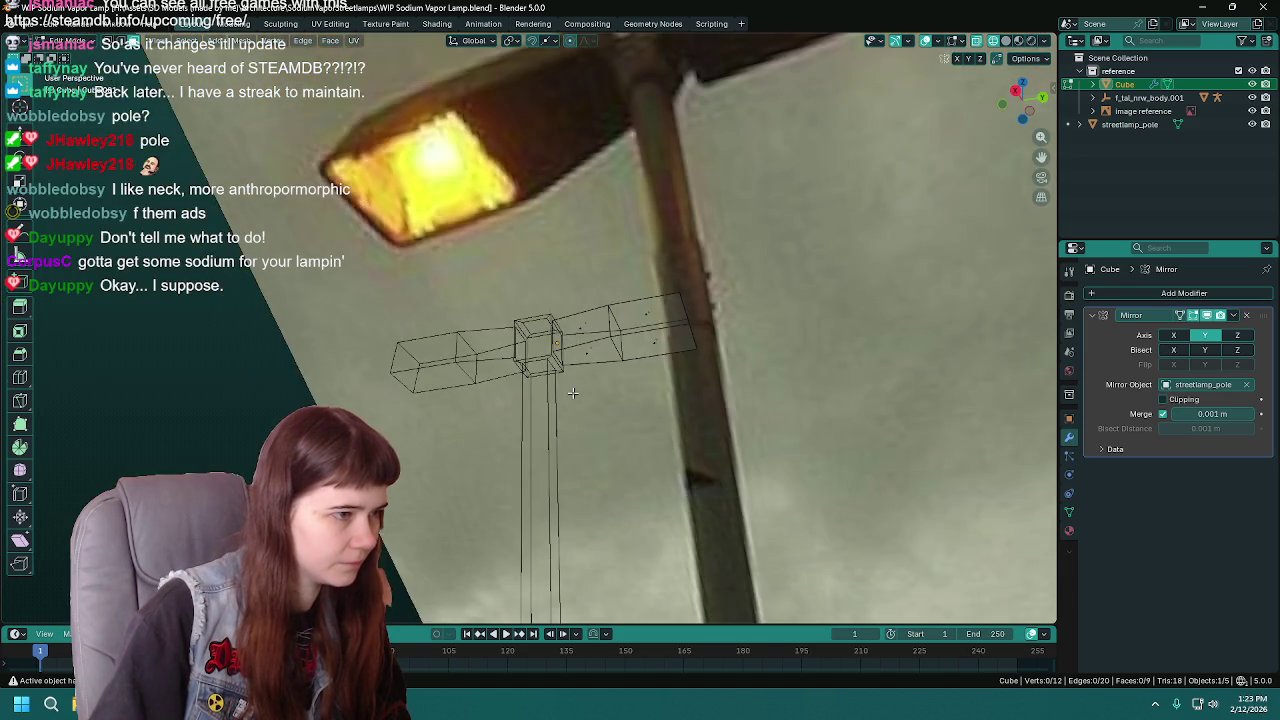
{"action": "mouse_move", "coordinate": [570, 391]}
{"action": "middle_mouse_down"}
{"action": "mouse_move", "coordinate": [604, 374]}
{"action": "mouse_move", "coordinate": [592, 352]}
{"action": "mouse_move", "coordinate": [632, 384]}
{"action": "middle_mouse_up"}
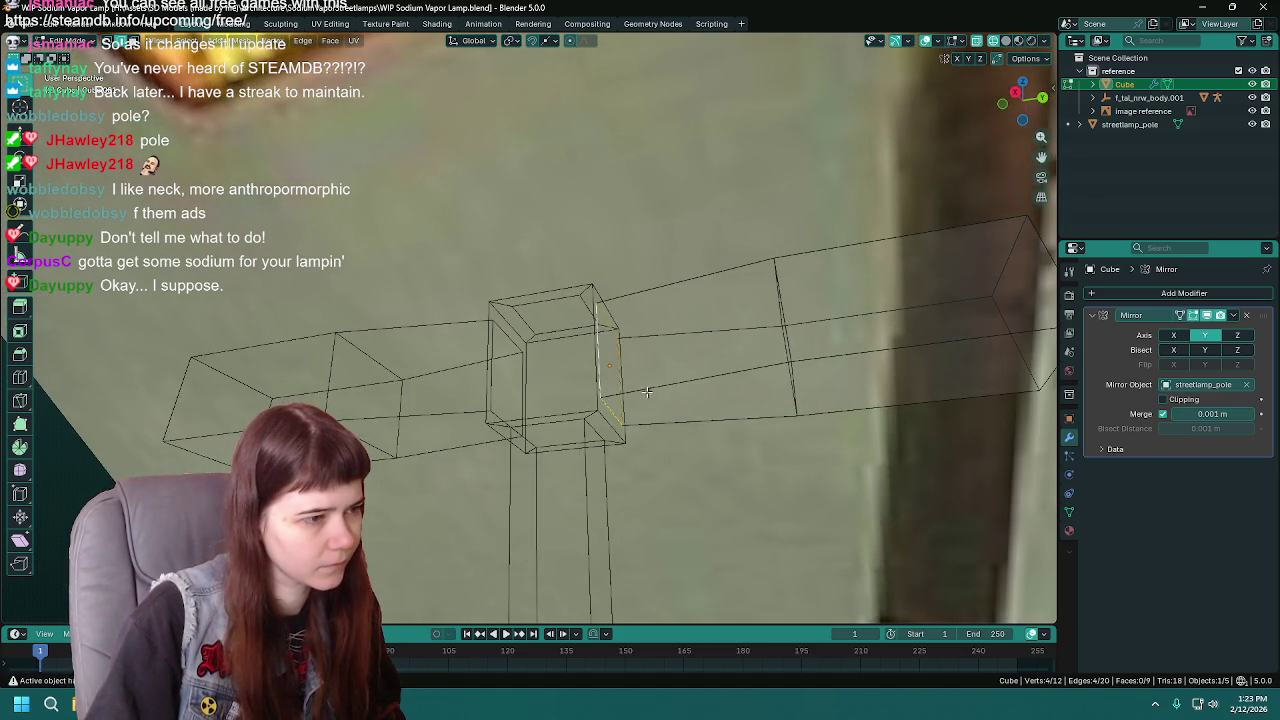
{"action": "key", "text": "z"}
{"action": "left_click", "coordinate": [711, 389]}
{"action": "middle_click_drag", "start_coordinate": [711, 389], "coordinate": [616, 332]}
{"action": "key", "text": "ctrl+s"}
{"action": "scroll", "coordinate": [616, 332], "scroll_direction": "up", "scroll_amount": 2}
{"action": "scroll", "coordinate": [616, 332], "scroll_direction": "up", "scroll_amount": 1}
- Scale the arm's middle edge loop about 1.2 times along X, then select the Annotate tool
{"action": "key", "text": "s"}
{"action": "key", "text": "x"}
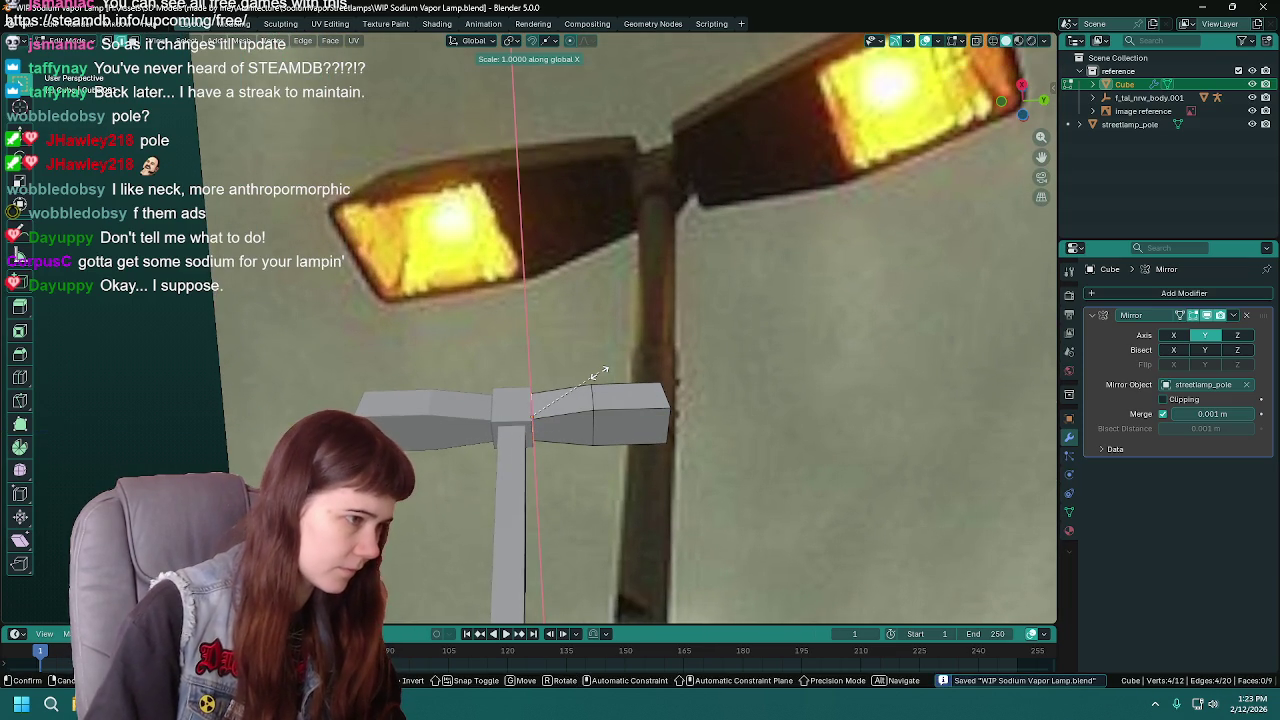
{"action": "left_click", "coordinate": [655, 346]}
{"action": "mouse_move", "coordinate": [655, 346]}
{"action": "middle_mouse_down"}
{"action": "mouse_move", "coordinate": [591, 359]}
{"action": "mouse_move", "coordinate": [612, 354]}
{"action": "middle_mouse_up"}
{"action": "key", "text": "s"}
{"action": "key", "text": "x"}
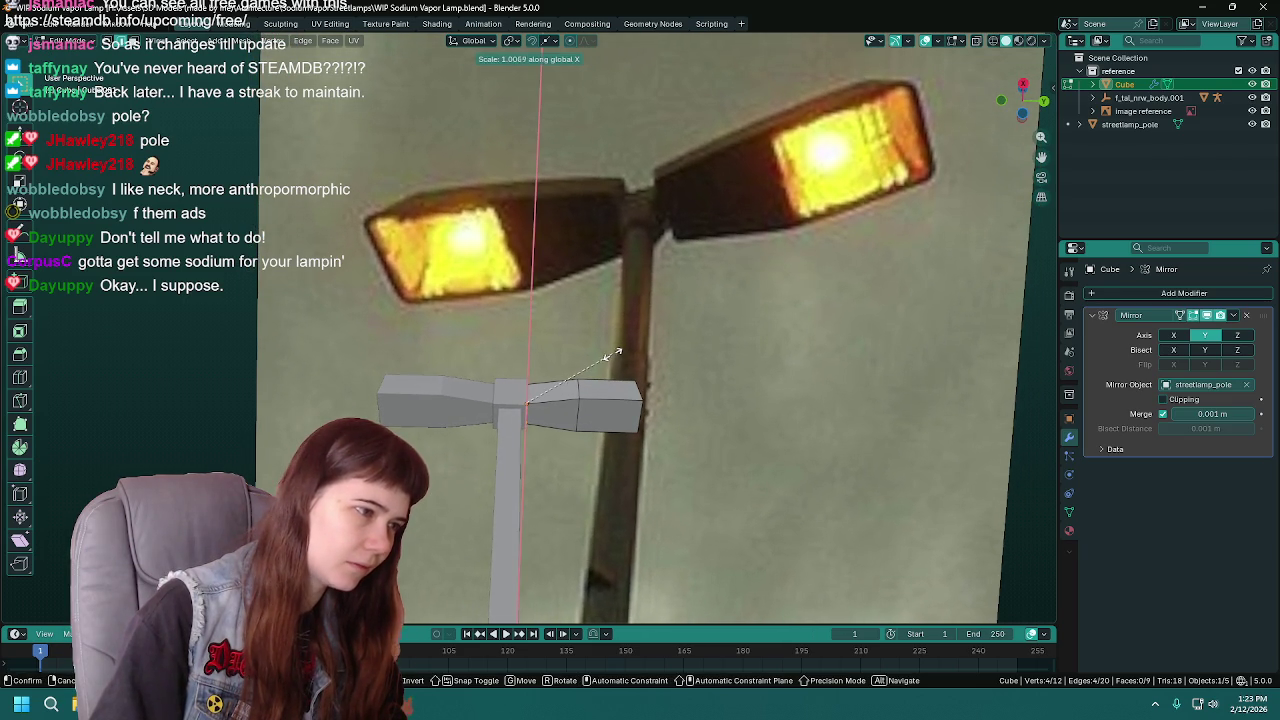
{"action": "key", "text": "y"}
{"action": "key", "text": "x"}
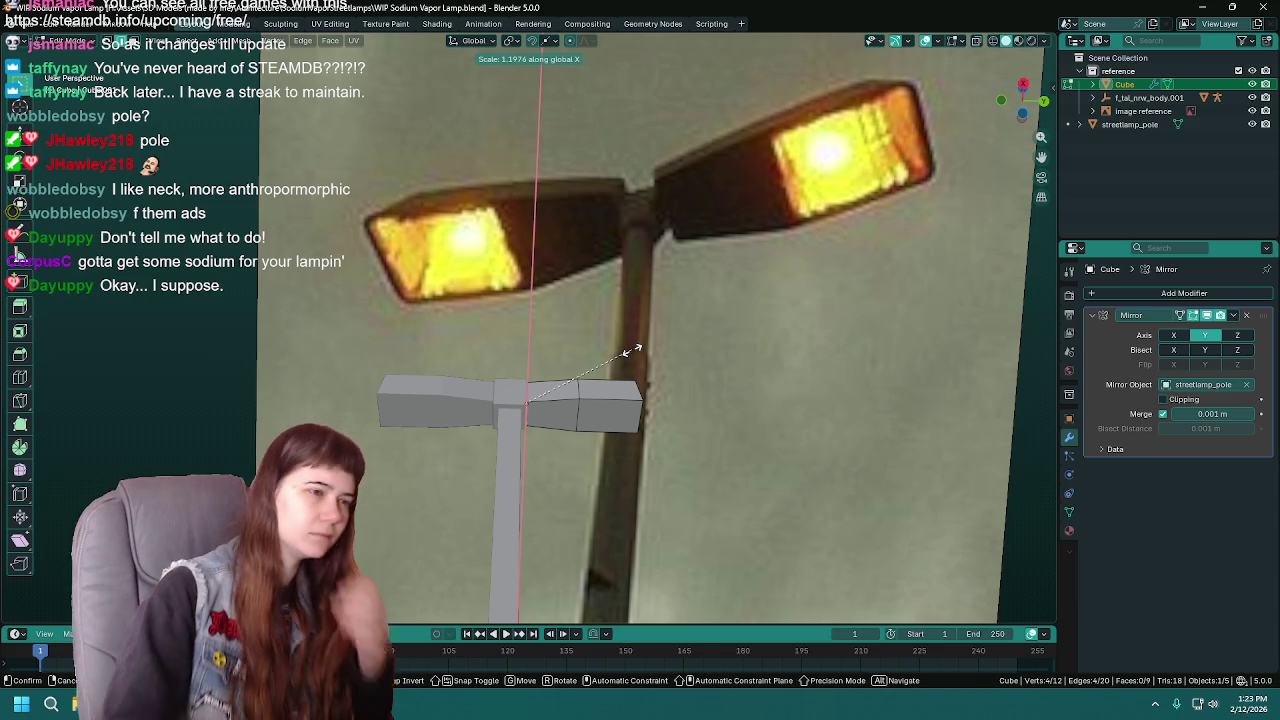
{"action": "left_click", "coordinate": [628, 352]}
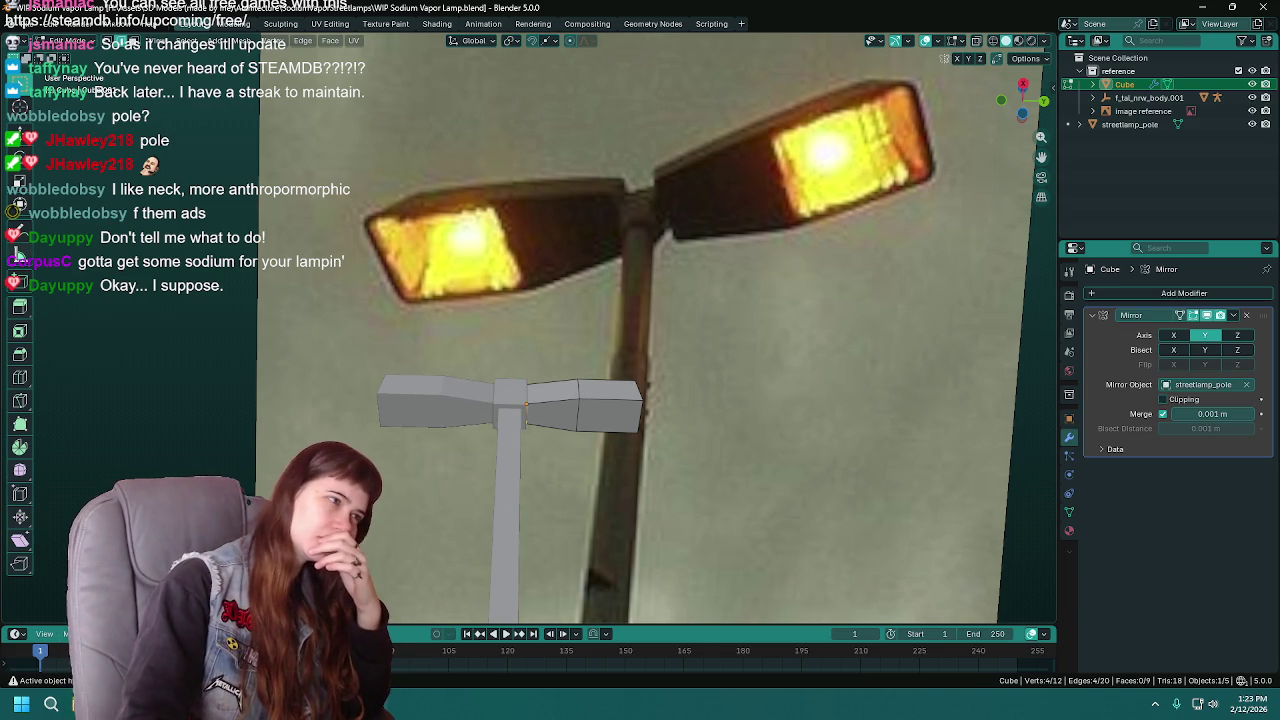
{"action": "left_click", "coordinate": [28, 229]}
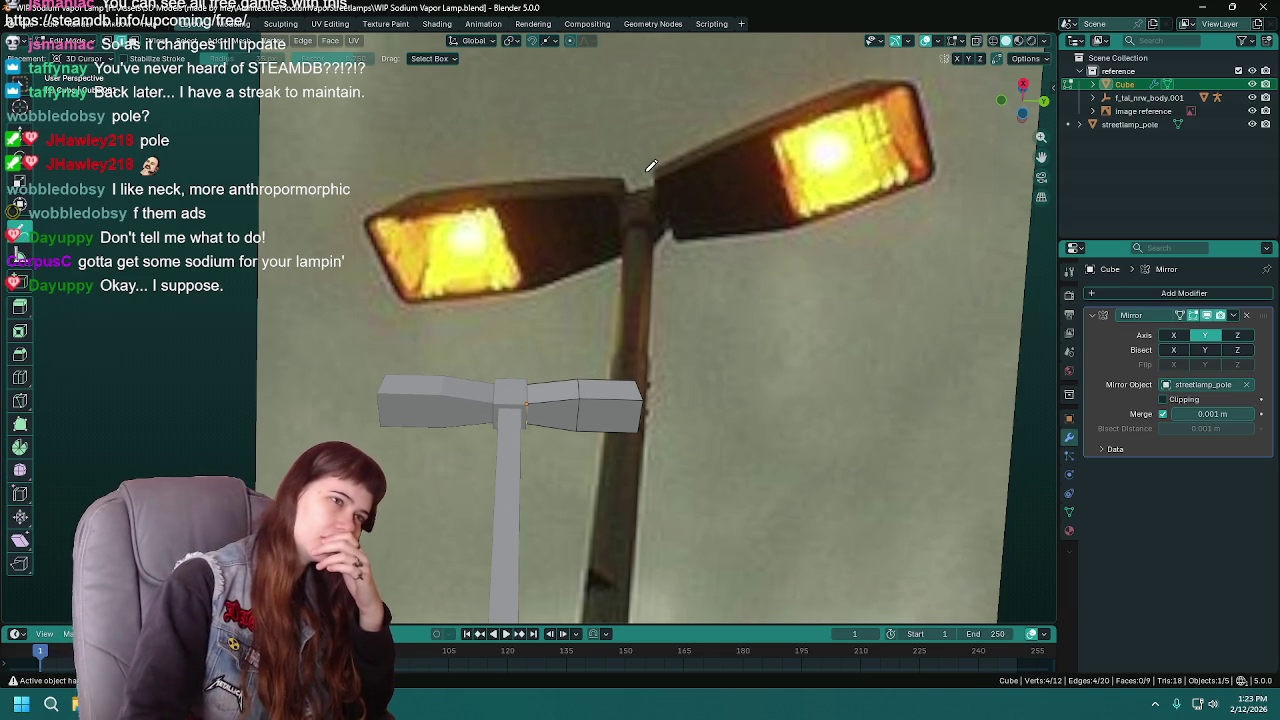
- Erase the blue annotation strokes around the reference lamp head with the Annotate Eraser
{"action": "left_click_drag", "start_coordinate": [663, 181], "coordinate": [686, 236]}
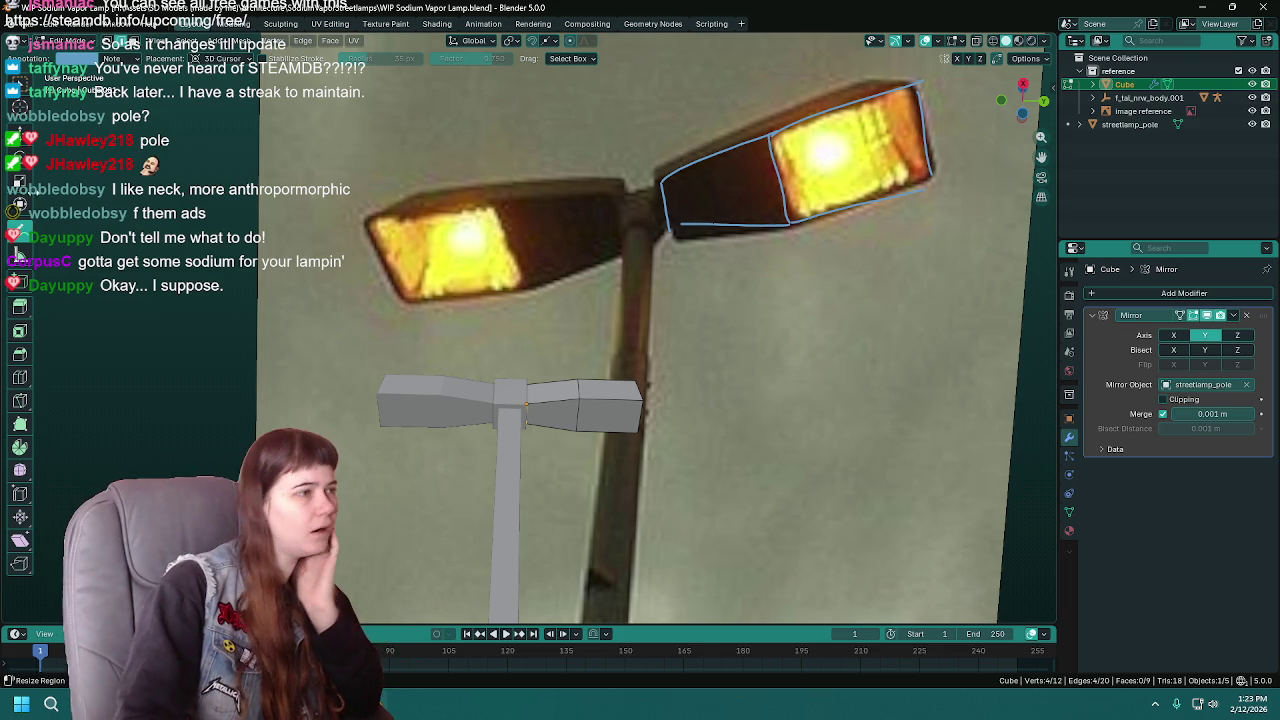
{"action": "left_click_drag", "start_coordinate": [22, 234], "coordinate": [75, 320]}
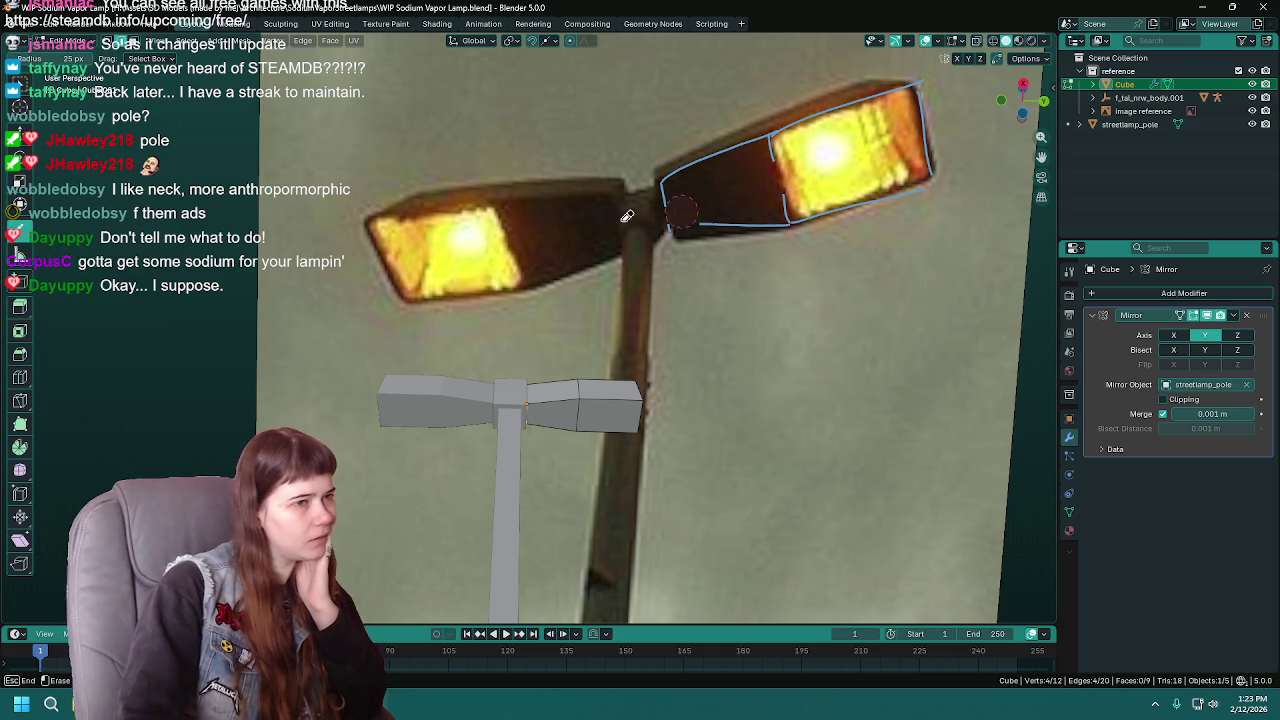
{"action": "left_click_drag", "start_coordinate": [739, 145], "coordinate": [787, 124]}
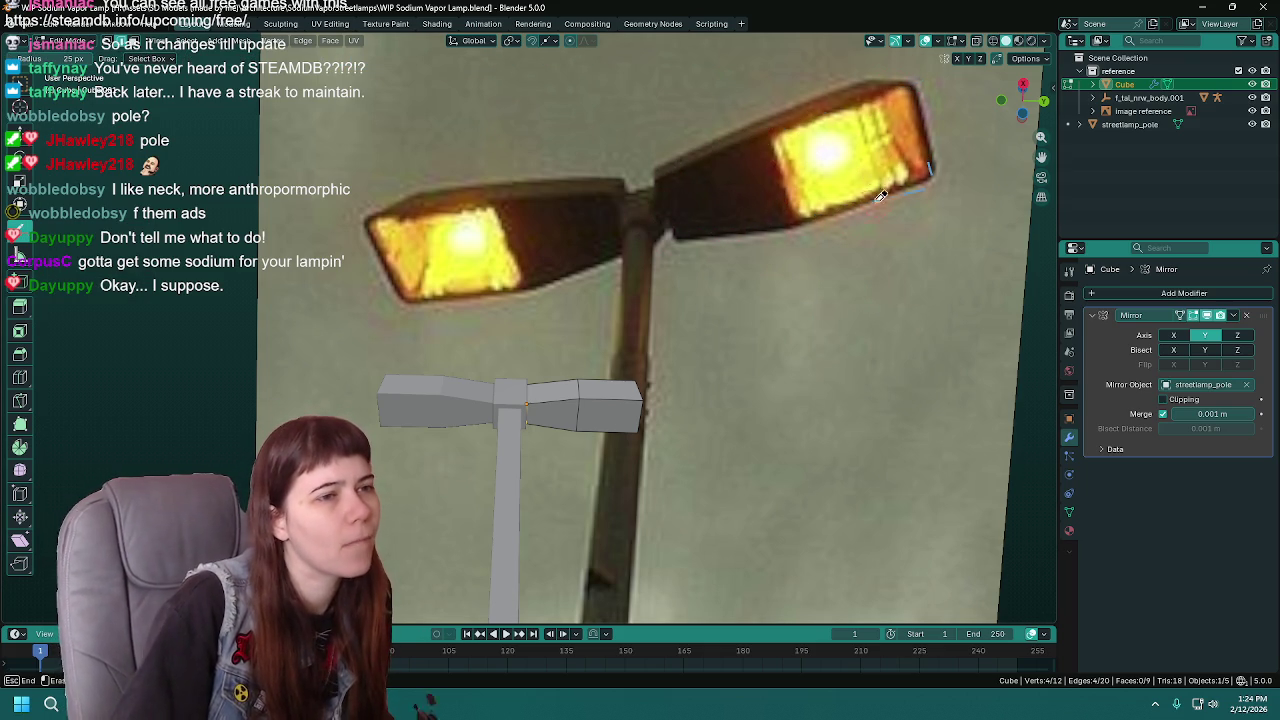
{"action": "key", "text": "Escape"}
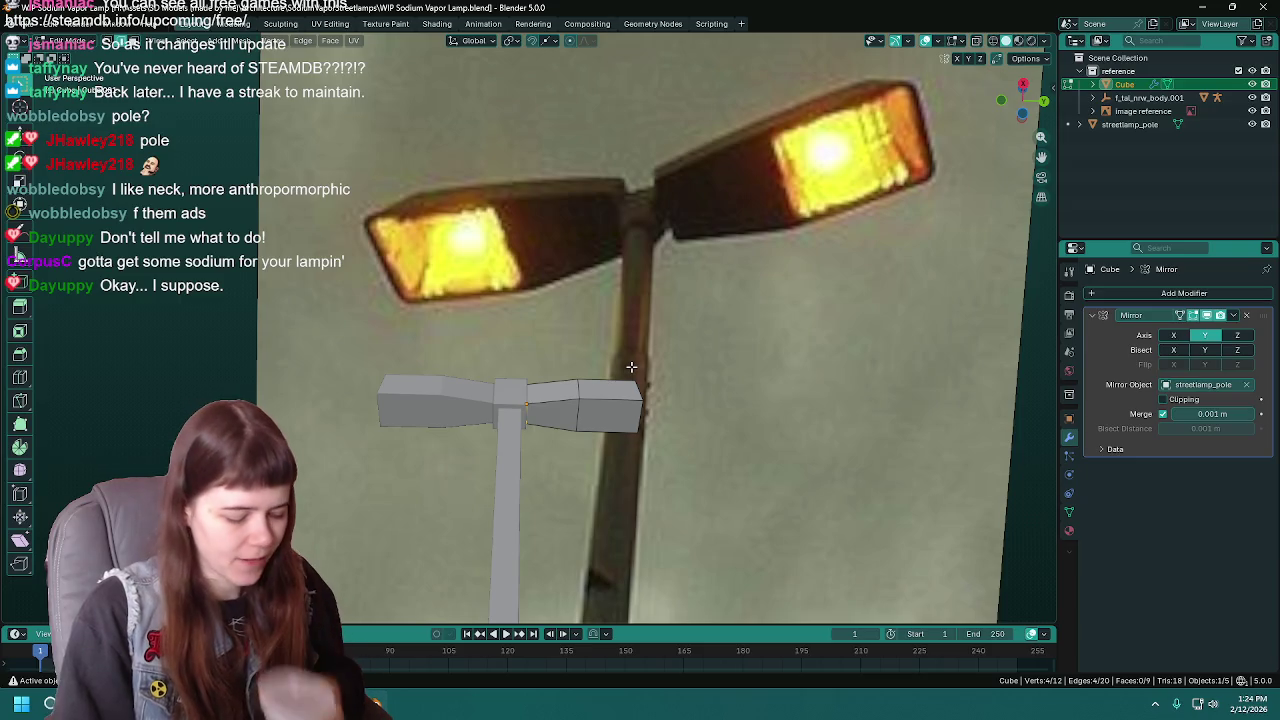
- In Object Mode, scale the lamp head wider along X
{"action": "key", "text": "Tab"}
{"action": "key", "text": "s"}
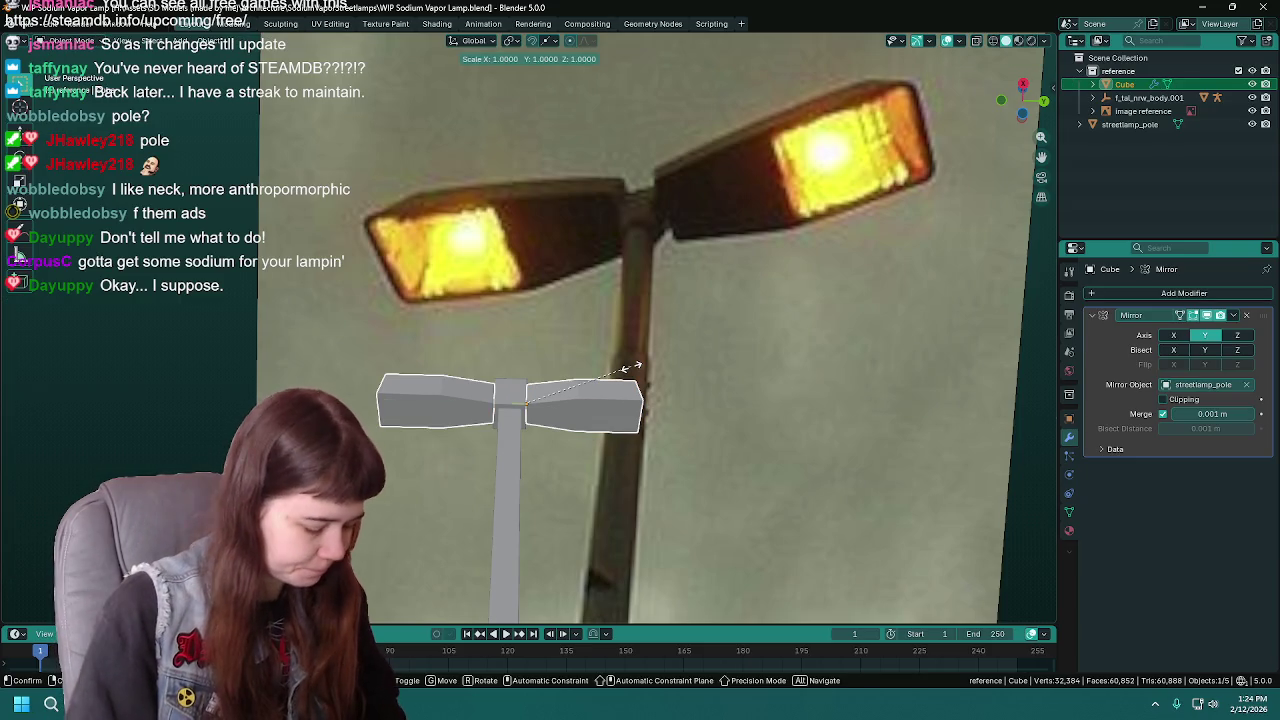
{"action": "key", "text": "y"}
{"action": "key", "text": "y"}
{"action": "key", "text": "x"}
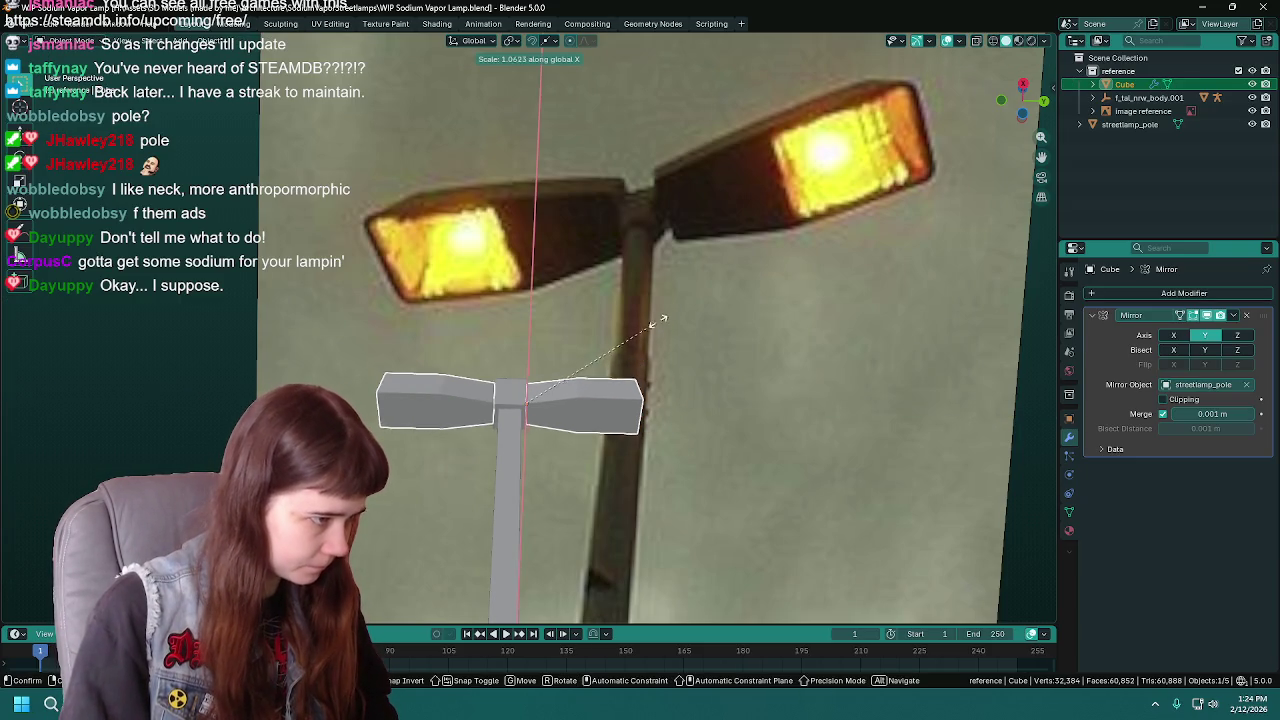
{"action": "left_click", "coordinate": [688, 253]}
{"action": "middle_click_drag", "start_coordinate": [577, 374], "coordinate": [651, 318]}
{"action": "key", "text": "s"}
{"action": "key", "text": "y"}
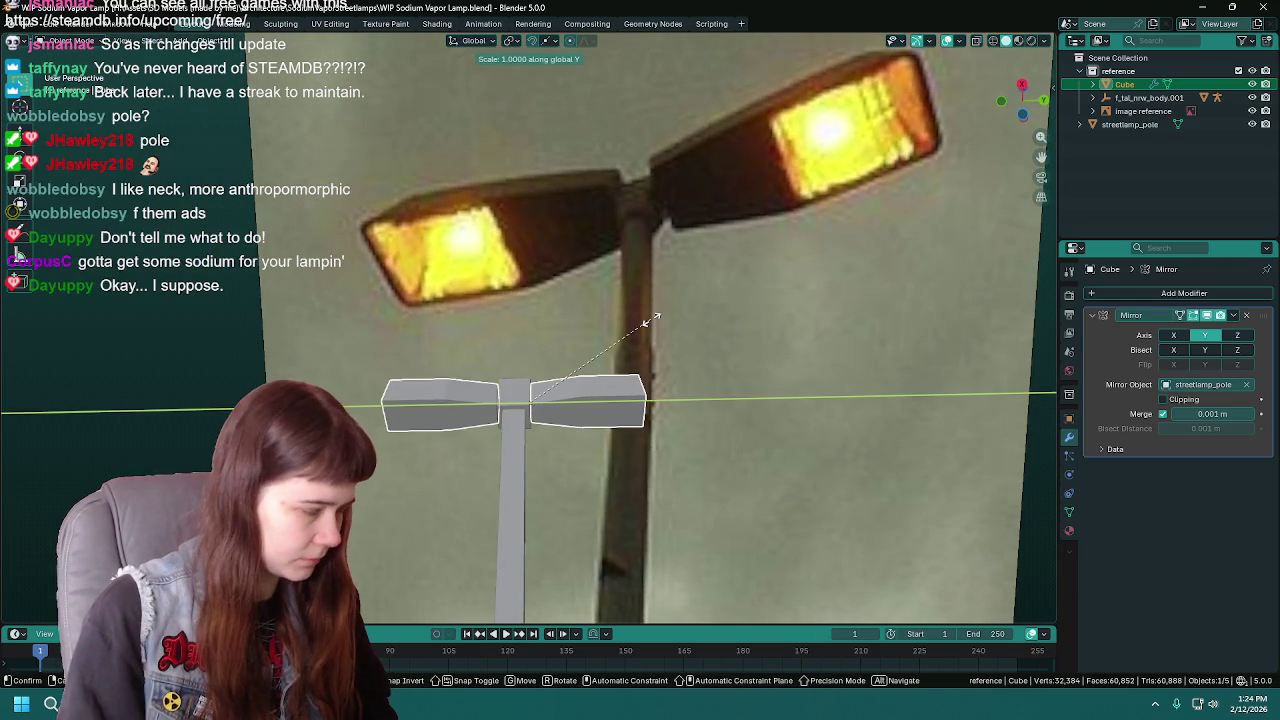
{"action": "key", "text": "x"}
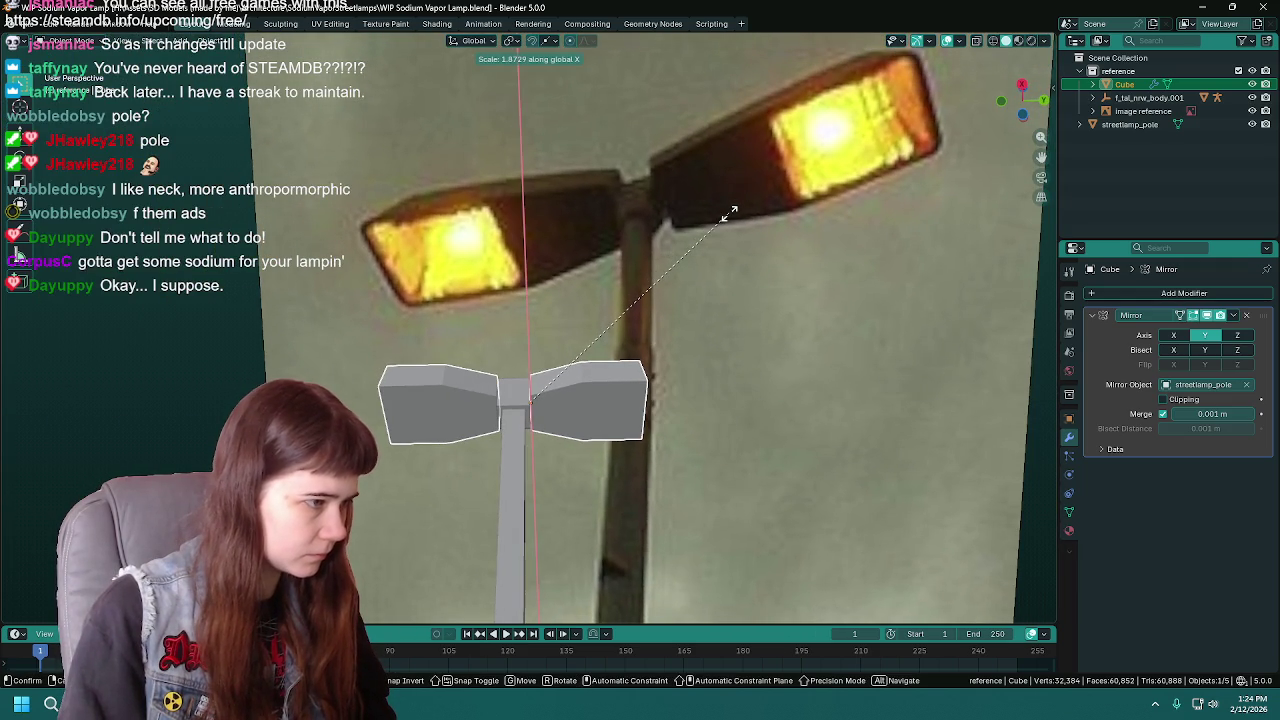
{"action": "key", "text": "x"}
{"action": "key", "text": "x"}
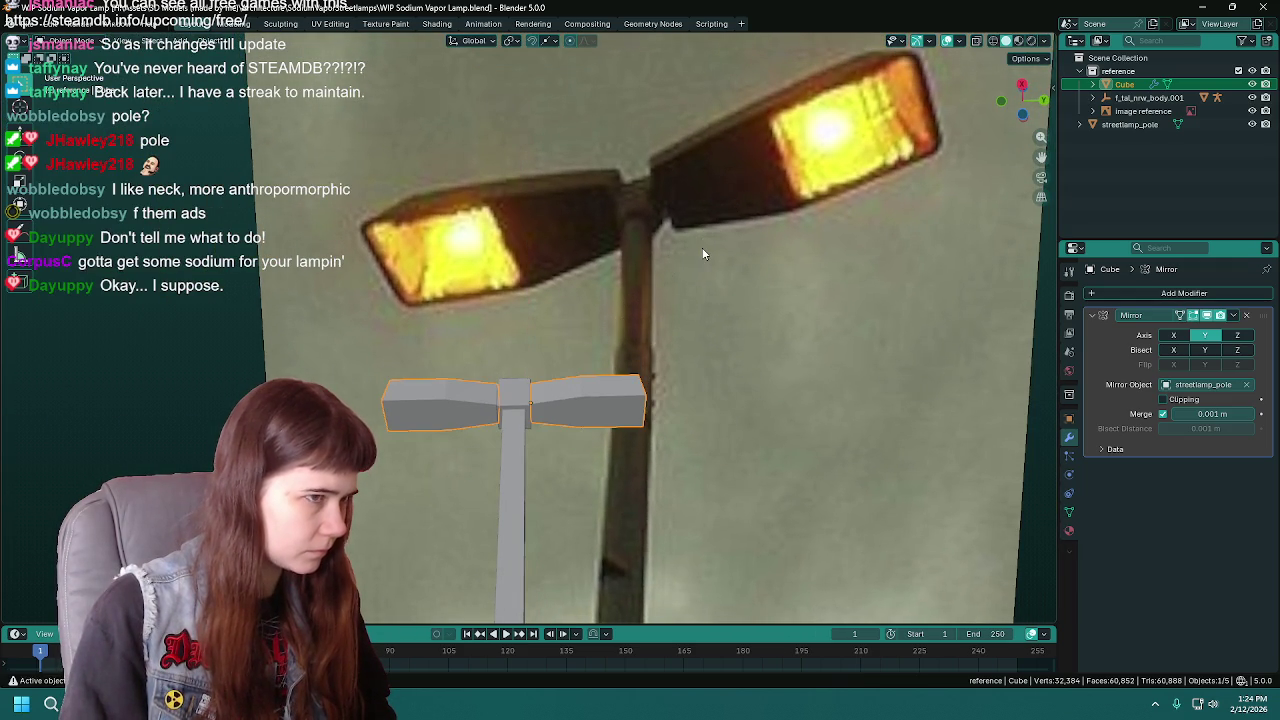
{"action": "key", "text": "x"}
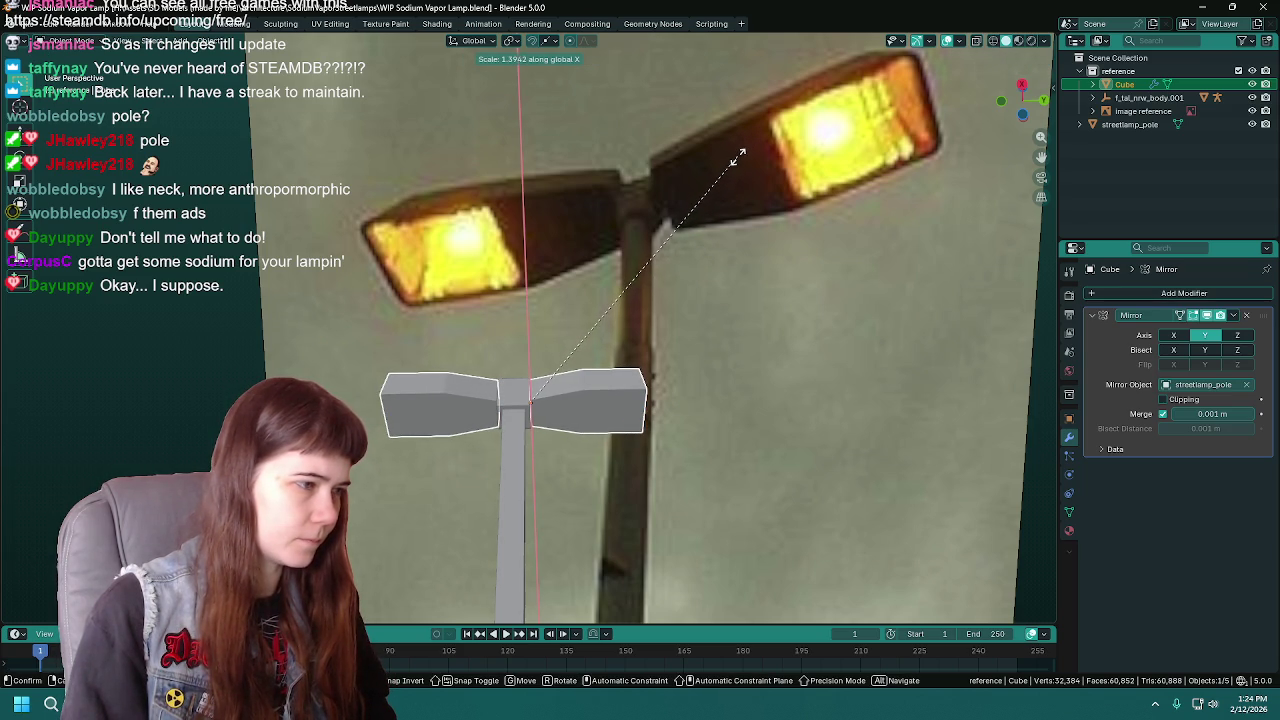
{"action": "left_click", "coordinate": [738, 156]}
- Scale the lamp head deeper along Y, then return to Edit Mode
{"action": "mouse_move", "coordinate": [736, 166]}
{"action": "middle_mouse_down"}
{"action": "mouse_move", "coordinate": [668, 357]}
{"action": "mouse_move", "coordinate": [680, 345]}
{"action": "middle_mouse_up"}
{"action": "key", "text": "Tab"}
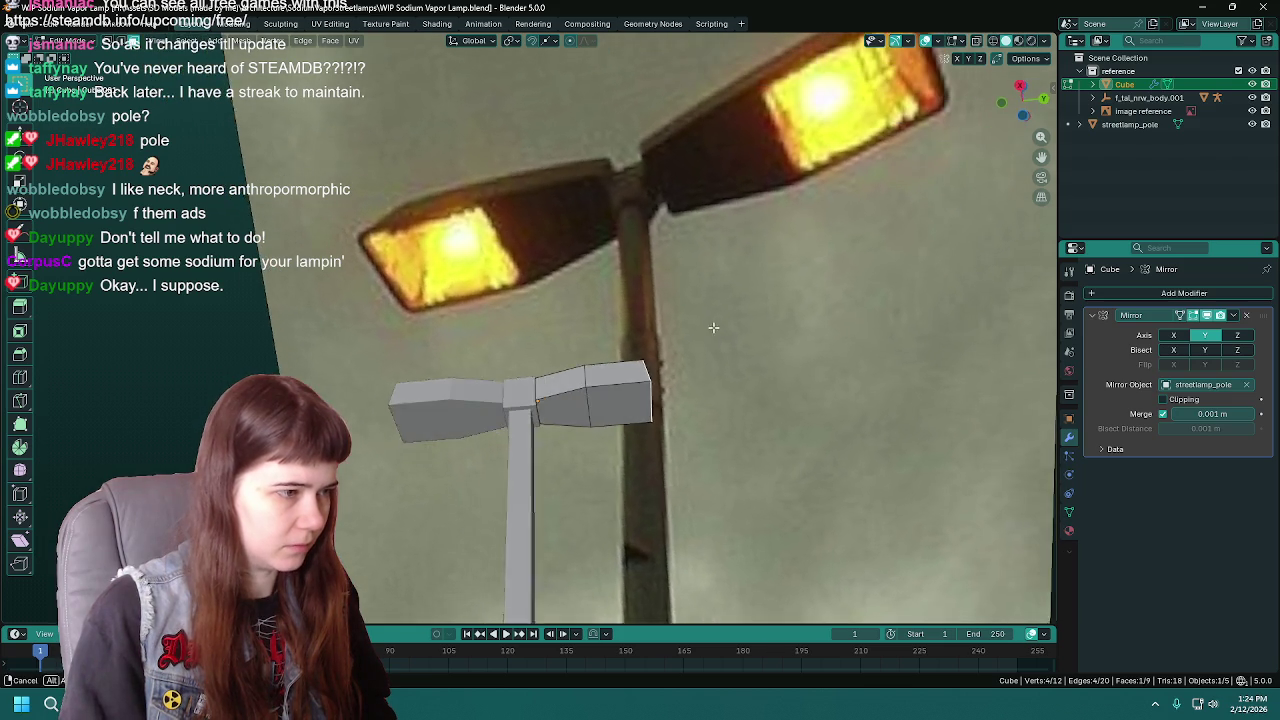
{"action": "key", "text": "Tab"}
{"action": "key", "text": "s"}
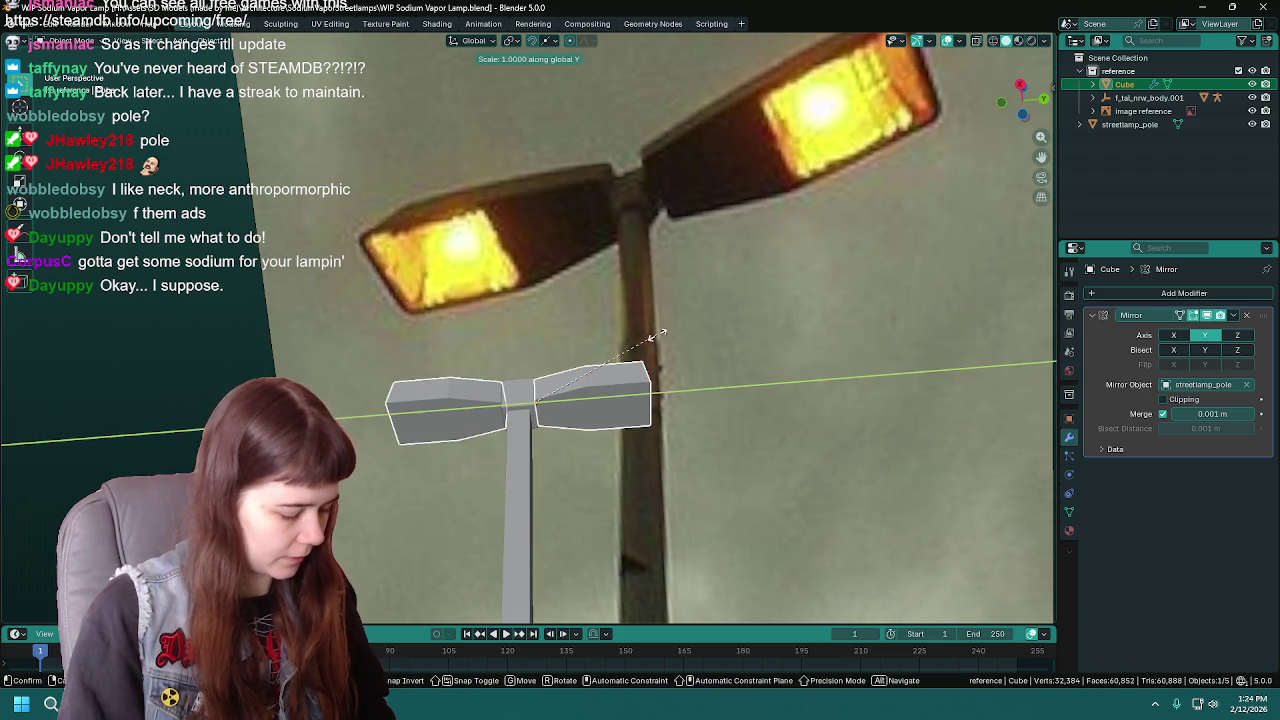
{"action": "key", "text": "y"}
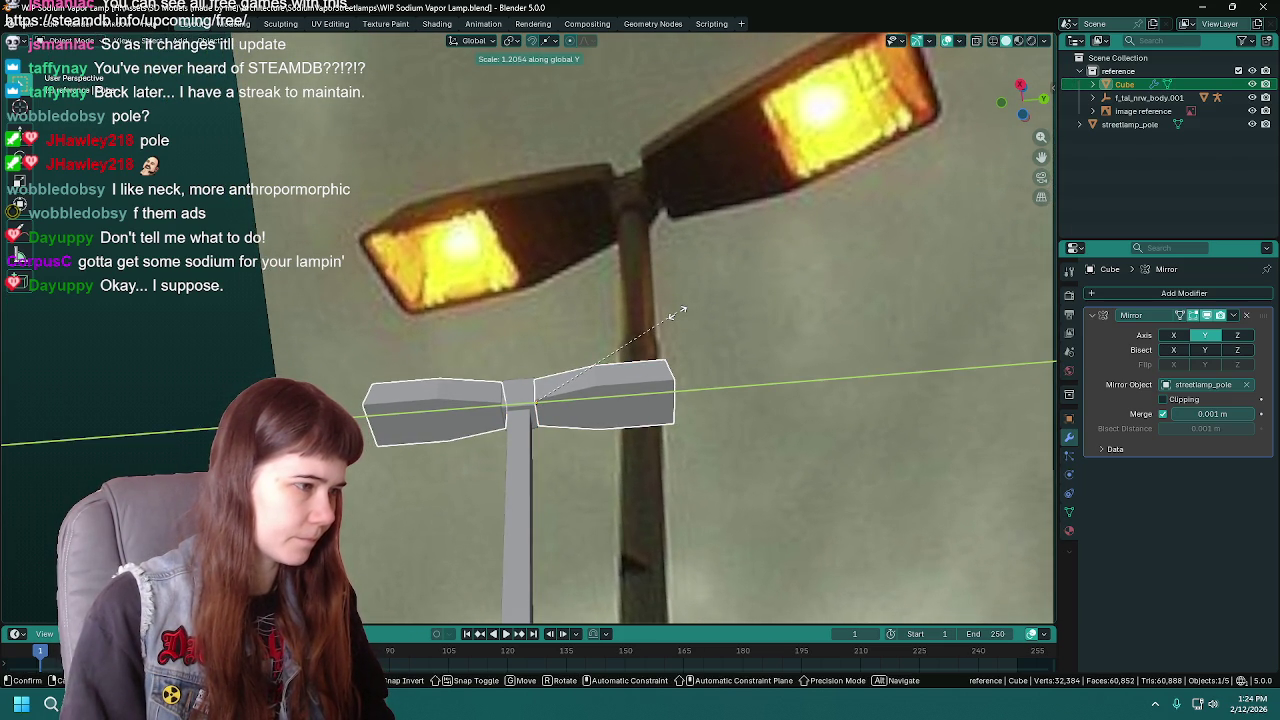
{"action": "left_click", "coordinate": [678, 313]}
{"action": "middle_click_drag", "start_coordinate": [683, 322], "coordinate": [660, 364]}
{"action": "key", "text": "Tab"}
- Slide the right arm's edge loop along Y; an end-face inset is started and cancelled
{"action": "left_click", "coordinate": [594, 385], "text": "alt"}
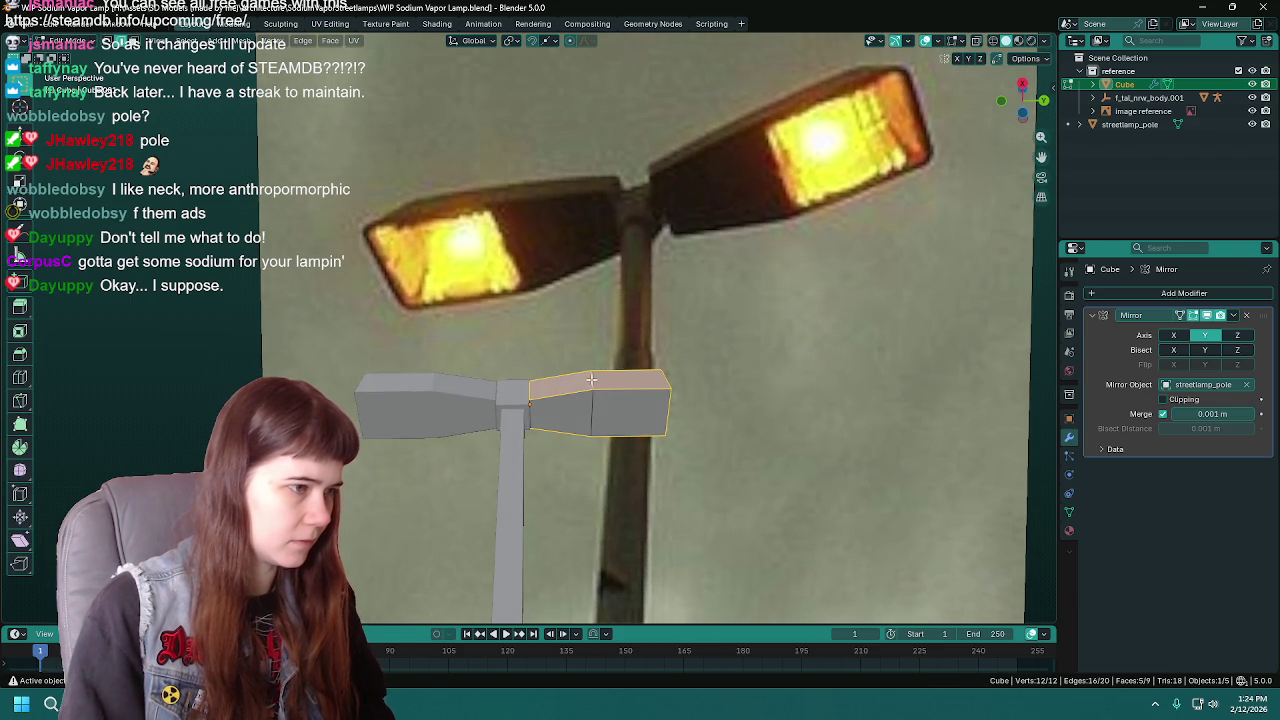
{"action": "key", "text": "g"}
{"action": "key", "text": "y"}
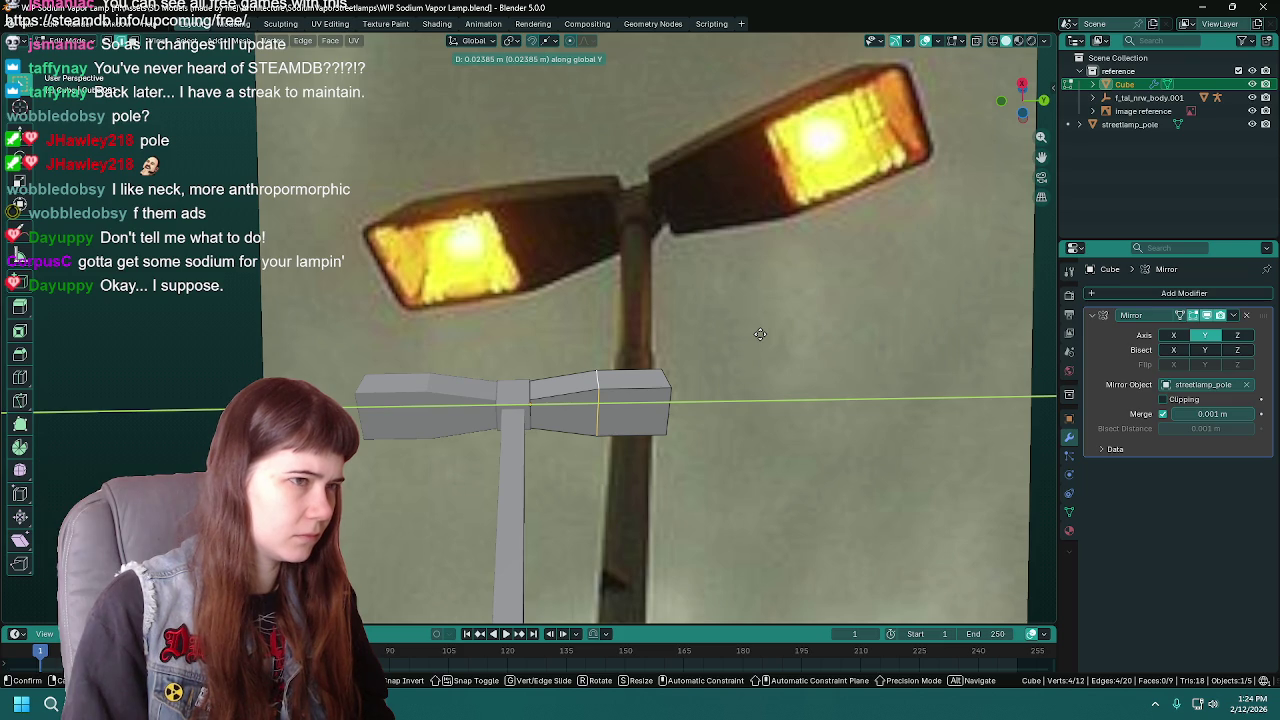
{"action": "left_click", "coordinate": [760, 334]}
{"action": "key", "text": "3"}
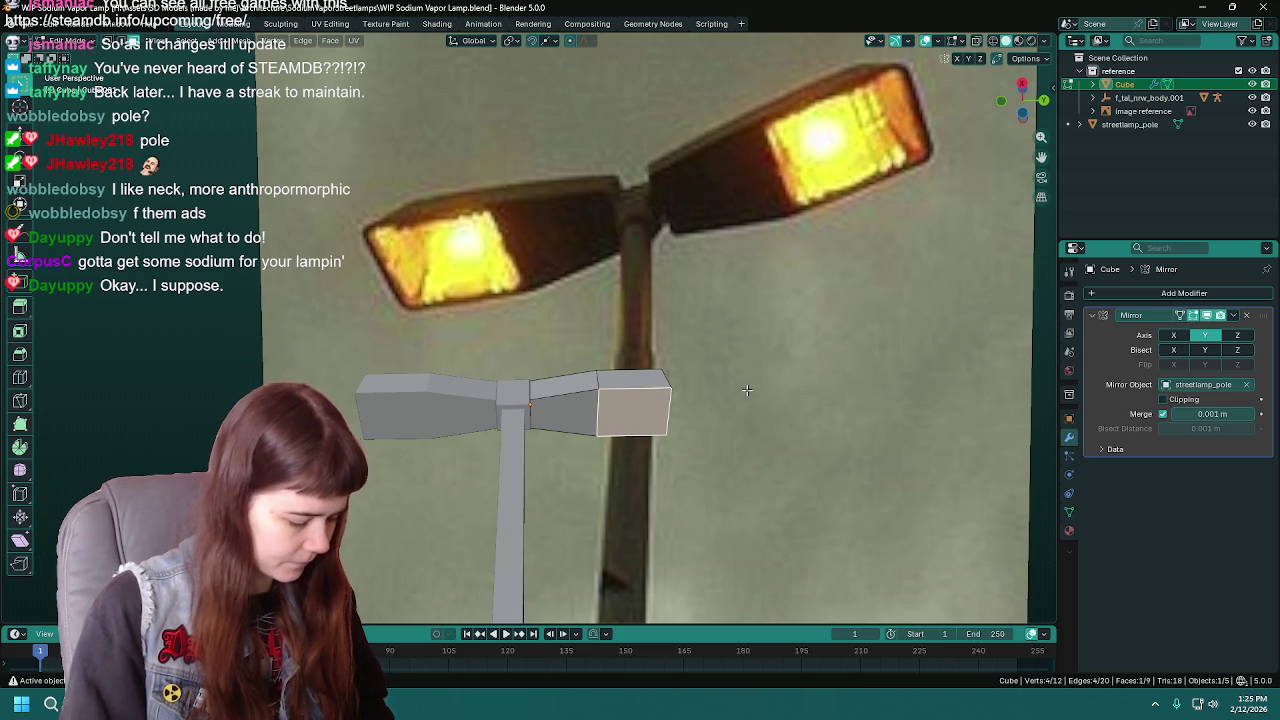
{"action": "key", "text": "i"}
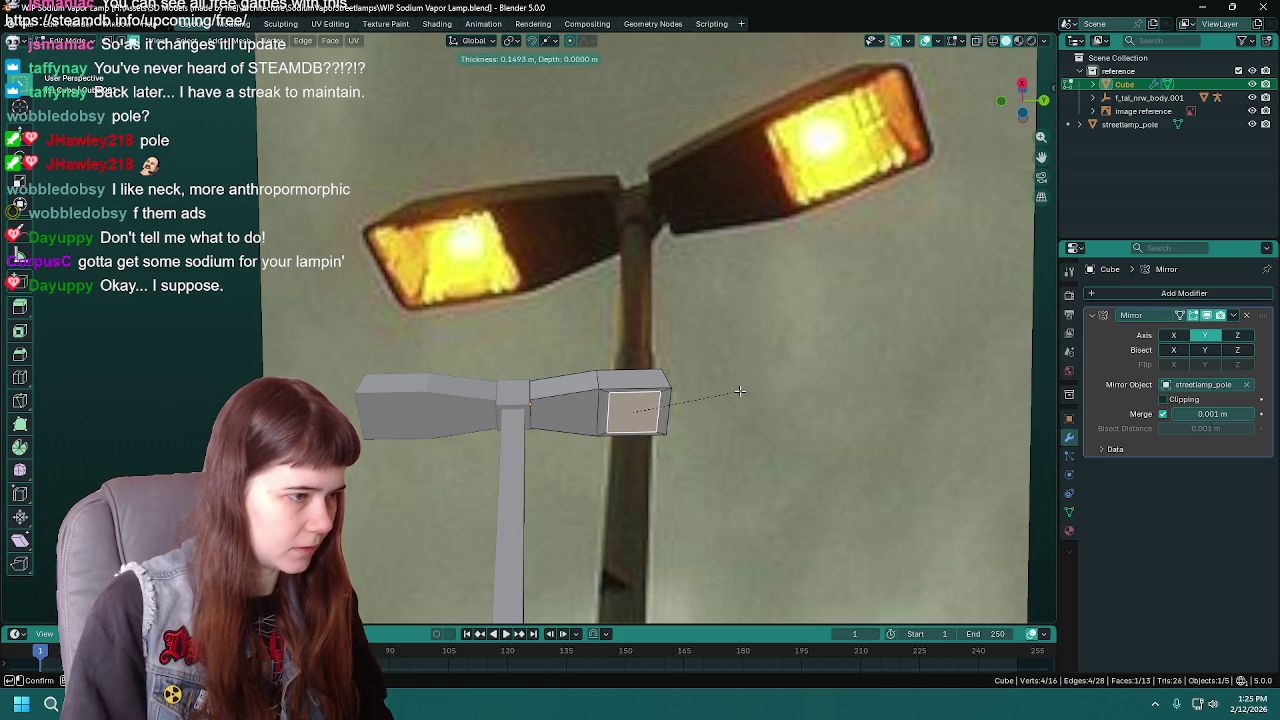
{"action": "key", "text": "Escape"}
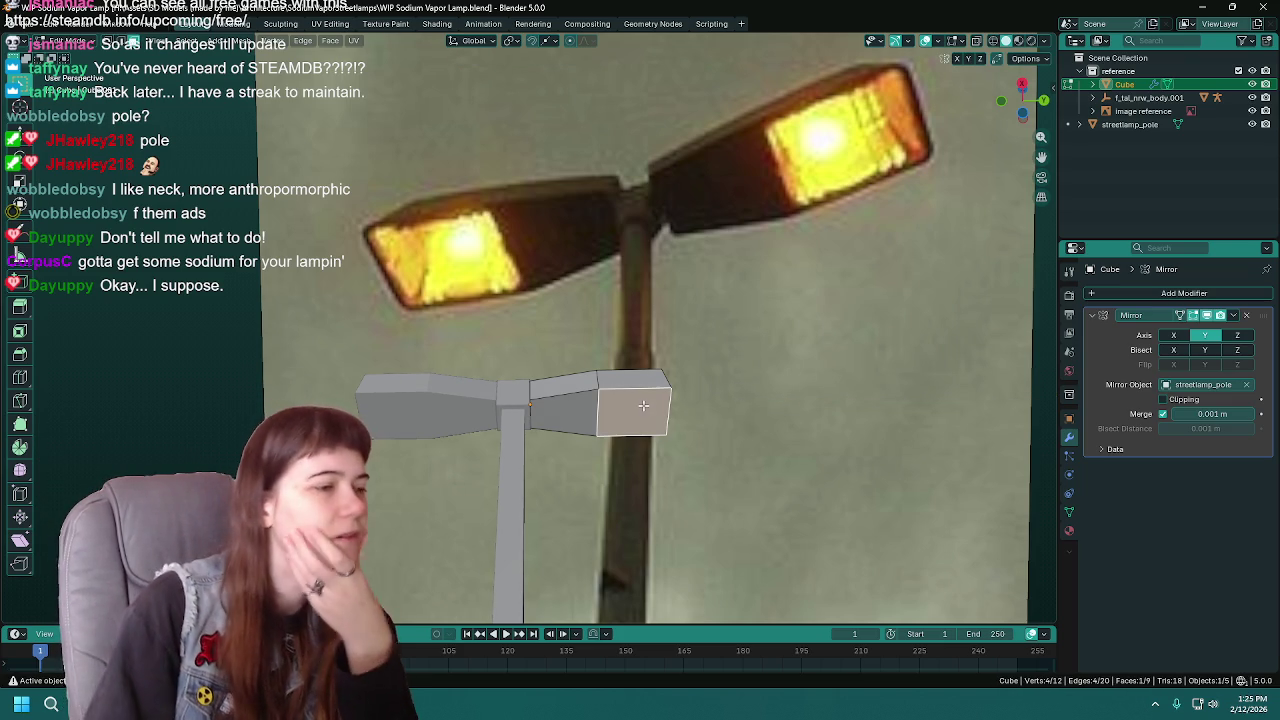
- Move the selected arm edge along Y and save the file
{"action": "scroll", "coordinate": [659, 403], "scroll_direction": "down", "scroll_amount": 2}
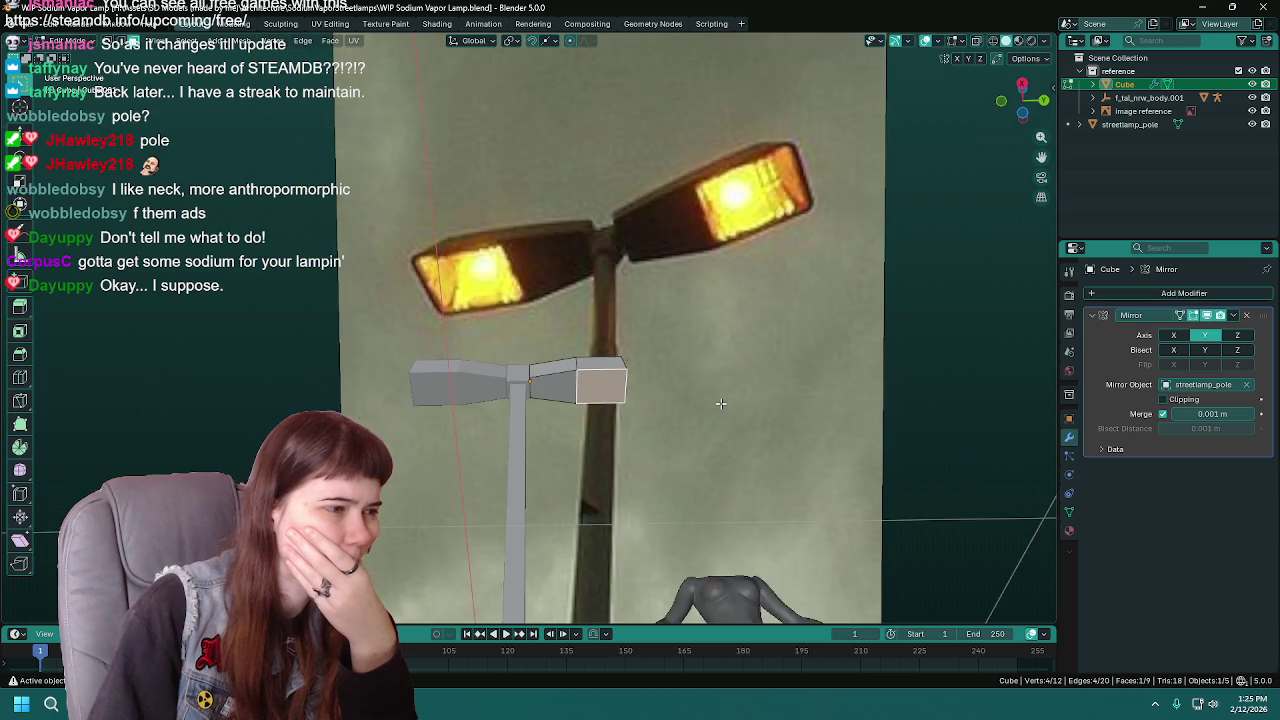
{"action": "scroll", "coordinate": [680, 403], "scroll_direction": "down", "scroll_amount": 1}
{"action": "left_click", "coordinate": [700, 403]}
{"action": "scroll", "coordinate": [700, 403], "scroll_direction": "up", "scroll_amount": 1}
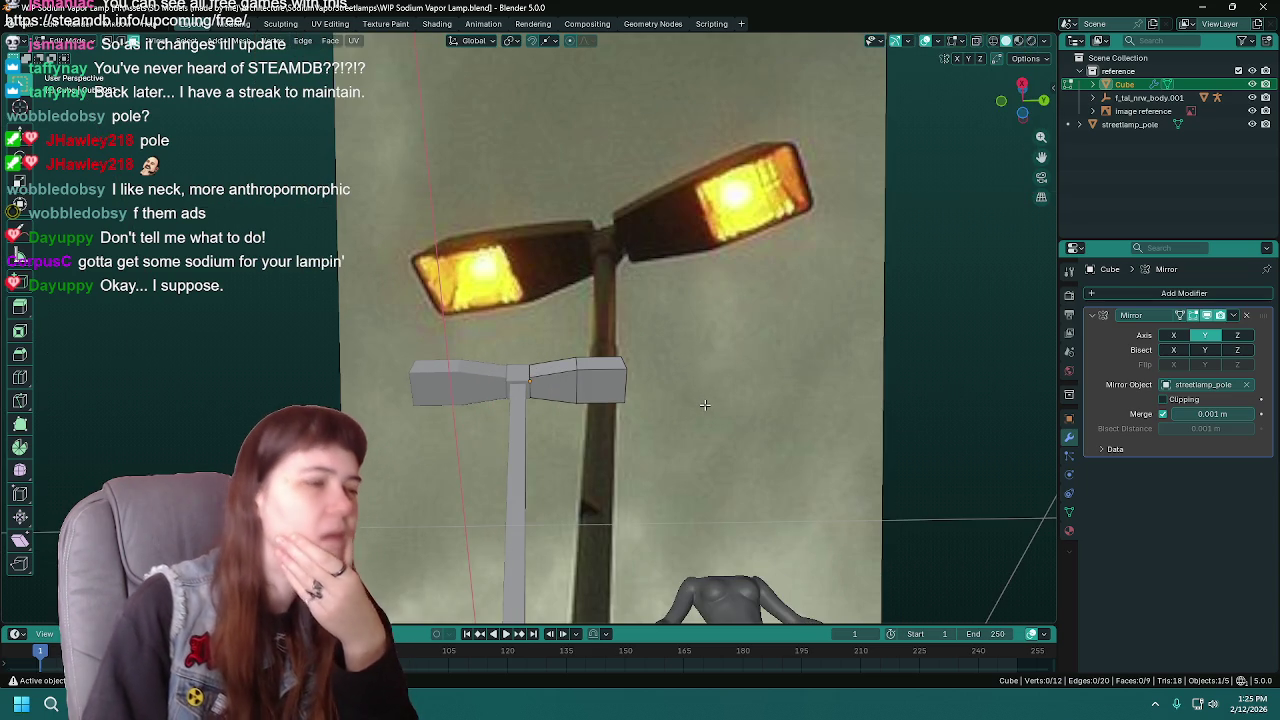
{"action": "scroll", "coordinate": [700, 403], "scroll_direction": "up", "scroll_amount": 2}
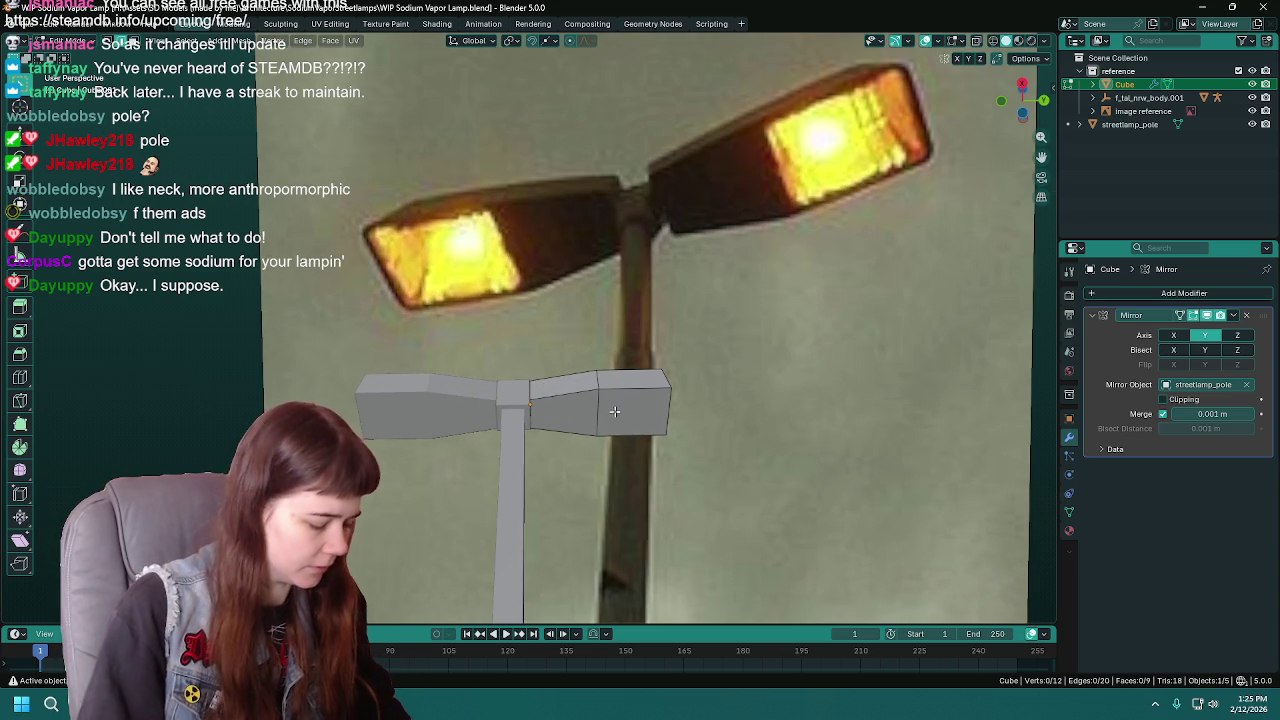
{"action": "key", "text": "g"}
{"action": "key", "text": "x"}
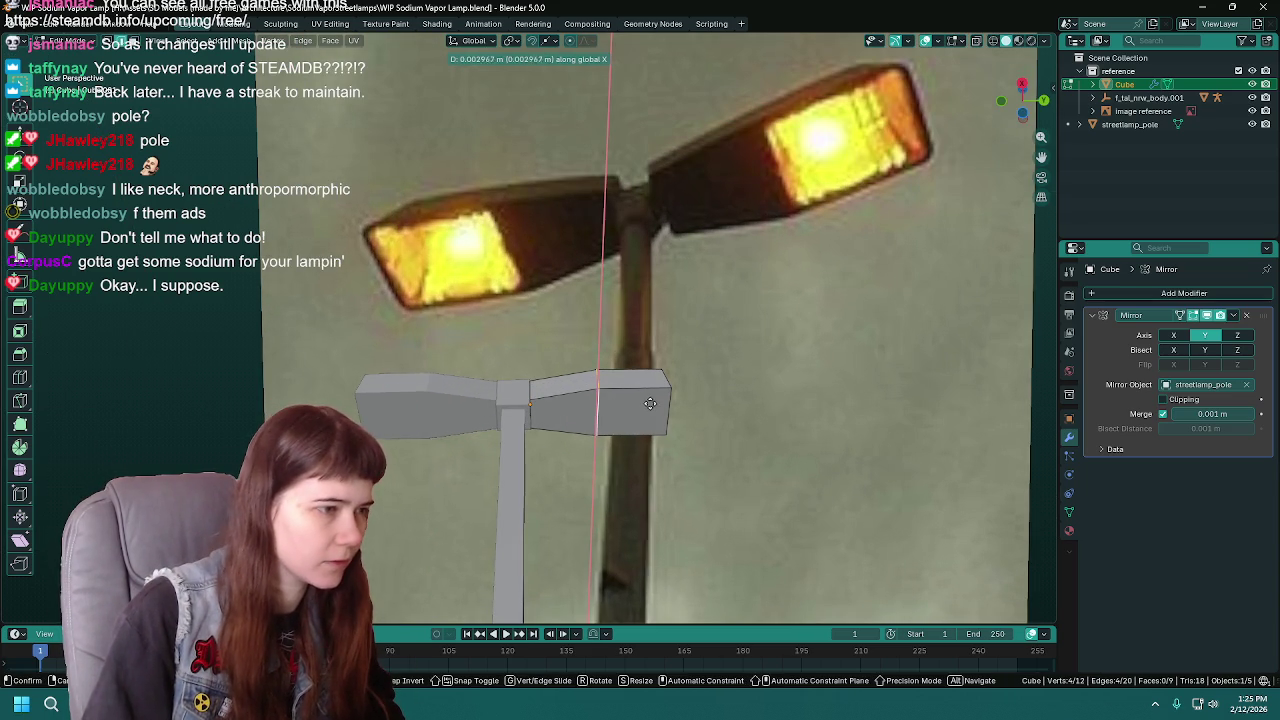
{"action": "key", "text": "y"}
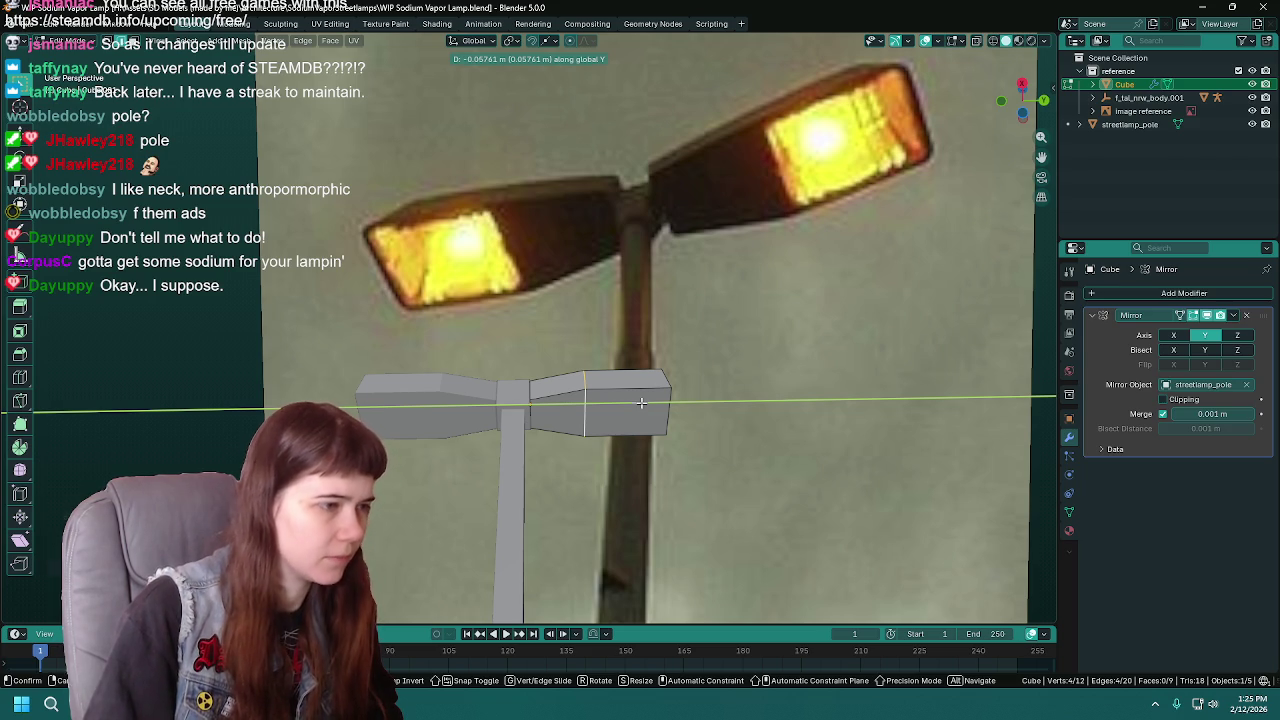
{"action": "left_click", "coordinate": [641, 402]}
{"action": "key", "text": "ctrl+s"}
- Move the right arm's end face along Y and scale it along X
{"action": "left_click", "coordinate": [635, 412]}
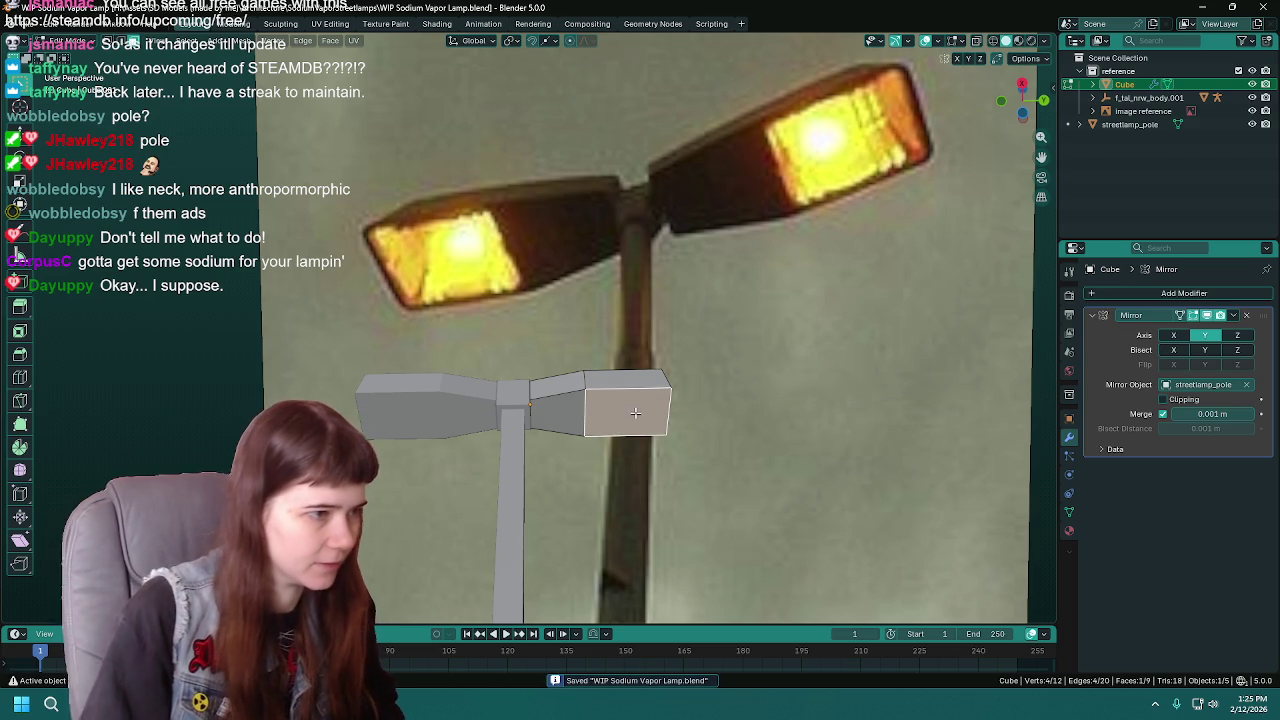
{"action": "middle_click_drag", "start_coordinate": [635, 412], "coordinate": [707, 290]}
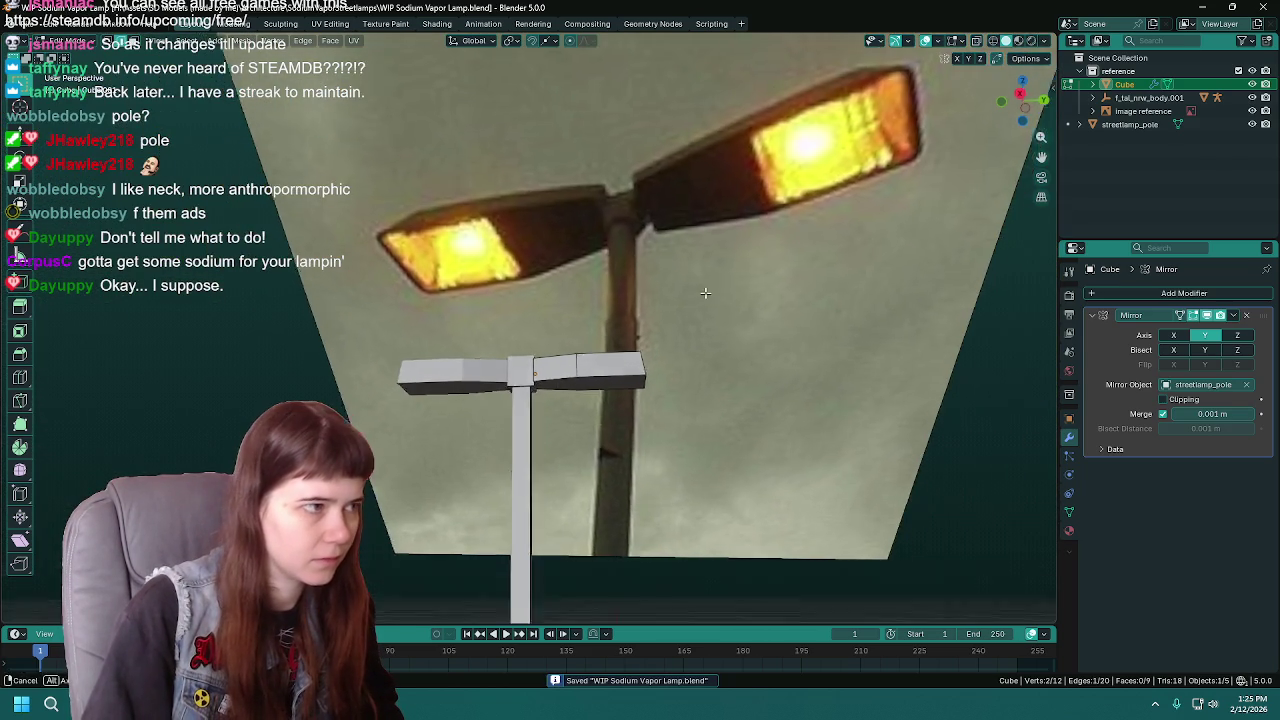
{"action": "middle_click_drag", "start_coordinate": [687, 343], "coordinate": [778, 365]}
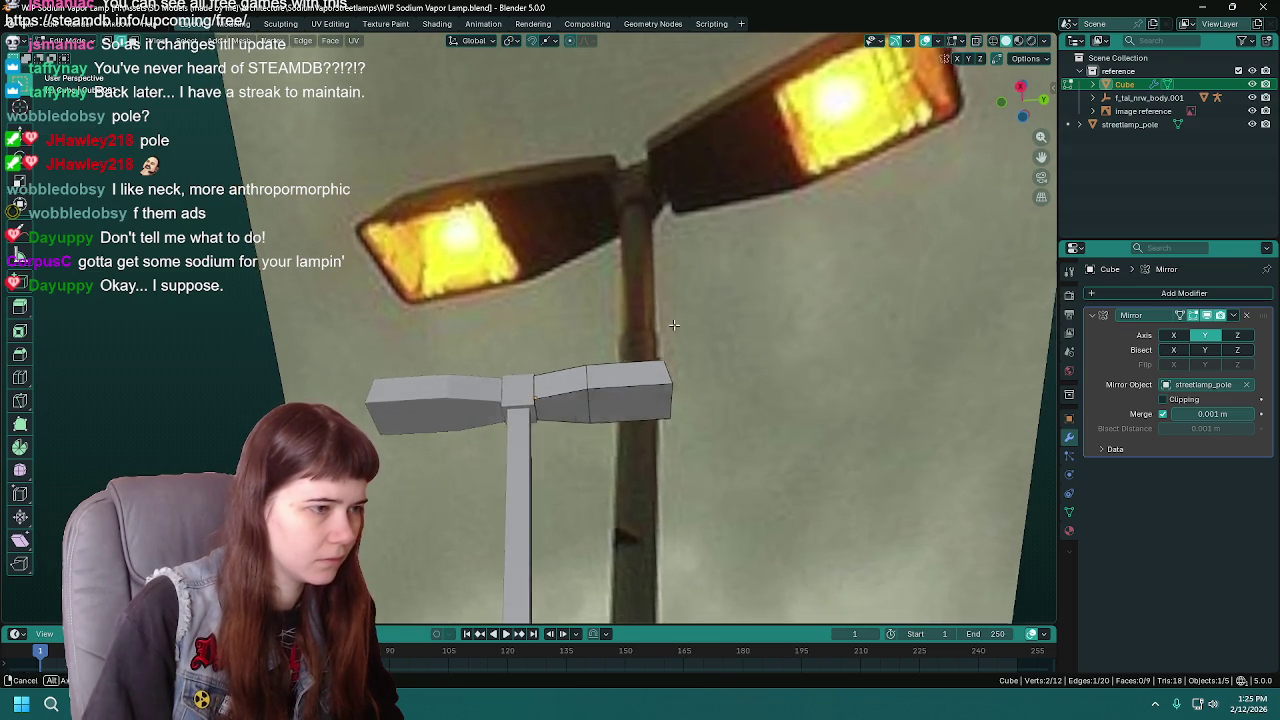
{"action": "key", "text": "g"}
{"action": "key", "text": "y"}
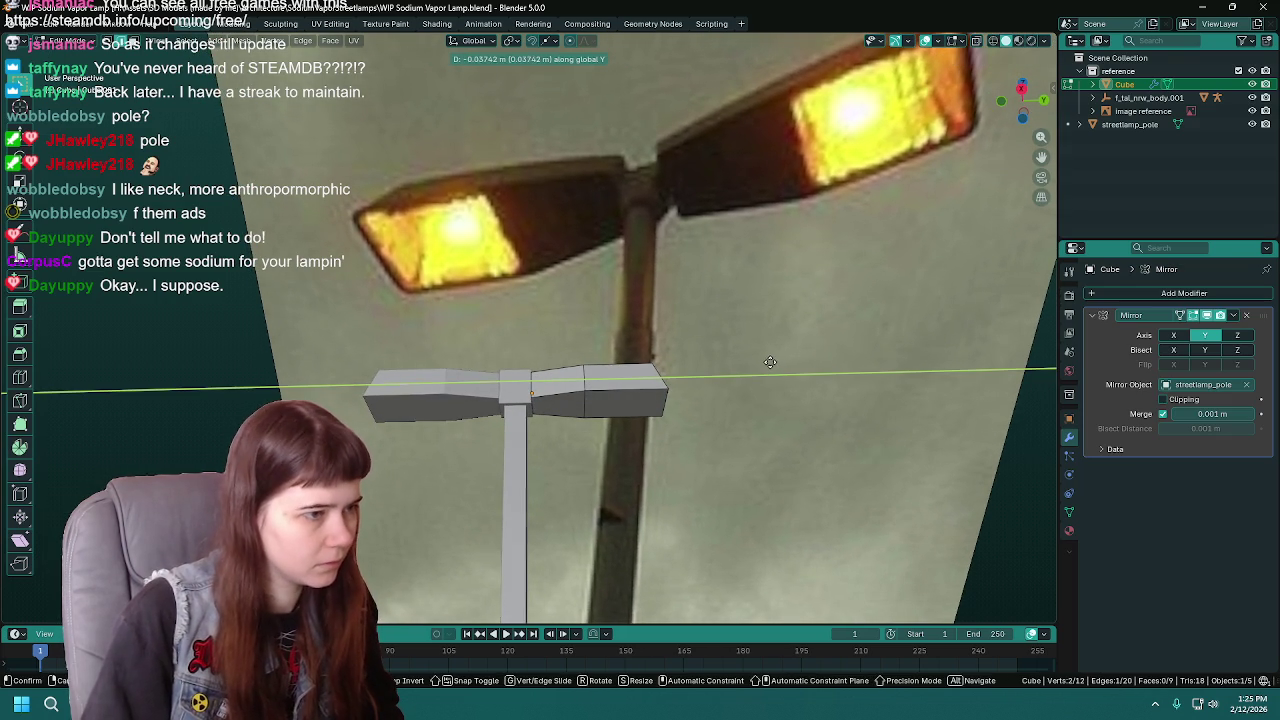
{"action": "left_click", "coordinate": [775, 362]}
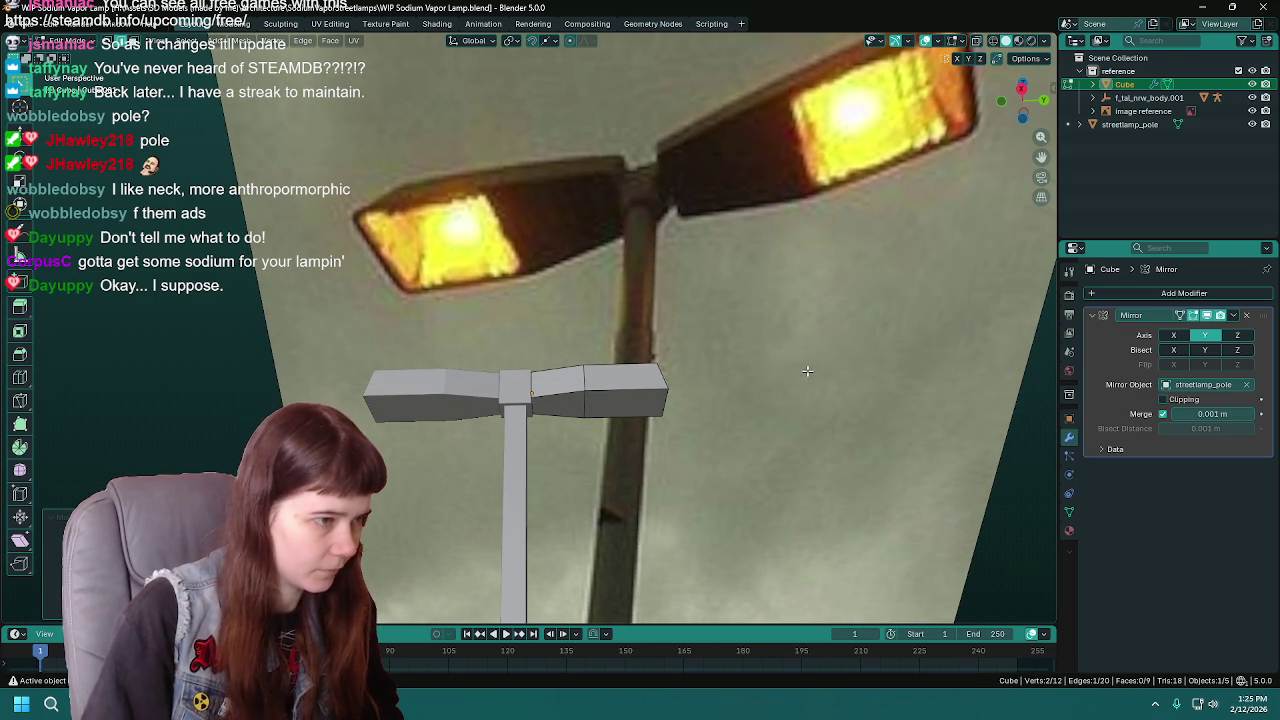
{"action": "key", "text": "s"}
{"action": "key", "text": "x"}
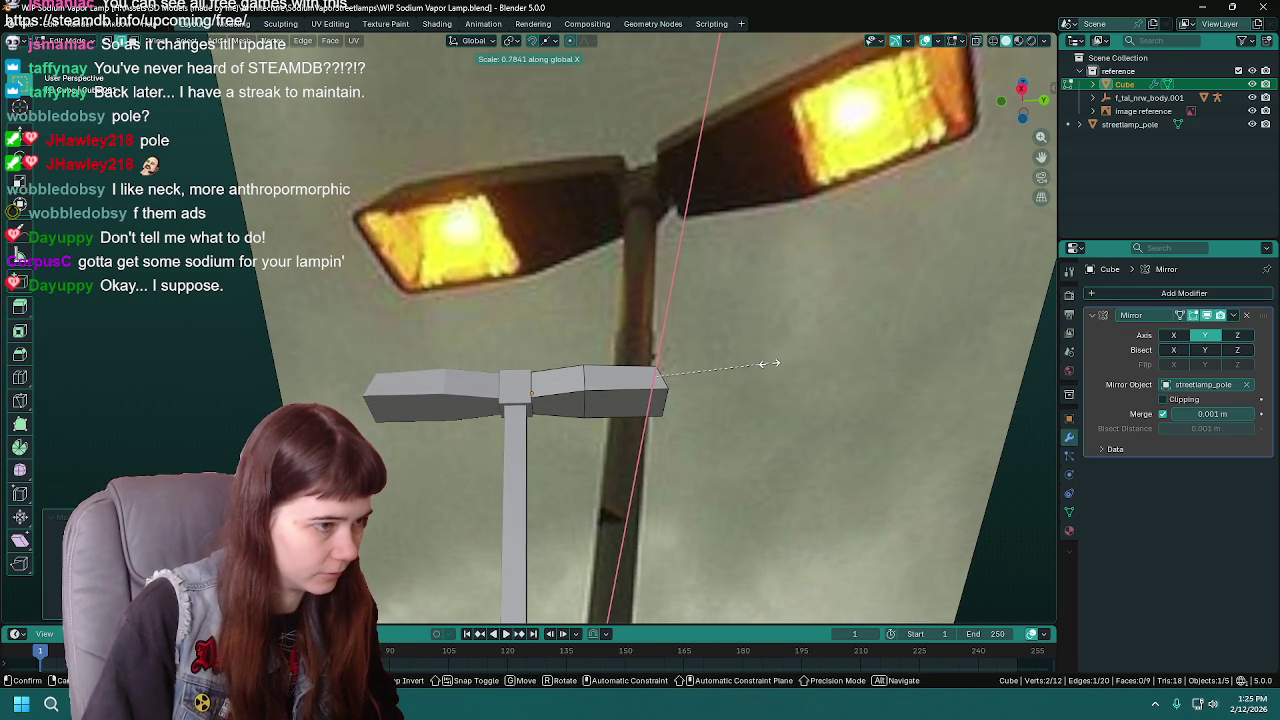
{"action": "key", "text": "x"}
{"action": "key", "text": "x"}
{"action": "middle_click_drag", "start_coordinate": [778, 362], "coordinate": [738, 342], "text": "alt"}
{"action": "key", "text": "x"}
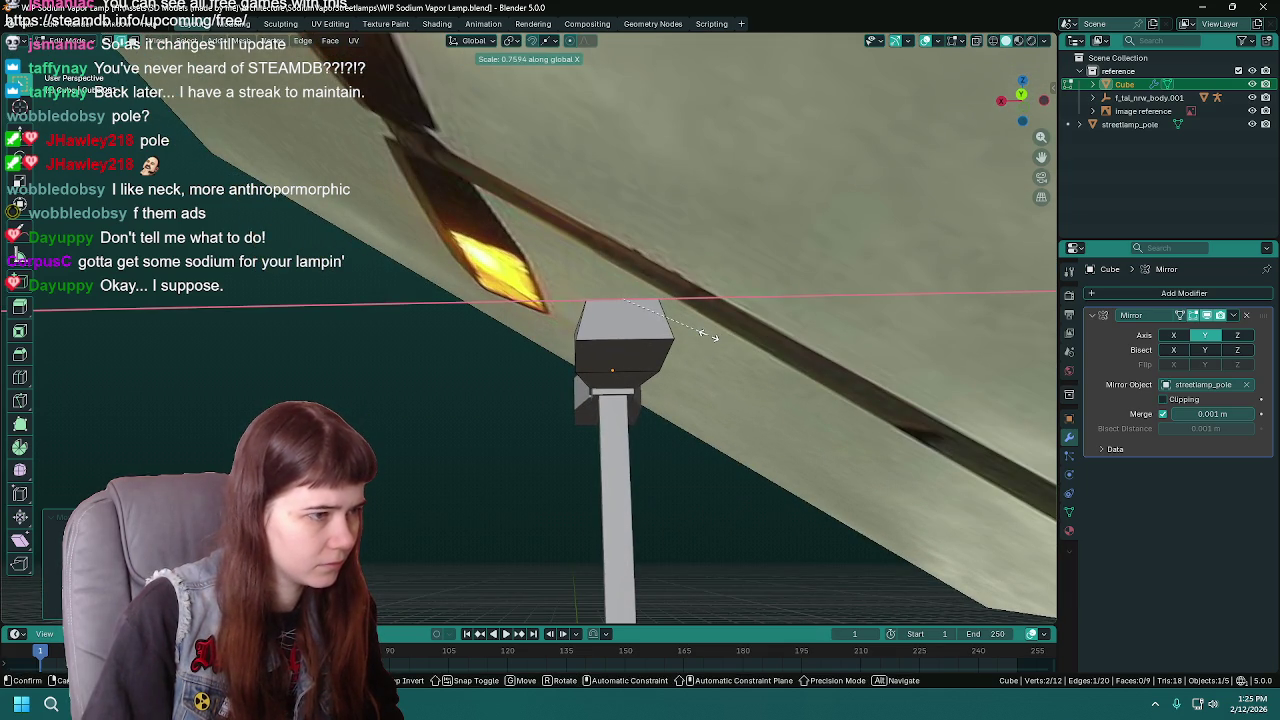
{"action": "left_click", "coordinate": [715, 336]}
- Line the model up with the photo, save WIP Sodium Vapor Lamp.blend, and return to Object Mode
{"action": "mouse_move", "coordinate": [715, 336]}
{"action": "middle_mouse_down"}
{"action": "mouse_move", "coordinate": [666, 400]}
{"action": "mouse_move", "coordinate": [657, 386]}
{"action": "middle_mouse_up"}
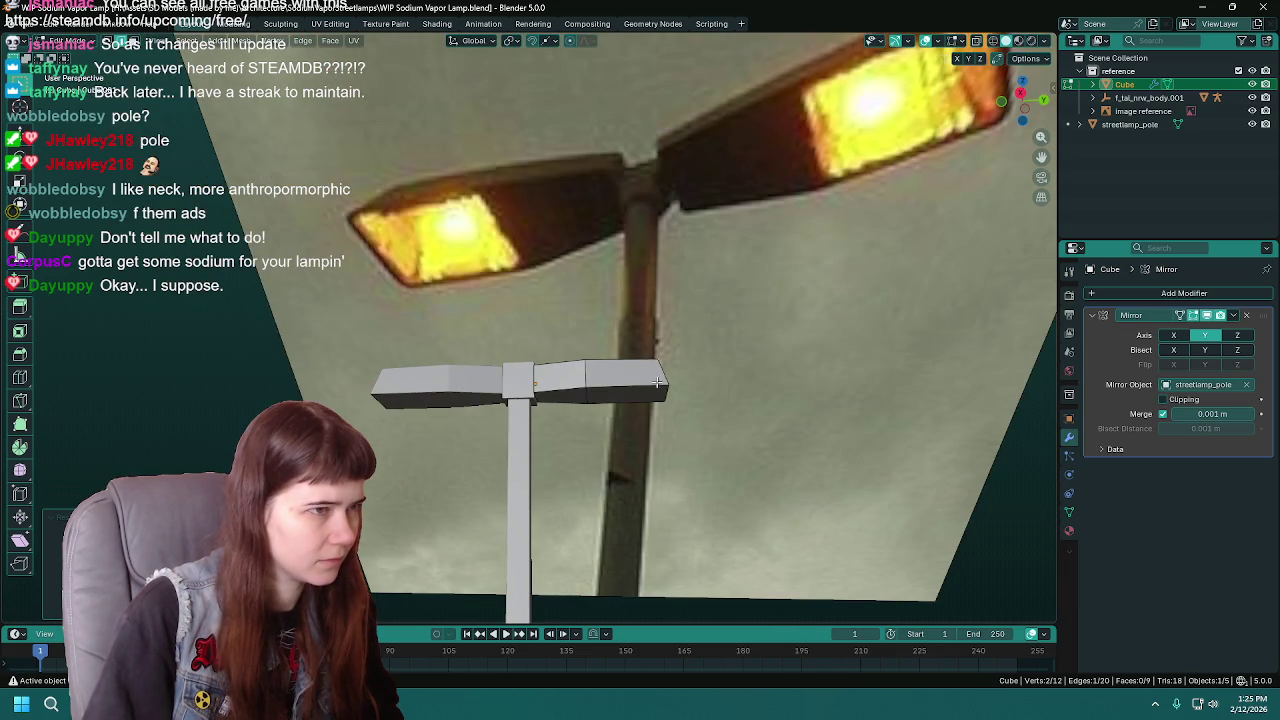
{"action": "middle_click_drag", "start_coordinate": [590, 363], "coordinate": [623, 399]}
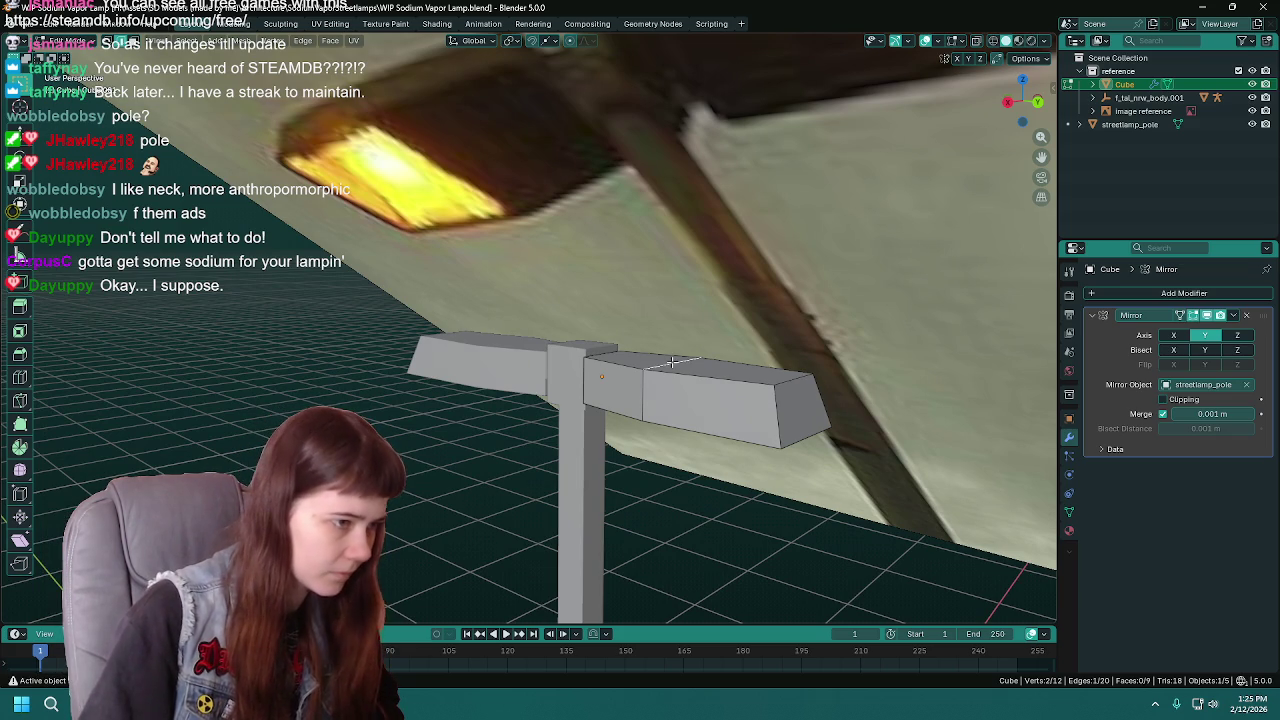
{"action": "mouse_move", "coordinate": [554, 457]}
{"action": "middle_mouse_down"}
{"action": "mouse_move", "coordinate": [623, 374]}
{"action": "mouse_move", "coordinate": [654, 529]}
{"action": "mouse_move", "coordinate": [724, 467]}
{"action": "mouse_move", "coordinate": [671, 416]}
{"action": "middle_mouse_up"}
{"action": "key", "text": "ctrl+s"}
{"action": "key", "text": "Tab"}
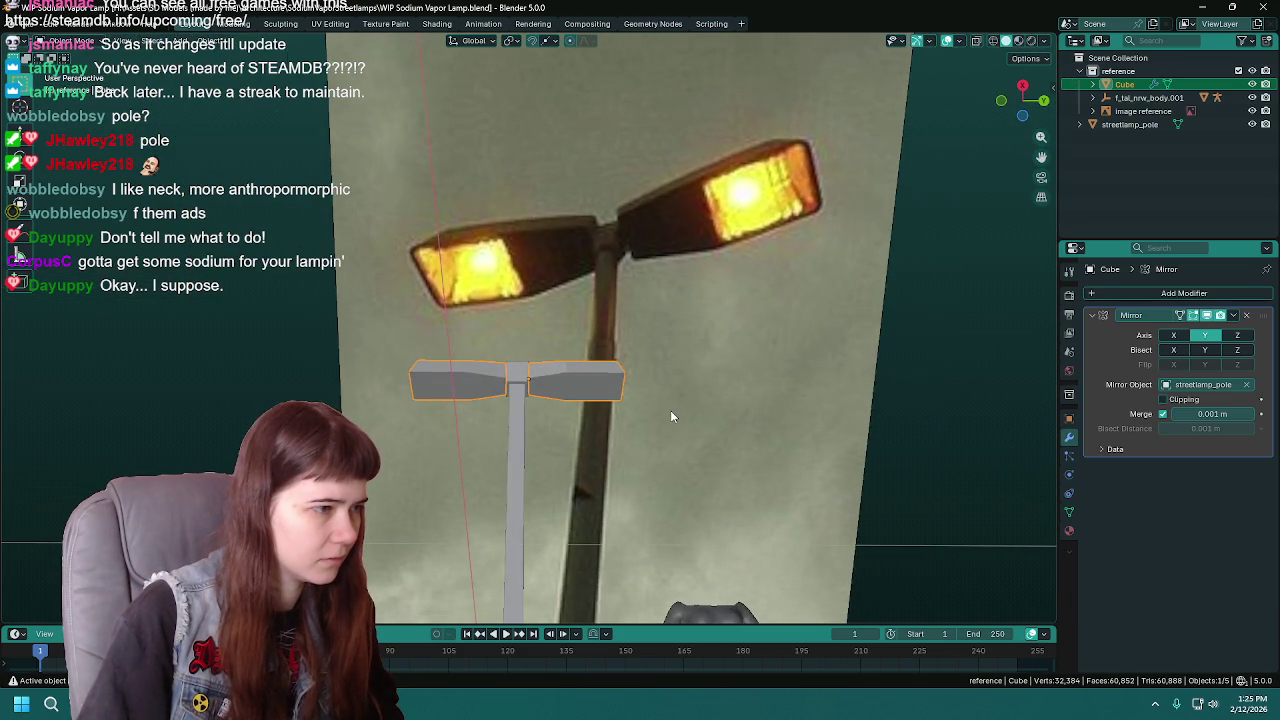
- Save the lamp file from Edit Mode, then return to Object Mode
{"action": "scroll", "coordinate": [671, 416], "scroll_direction": "up", "scroll_amount": 1}
{"action": "key", "text": "Tab"}
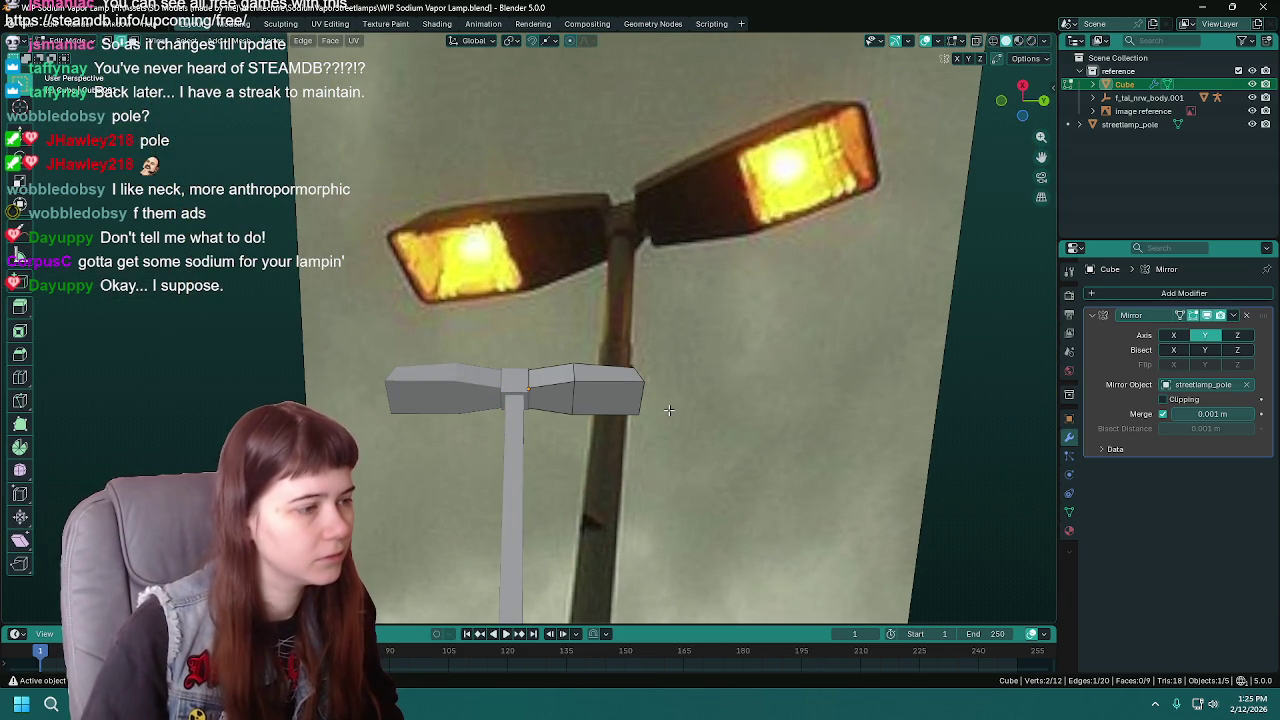
{"action": "key", "text": "ctrl+s"}
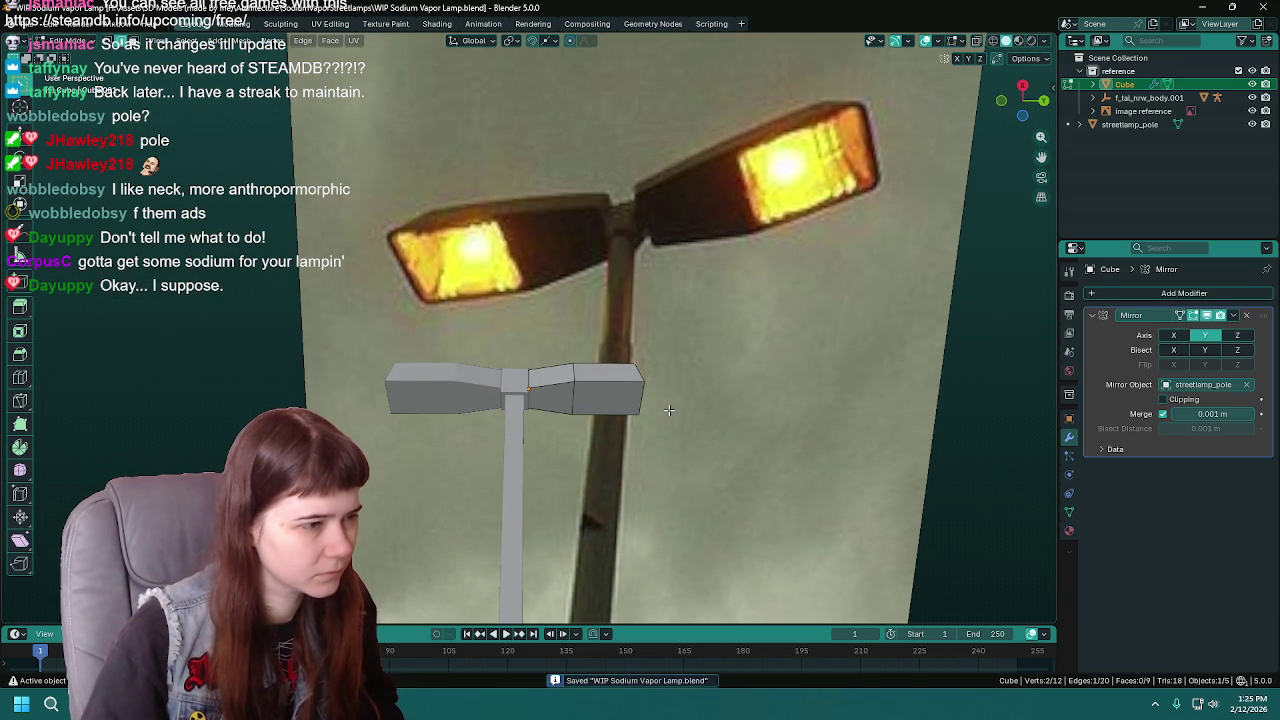
{"action": "key", "text": "Tab"}
{"action": "mouse_move", "coordinate": [668, 409]}
{"action": "middle_mouse_down"}
{"action": "mouse_move", "coordinate": [625, 415]}
{"action": "mouse_move", "coordinate": [676, 368]}
{"action": "mouse_move", "coordinate": [678, 388]}
{"action": "middle_mouse_up"}
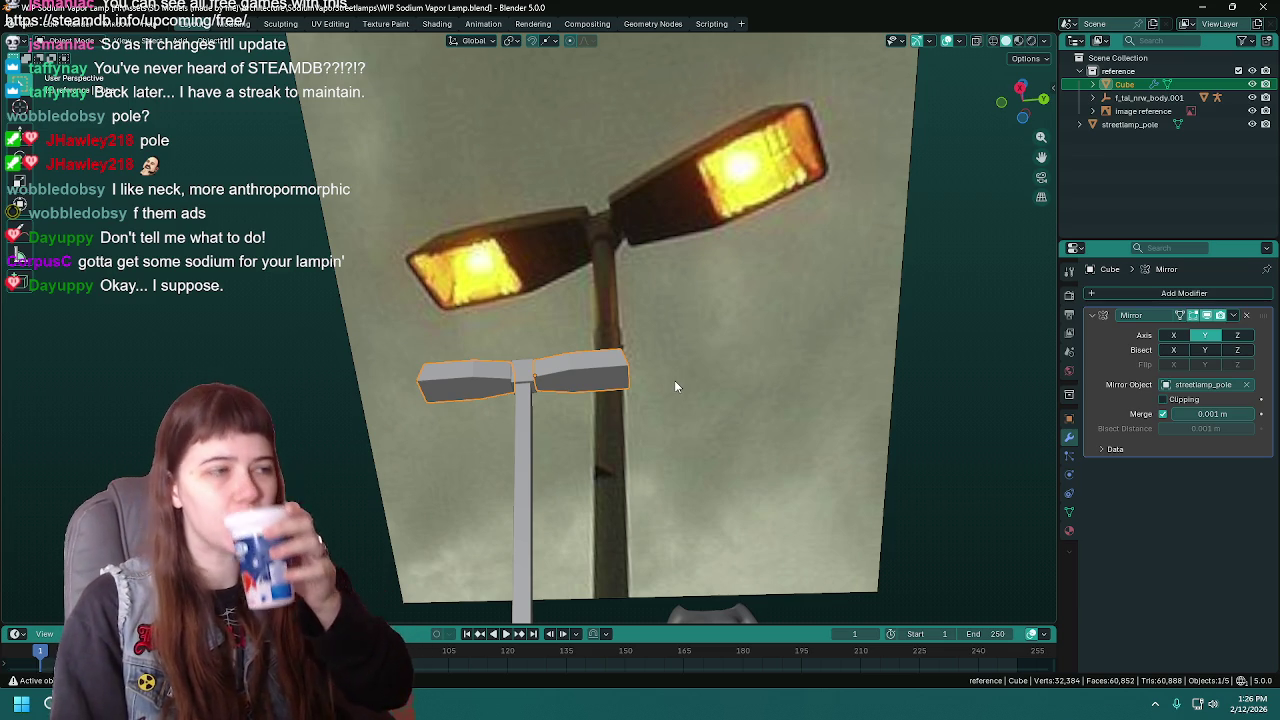
- Move the streetlamp reference photo along Y and X so it sits behind the lamp arms
{"action": "left_click", "coordinate": [716, 314]}
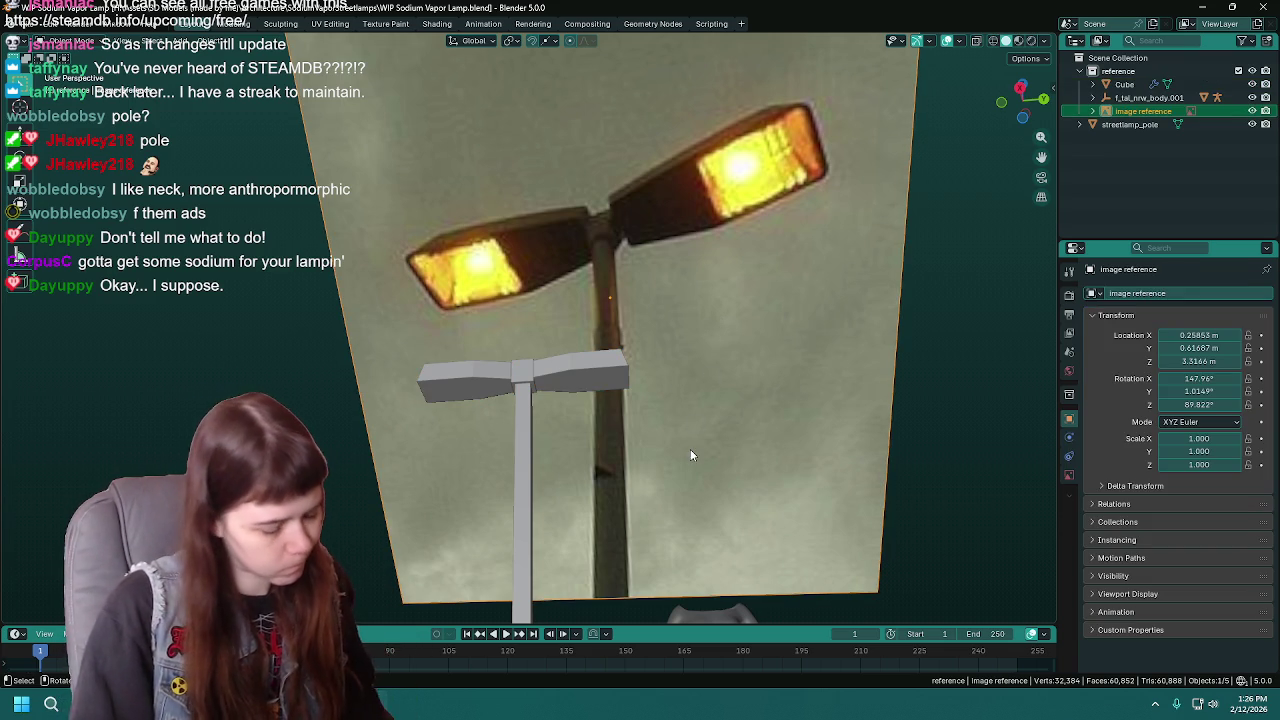
{"action": "key", "text": "g"}
{"action": "key", "text": "y"}
{"action": "key", "text": "y"}
{"action": "key", "text": "y"}
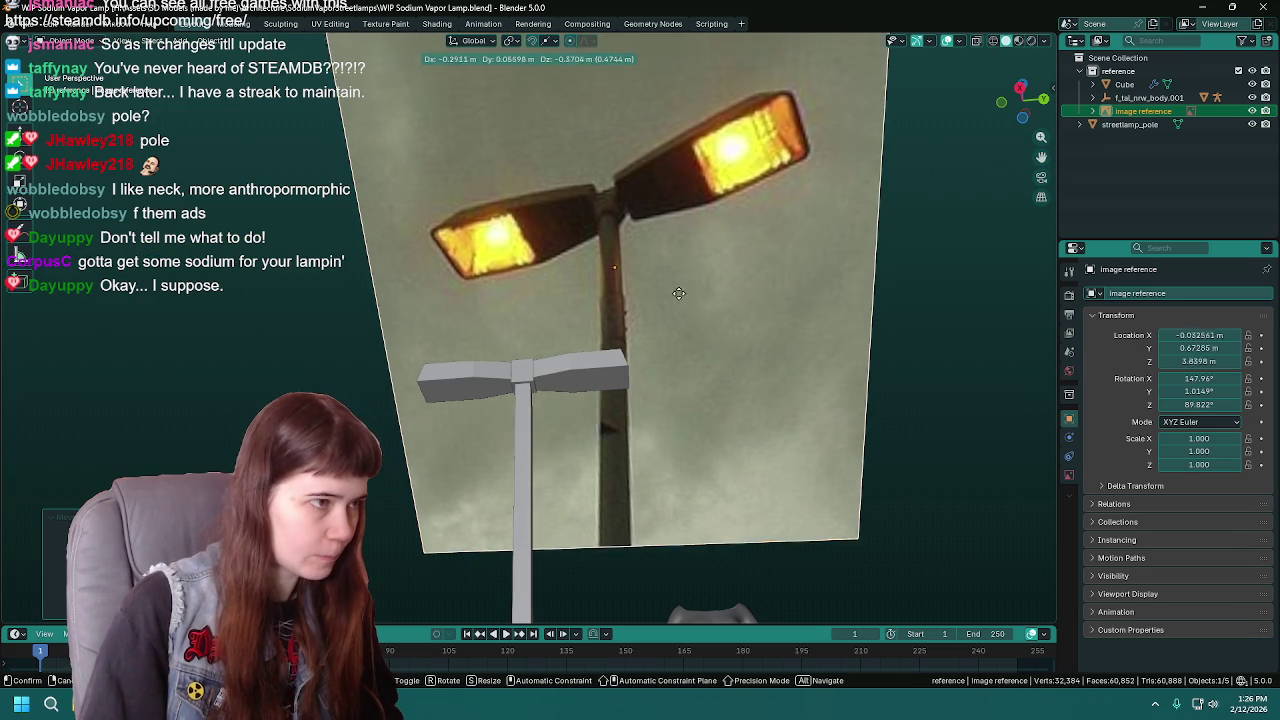
{"action": "key", "text": "x"}
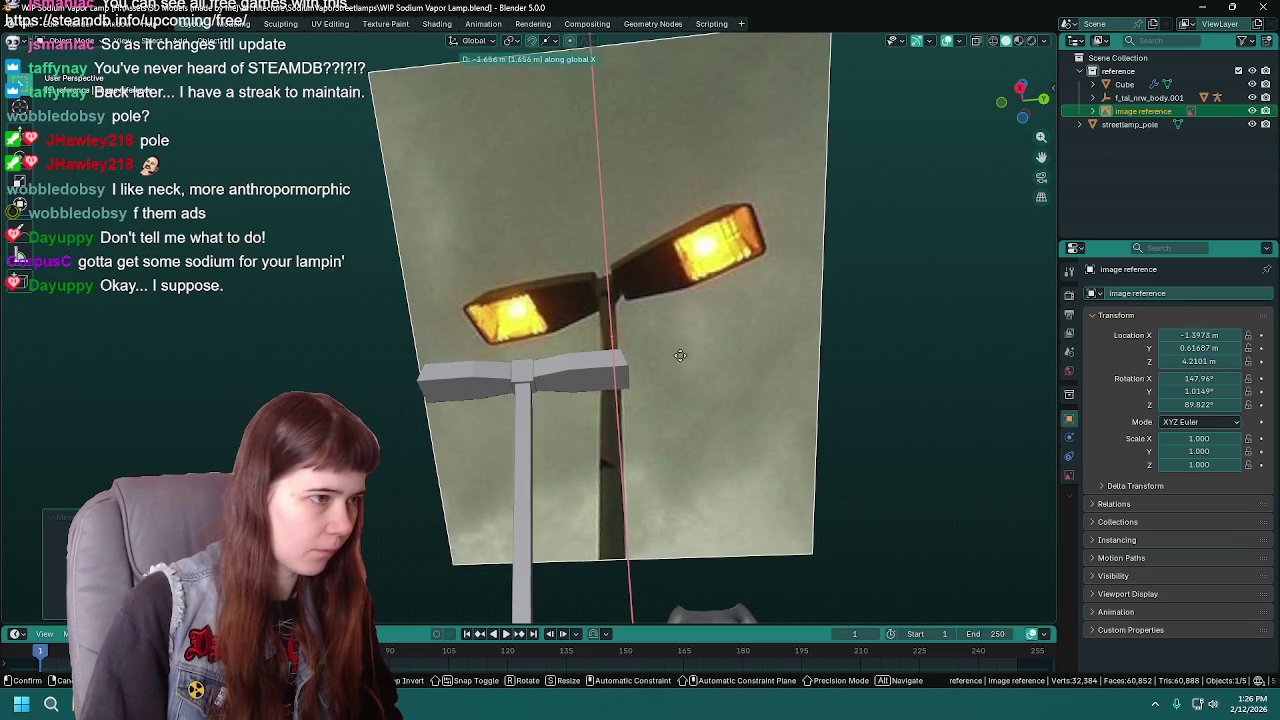
{"action": "left_click", "coordinate": [667, 315]}
- Reselect the lamp arms mesh, save again, and enter Edit Mode on it
{"action": "left_click", "coordinate": [623, 374]}
{"action": "scroll", "coordinate": [623, 374], "scroll_direction": "up", "scroll_amount": 2}
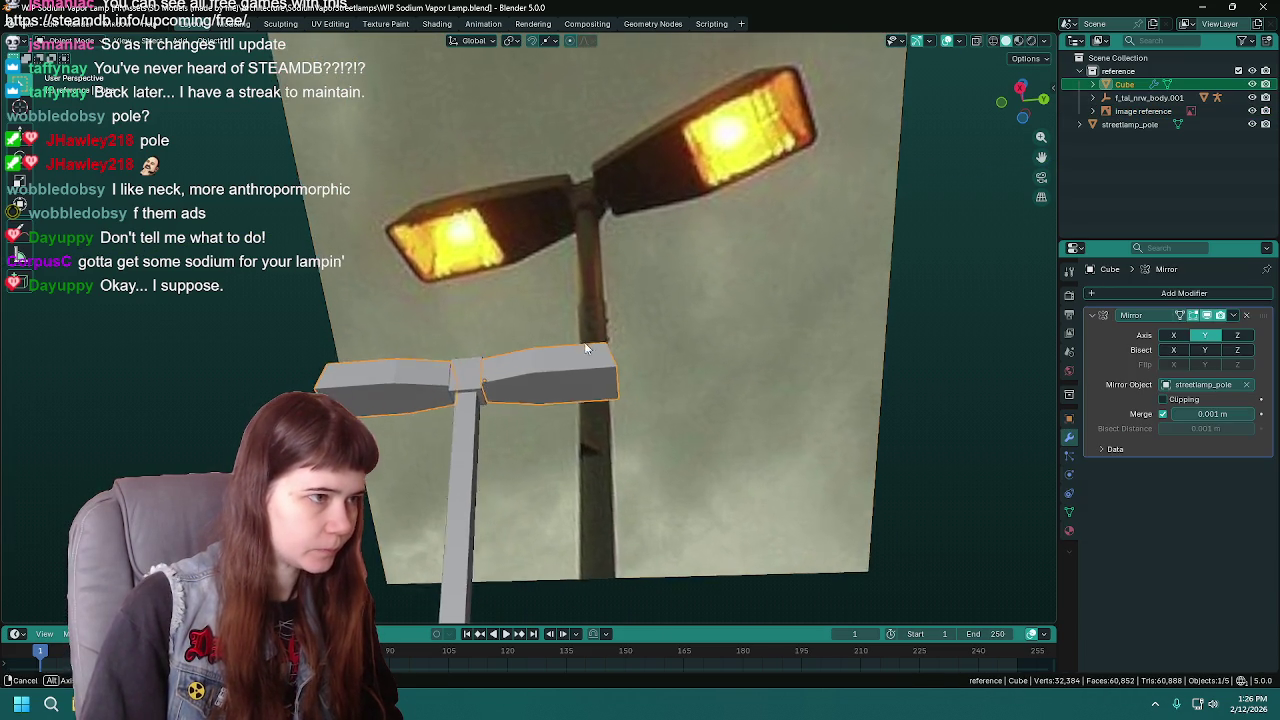
{"action": "key", "text": "ctrl+s"}
{"action": "middle_click_drag", "start_coordinate": [594, 326], "coordinate": [604, 359]}
{"action": "mouse_move", "coordinate": [582, 408]}
{"action": "middle_mouse_down"}
{"action": "mouse_move", "coordinate": [708, 365]}
{"action": "mouse_move", "coordinate": [656, 315]}
{"action": "mouse_move", "coordinate": [705, 370]}
{"action": "mouse_move", "coordinate": [732, 337]}
{"action": "middle_mouse_up"}
{"action": "key", "text": "Tab"}
- Add an edge loop across the right lamp arm and move it along Y
{"action": "key", "text": "ctrl+r"}
{"action": "left_click", "coordinate": [687, 363]}
{"action": "left_click", "coordinate": [687, 363]}
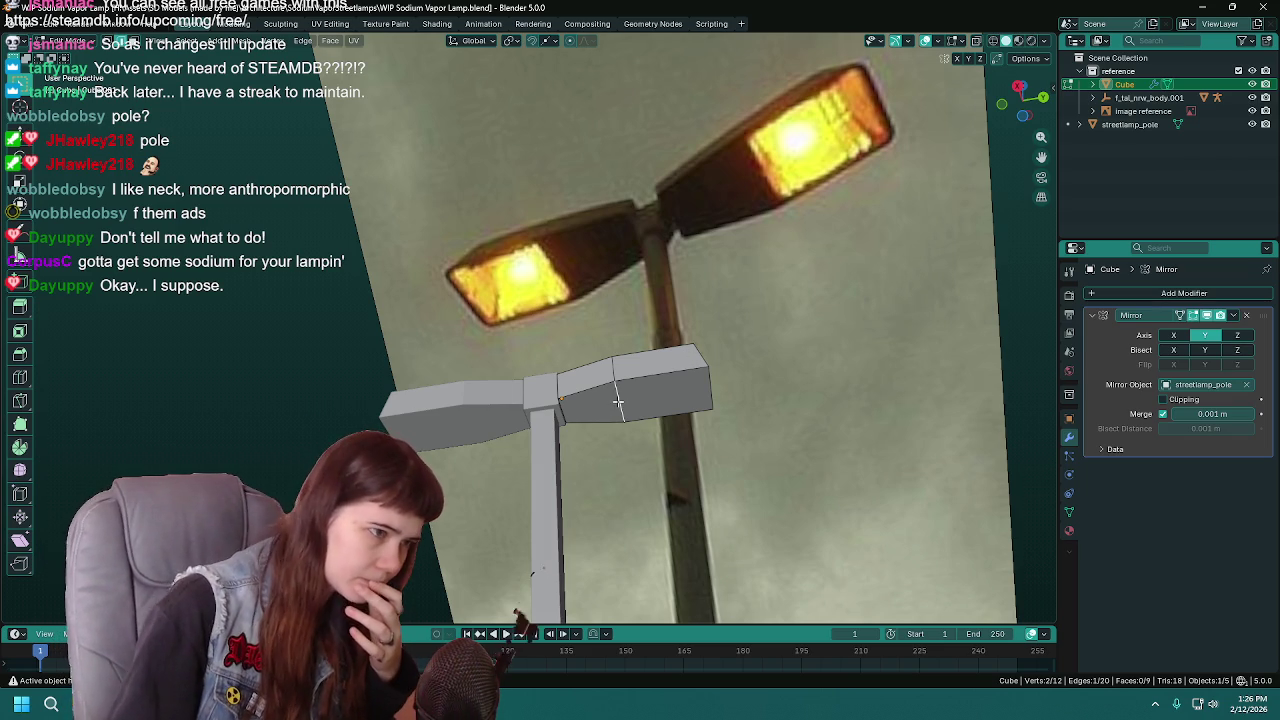
{"action": "key", "text": "g"}
{"action": "key", "text": "y"}
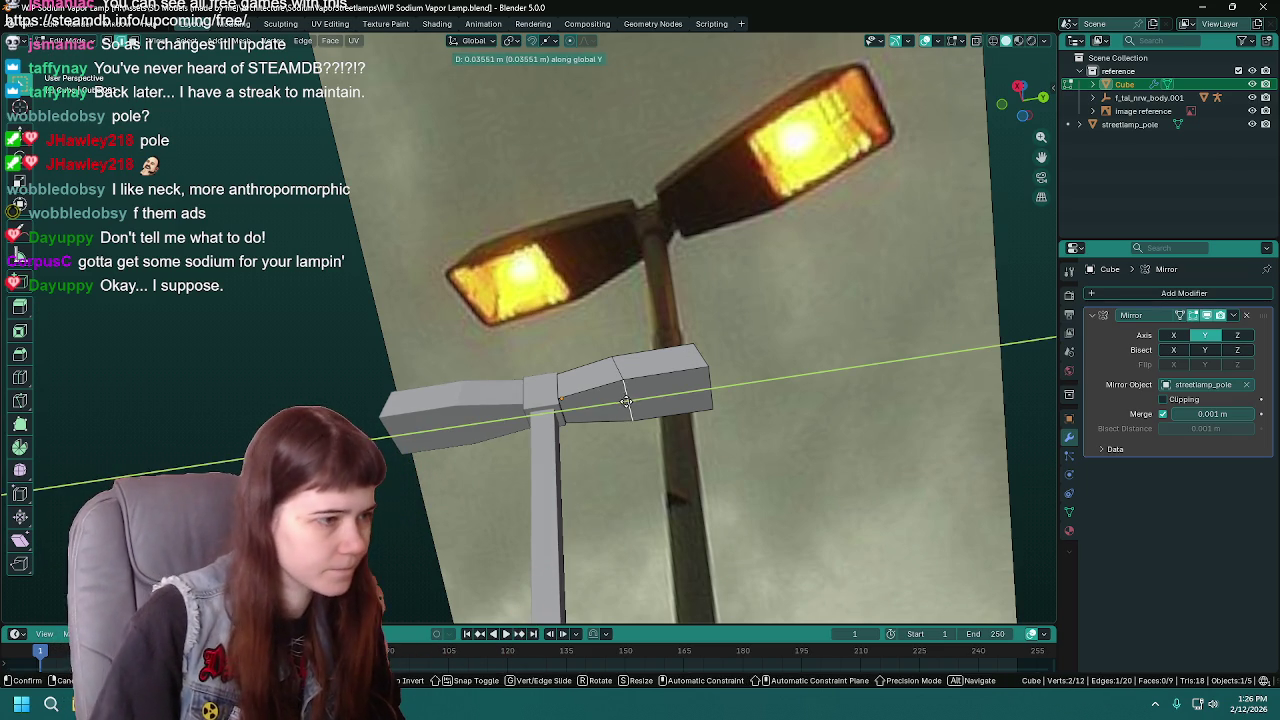
{"action": "key", "text": "Escape"}
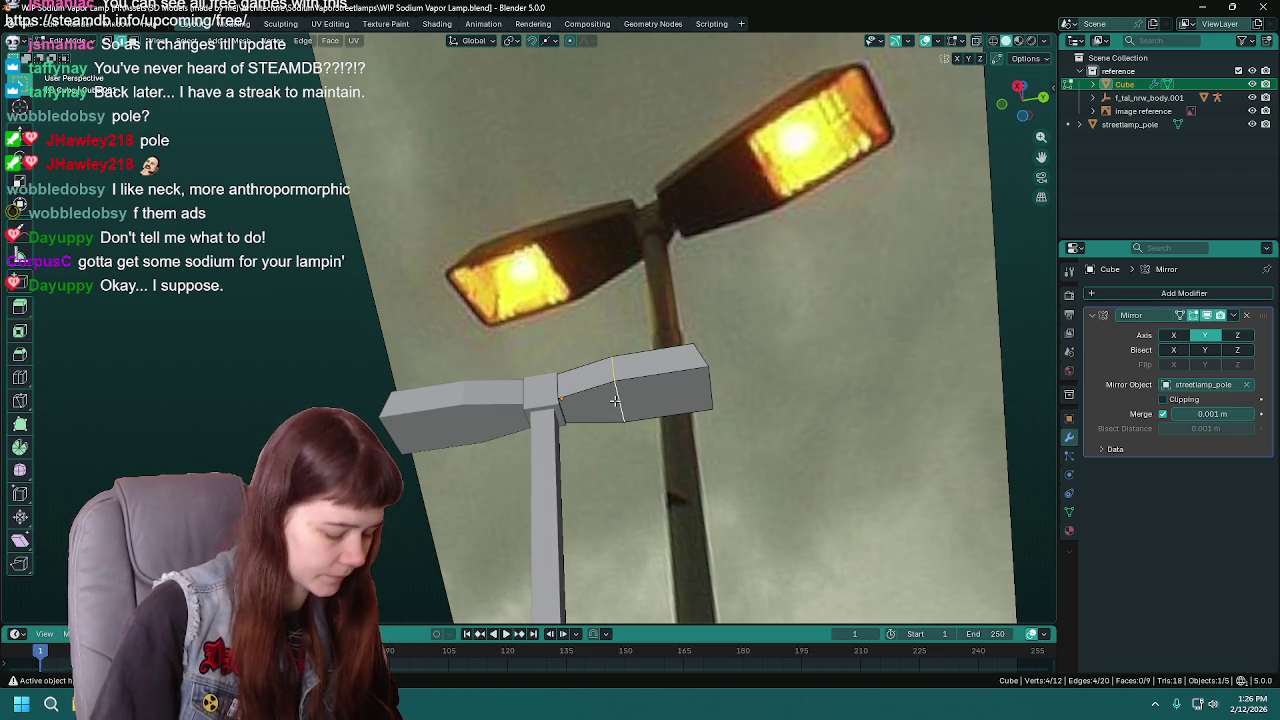
{"action": "key", "text": "g"}
{"action": "key", "text": "y"}
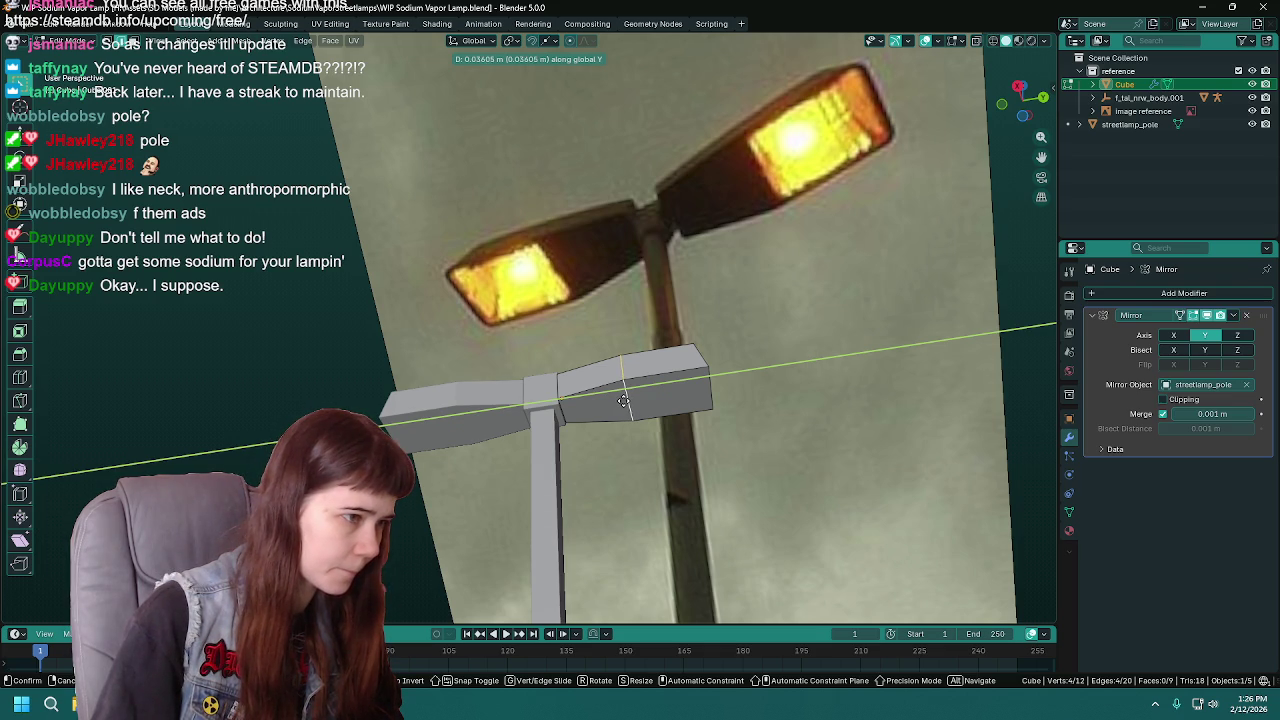
{"action": "left_click", "coordinate": [624, 401]}
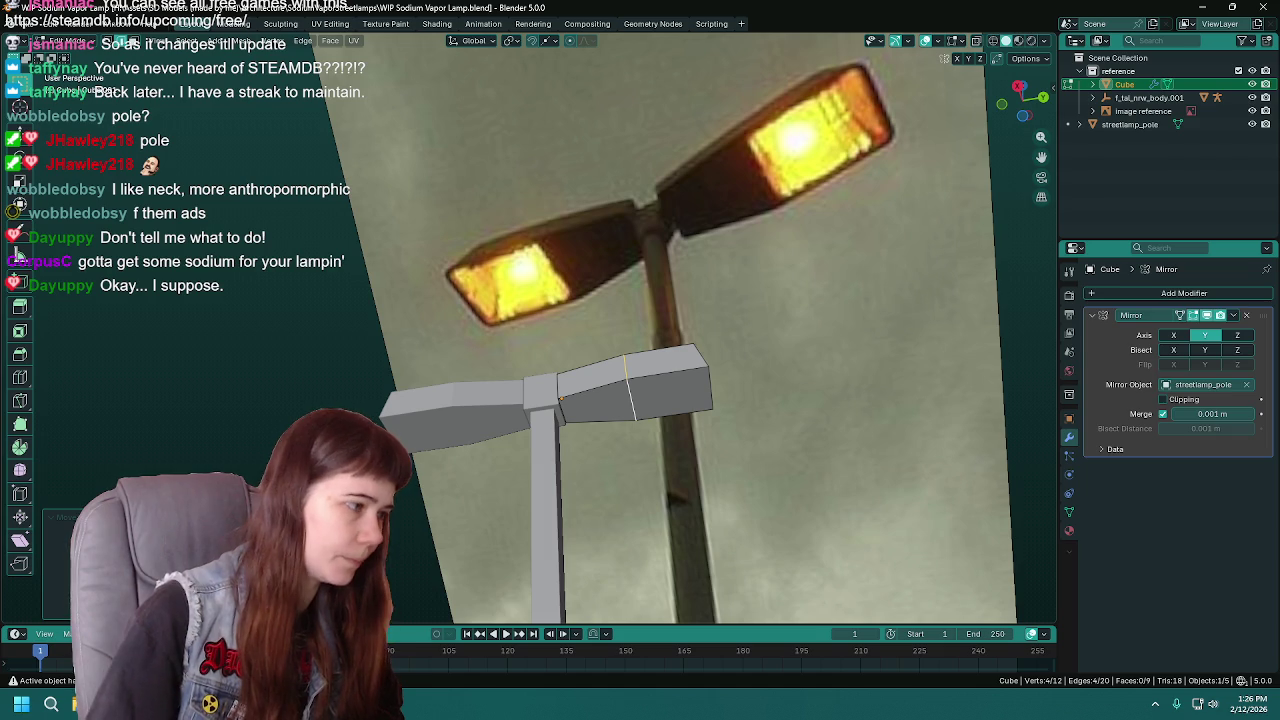
- Undo the trial edge slide, then nudge the outer arm end along Y
{"action": "key", "text": "Return"}
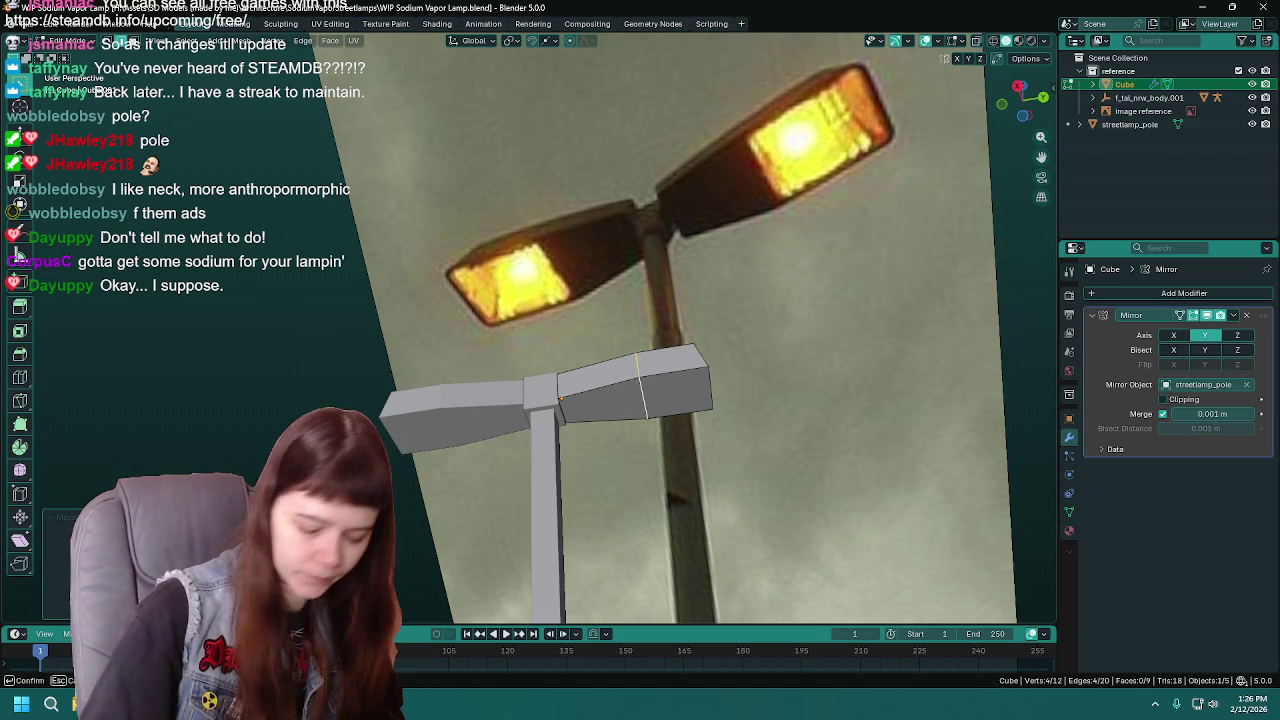
{"action": "key", "text": "ctrl+z"}
{"action": "left_click", "coordinate": [585, 437]}
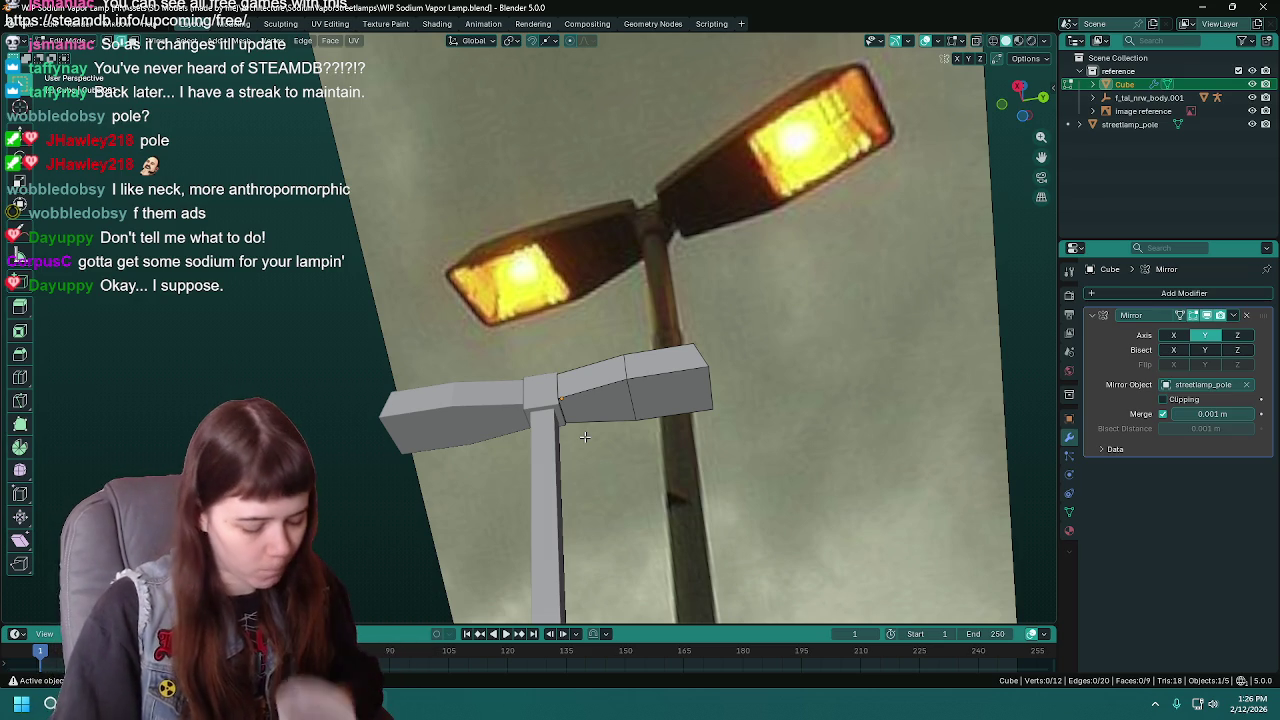
{"action": "mouse_move", "coordinate": [682, 437]}
{"action": "middle_mouse_down"}
{"action": "mouse_move", "coordinate": [685, 371]}
{"action": "mouse_move", "coordinate": [735, 342]}
{"action": "middle_mouse_up"}
{"action": "key", "text": "g"}
{"action": "key", "text": "x"}
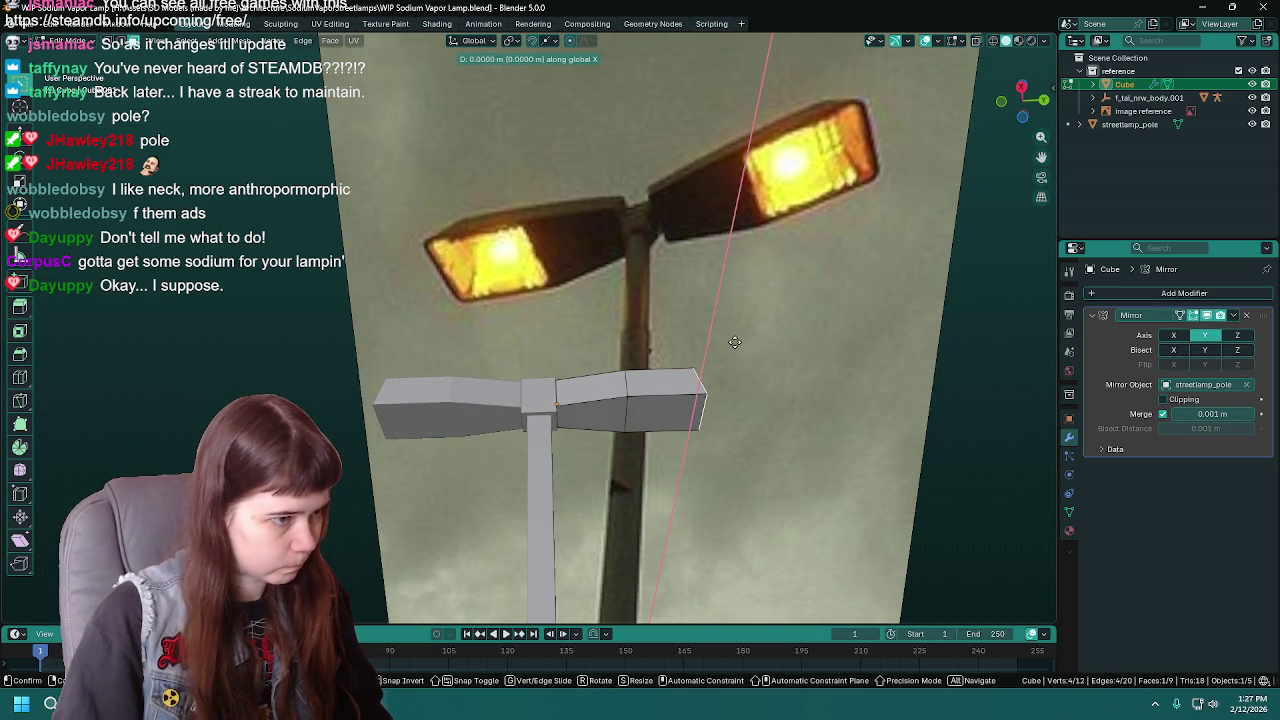
{"action": "key", "text": "y"}
{"action": "left_click", "coordinate": [694, 360]}
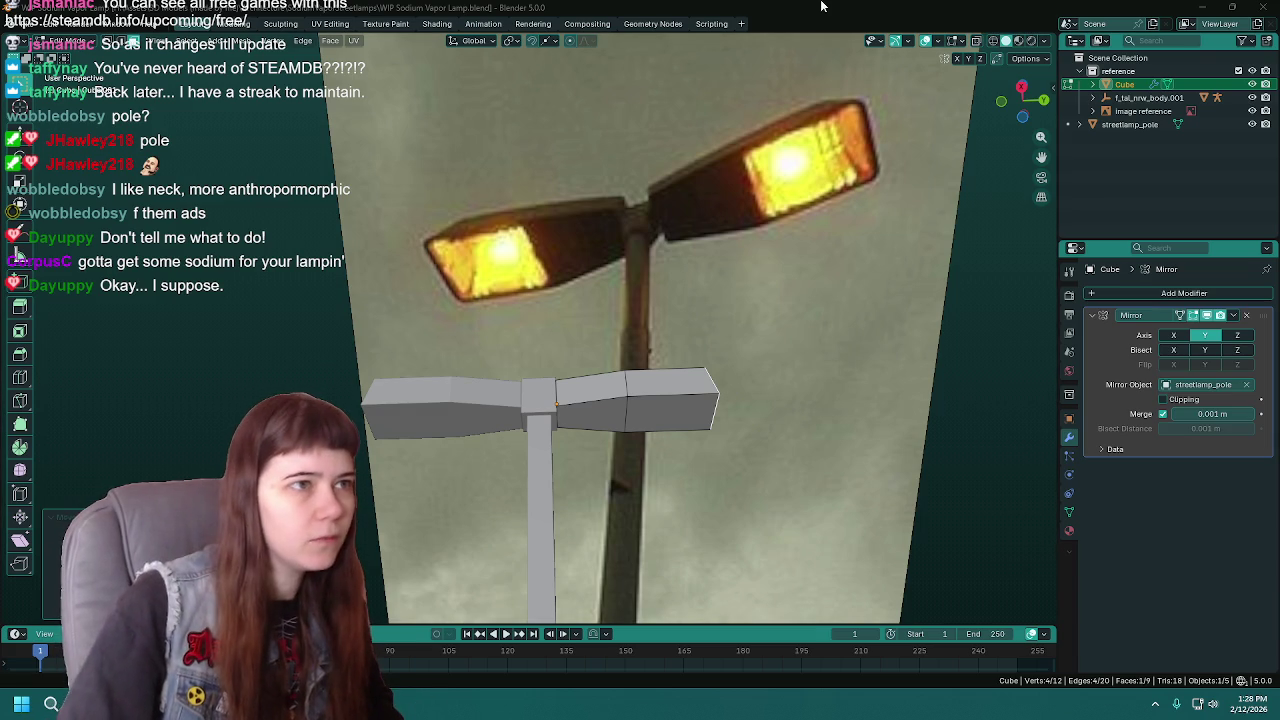
- Save WIP Sodium Vapor Lamp.blend and return to Object Mode with the reshaped arms
{"action": "key", "text": "ctrl+s"}
{"action": "scroll", "coordinate": [562, 375], "scroll_direction": "up", "scroll_amount": 1}
{"action": "scroll", "coordinate": [562, 375], "scroll_direction": "up", "scroll_amount": 1}
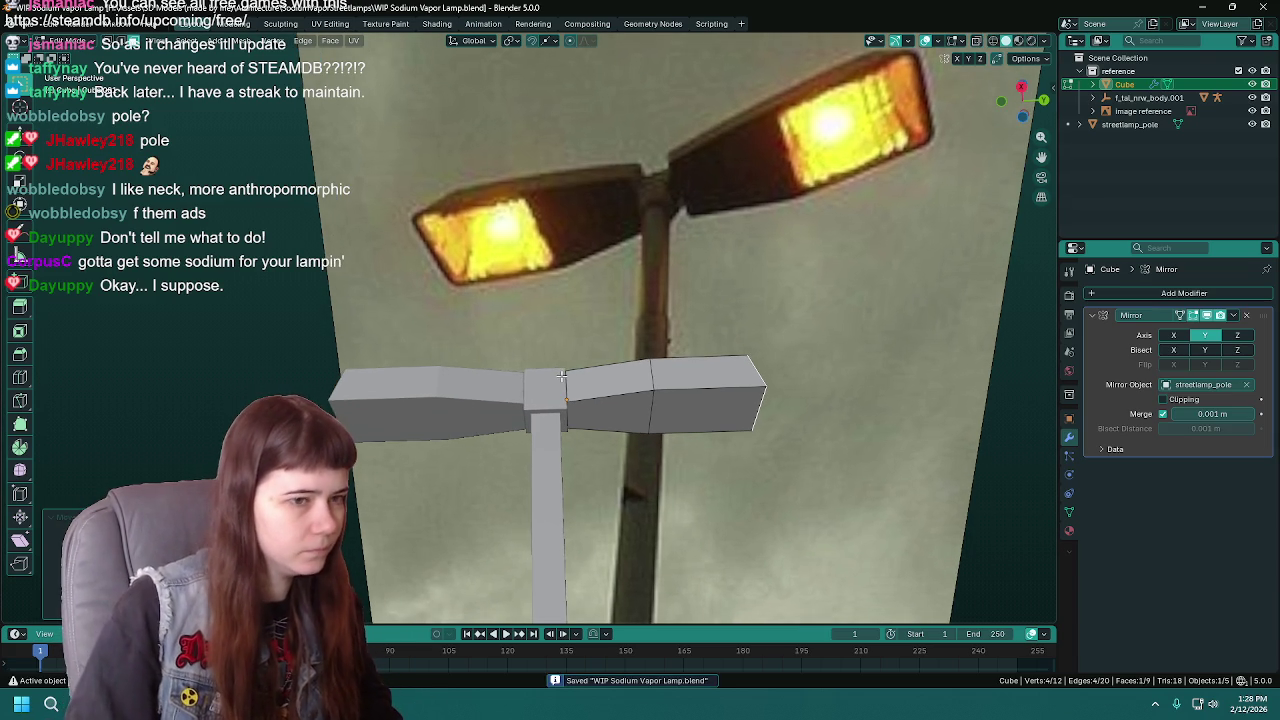
{"action": "middle_click_drag", "start_coordinate": [562, 375], "coordinate": [571, 348]}
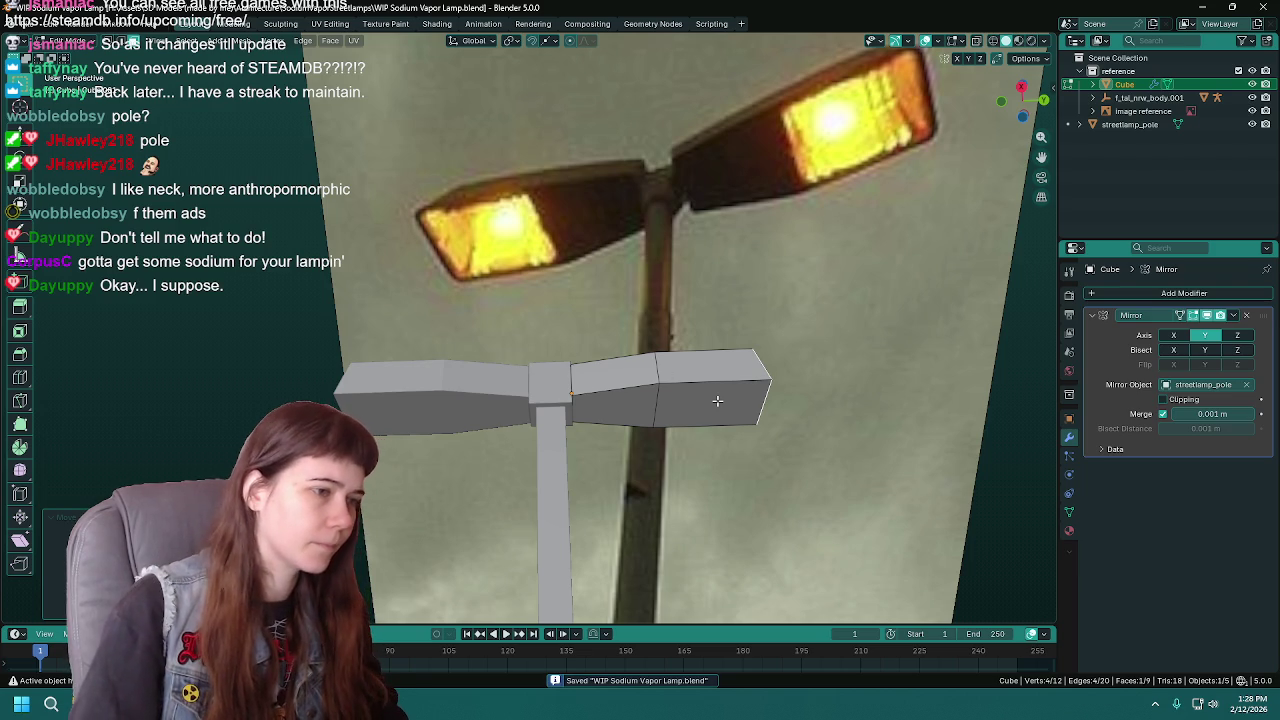
{"action": "key", "text": "Tab"}
{"action": "middle_click_drag", "start_coordinate": [717, 400], "coordinate": [687, 394]}
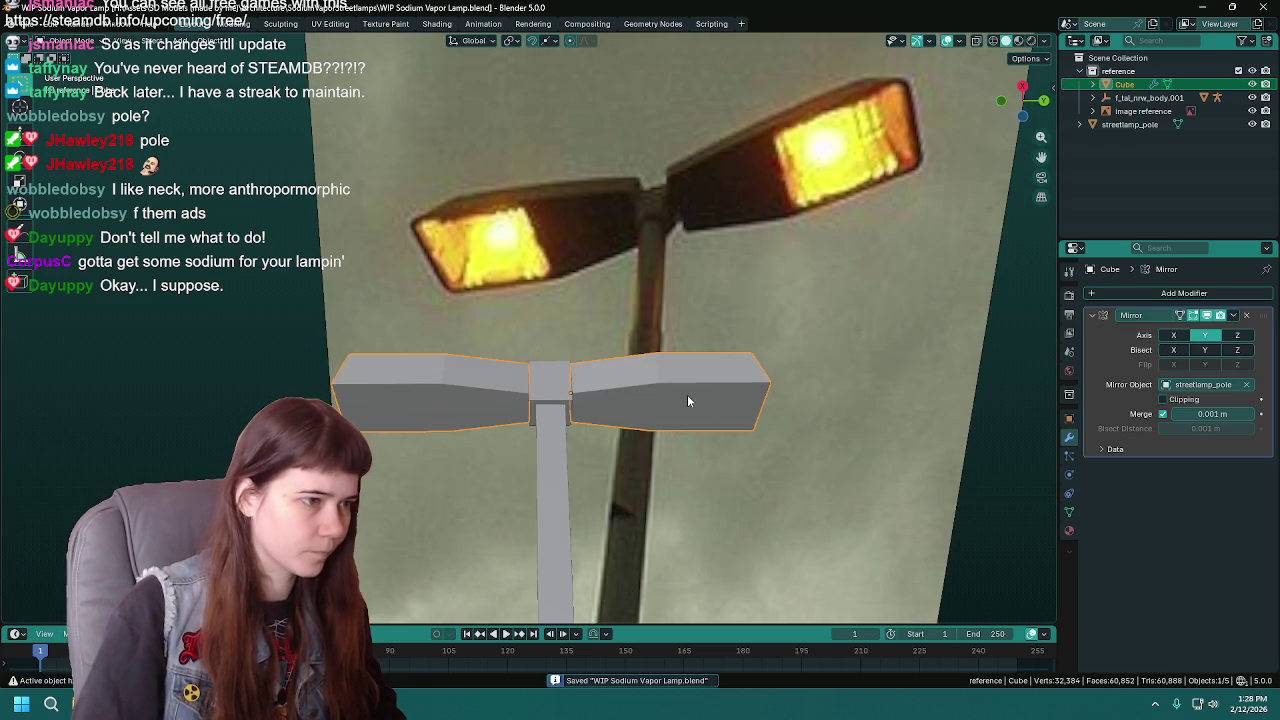
- Duplicate the lamp arms in place, name the copy streetlamp_light backup, and hide it
{"action": "key", "text": "shift+d"}
{"action": "key", "text": "Escape"}
{"action": "double_click", "coordinate": [1133, 97]}
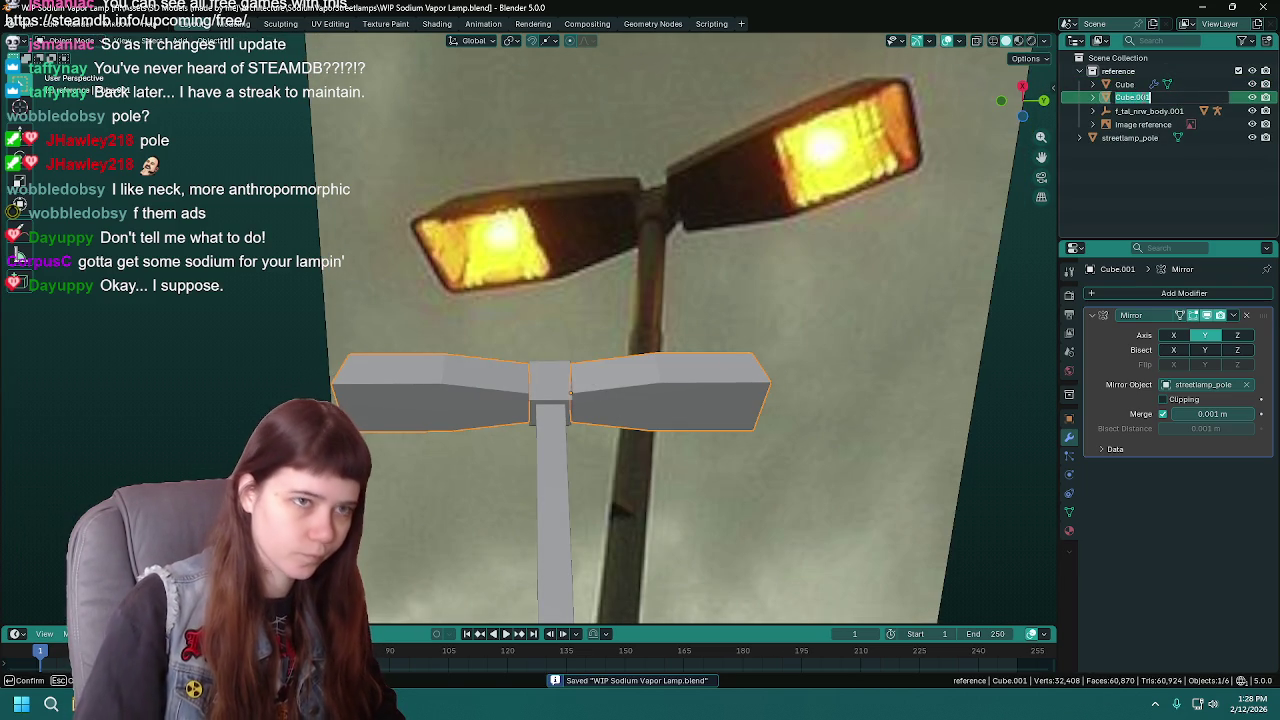
{"action": "type", "text": "lamp"}
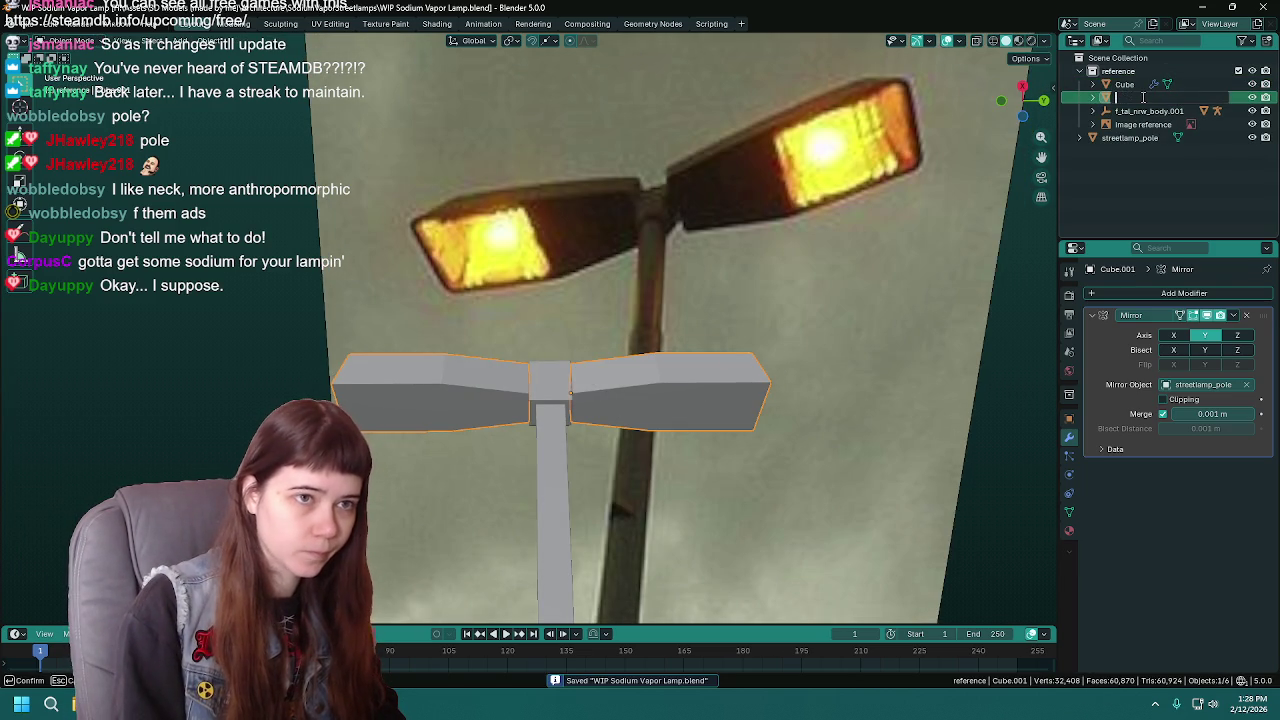
{"action": "type", "text": "streetlamp_"}
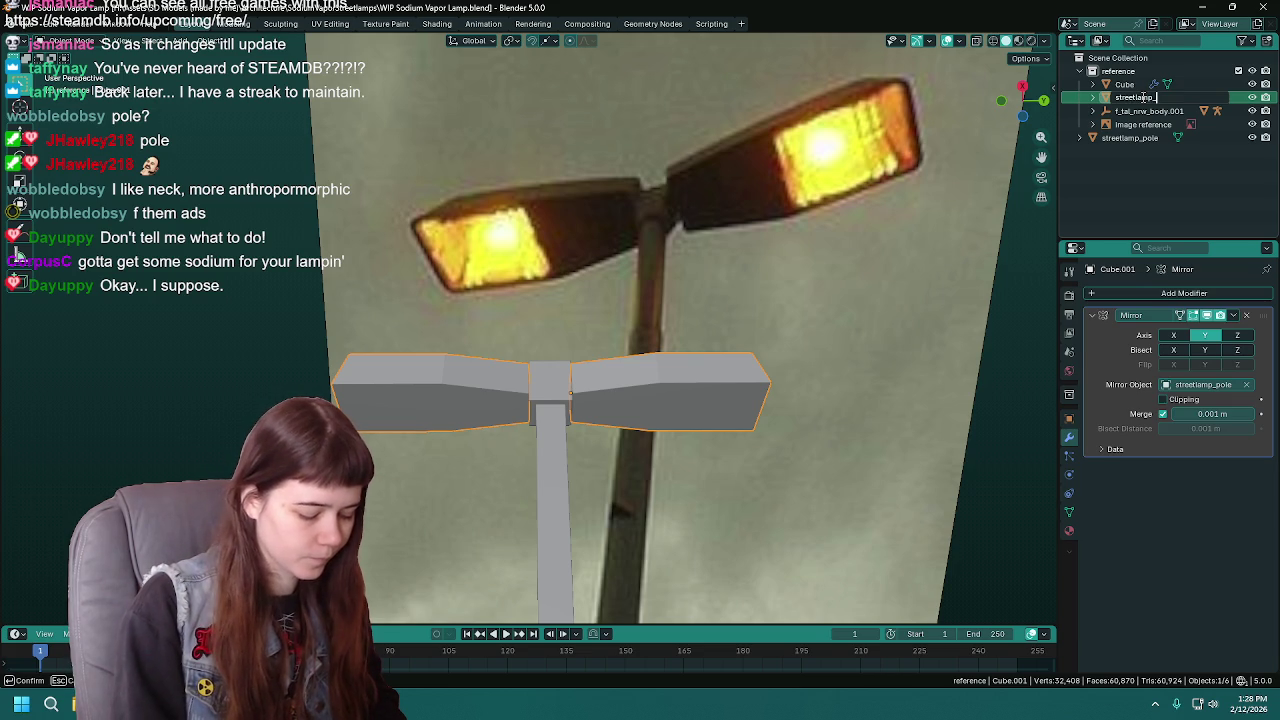
{"action": "type", "text": "light"}
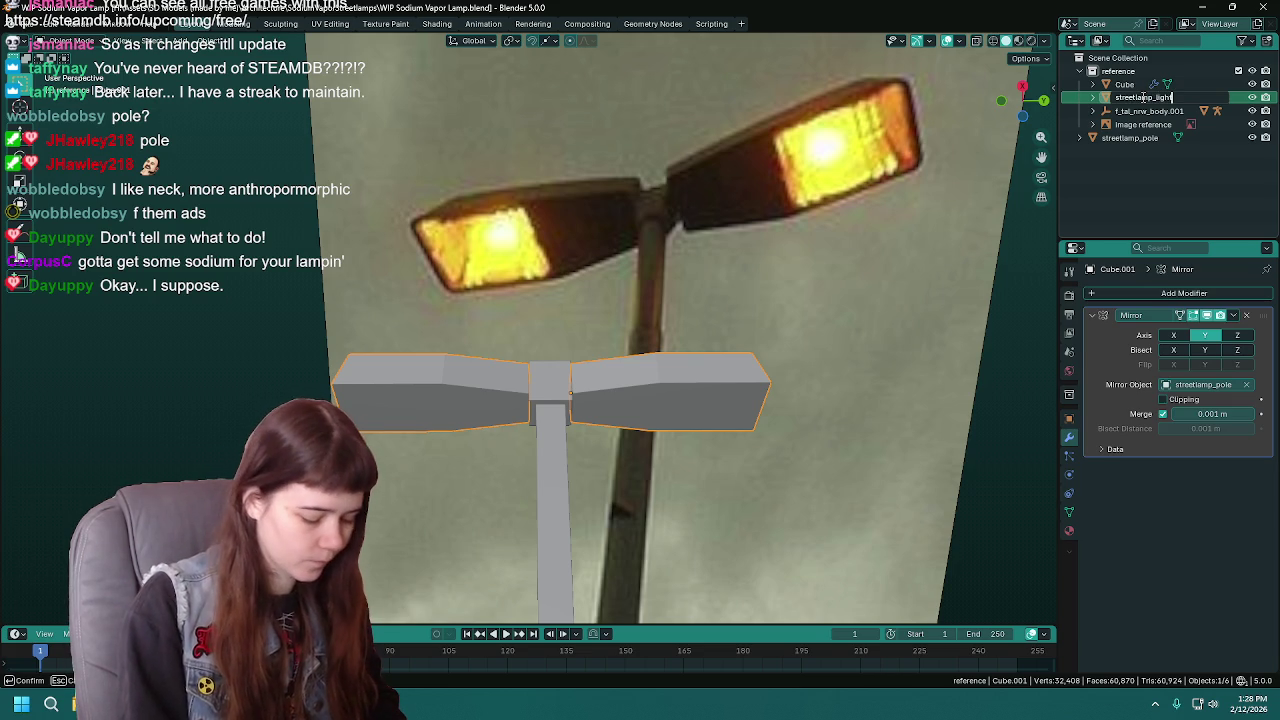
{"action": "type", "text": ".backup"}
{"action": "key", "text": "ctrl+a"}
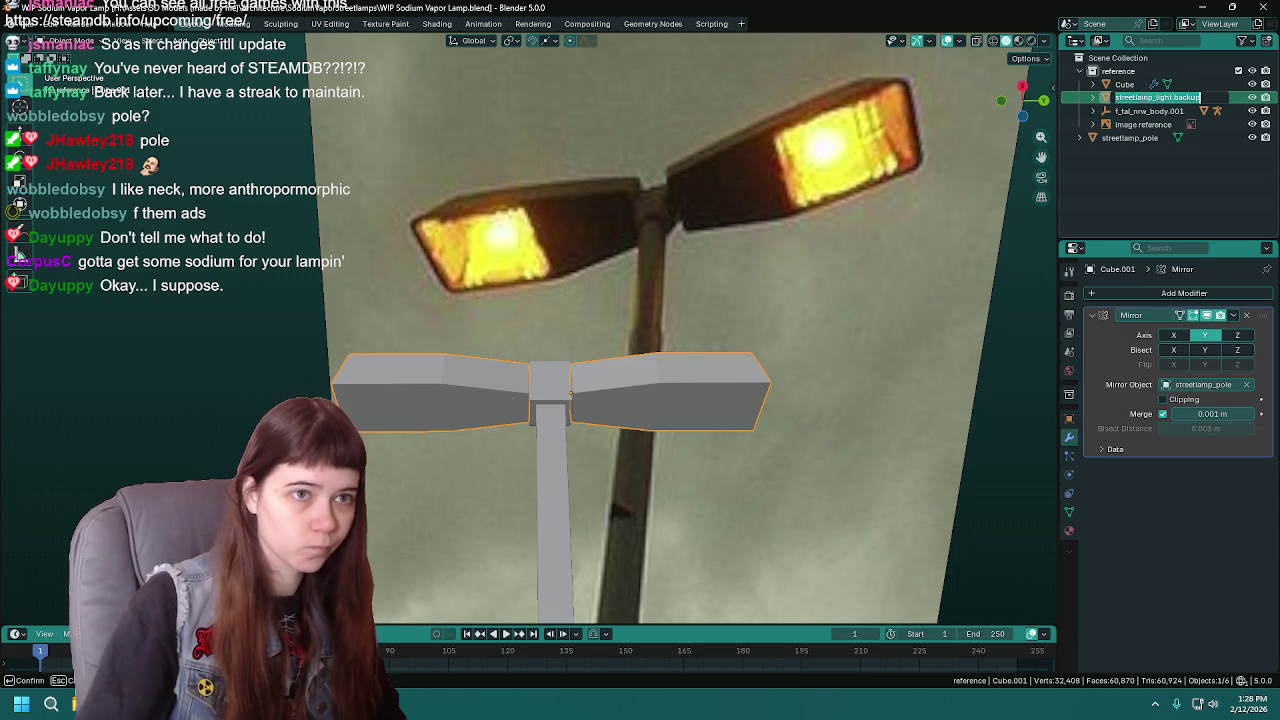
{"action": "key", "text": "Return"}
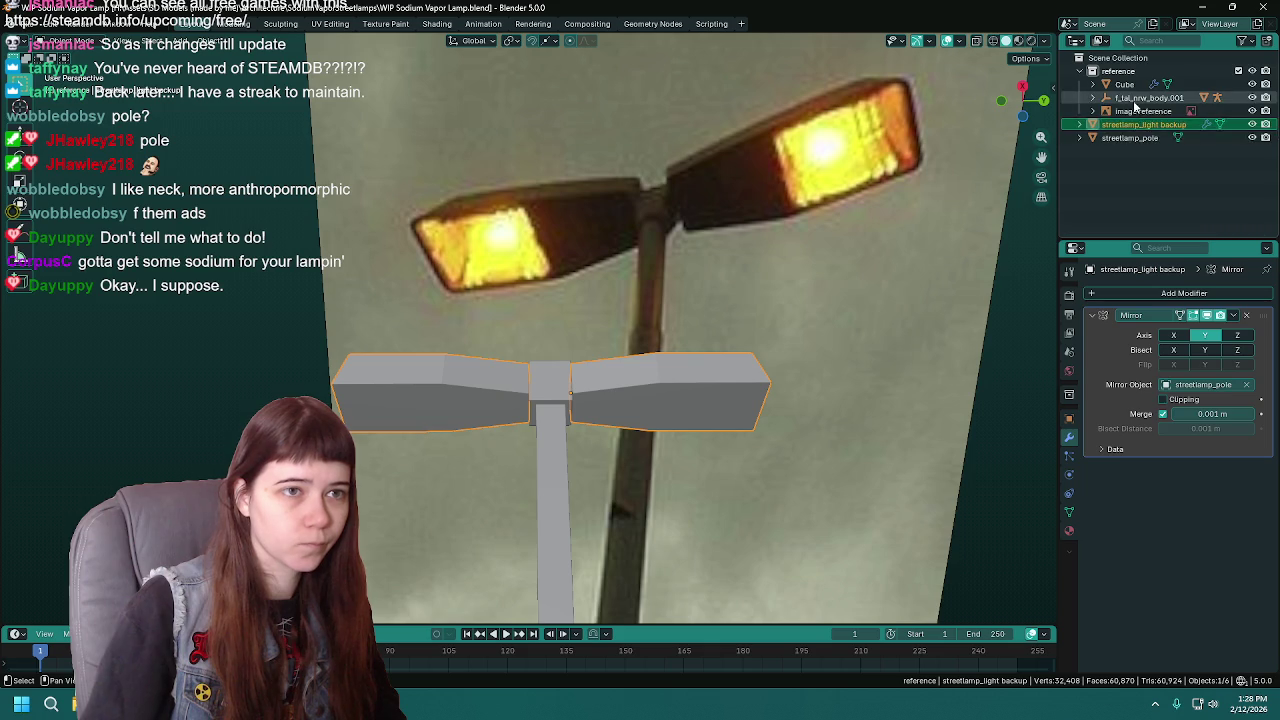
{"action": "left_click", "coordinate": [1252, 124]}
- Rename the original arms object to streetlamp_light and save the file
{"action": "double_click", "coordinate": [1127, 85]}
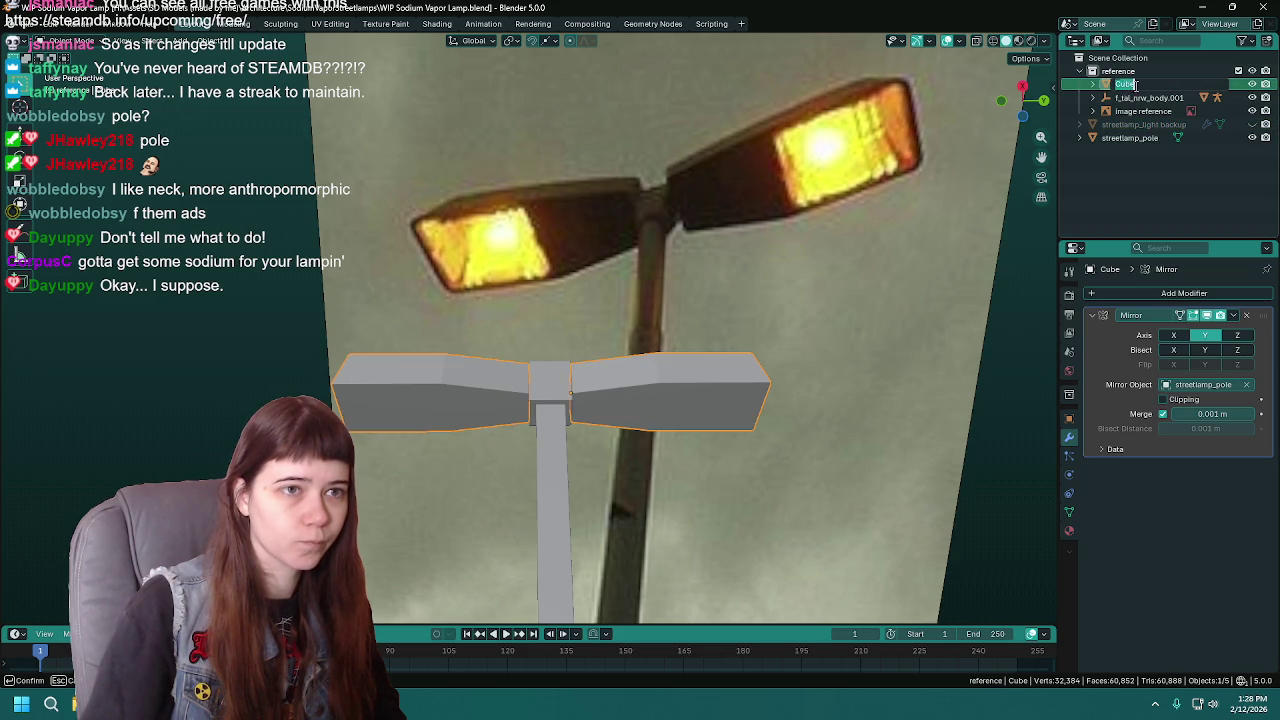
{"action": "key", "text": "Return"}
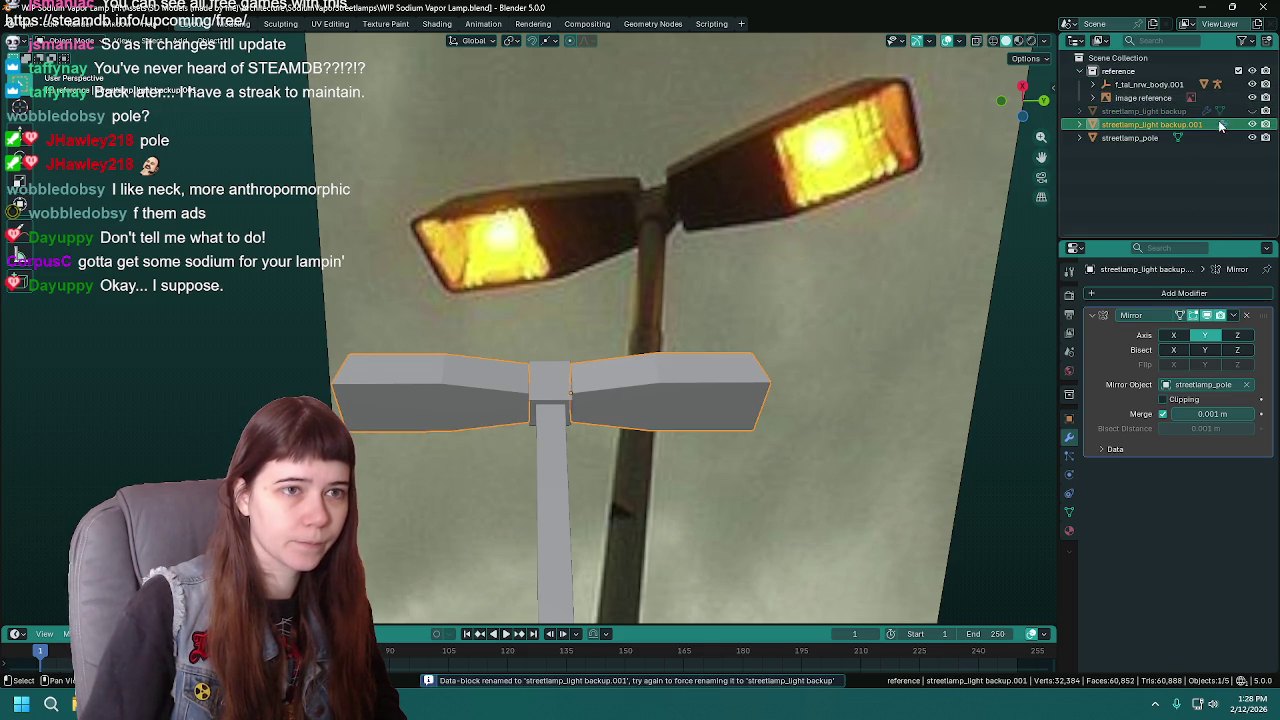
{"action": "double_click", "coordinate": [1202, 126]}
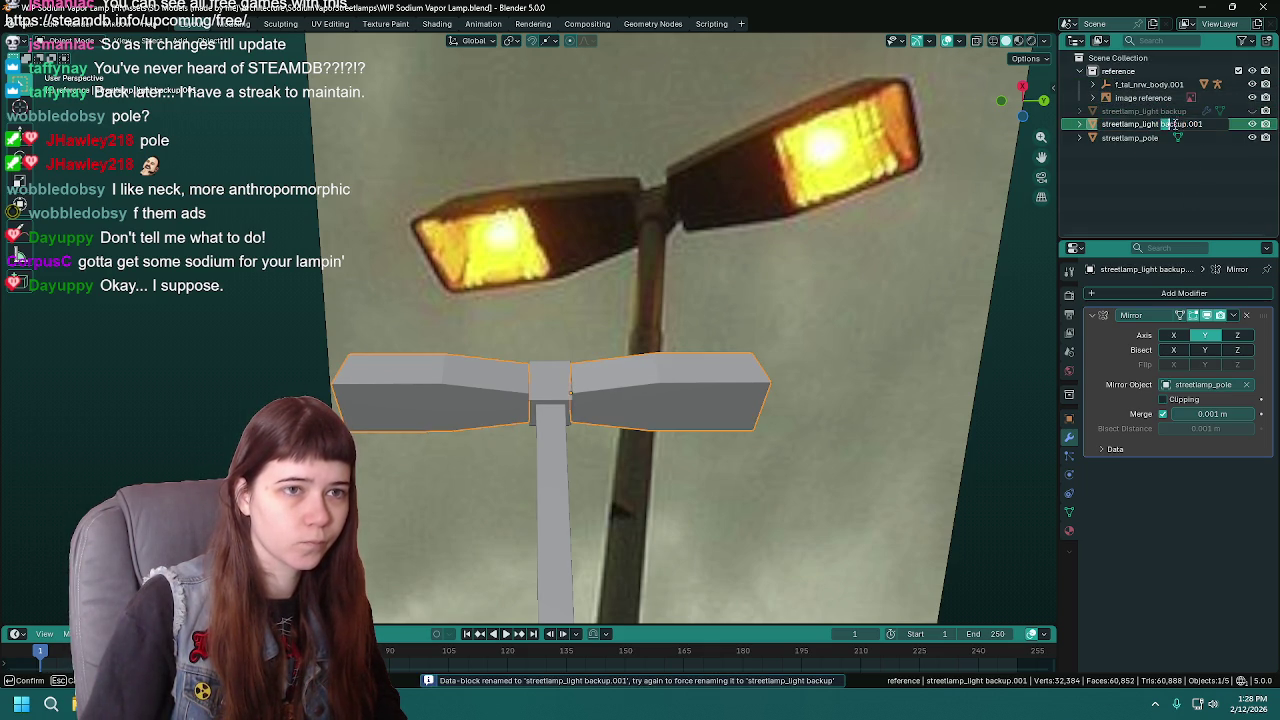
{"action": "key", "text": "BackSpace"}
{"action": "key", "text": "BackSpace"}
{"action": "key", "text": "Return"}
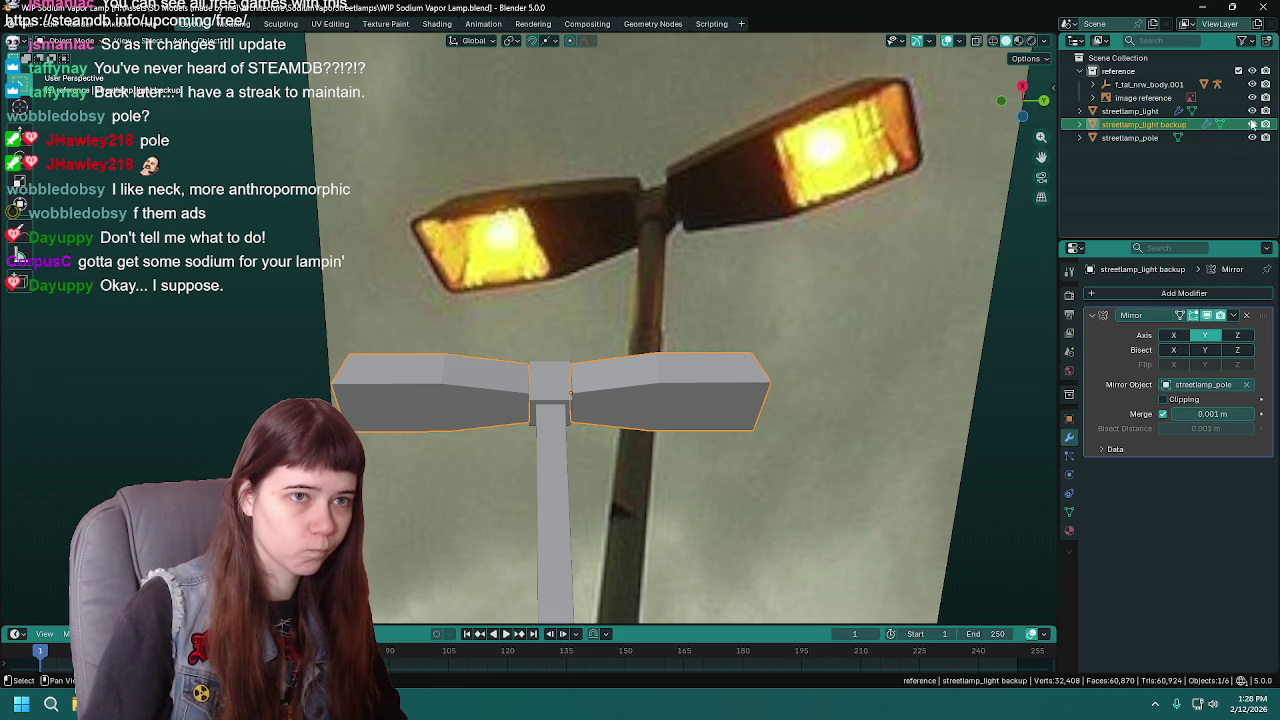
{"action": "left_click", "coordinate": [1252, 124]}
{"action": "key", "text": "ctrl+s"}
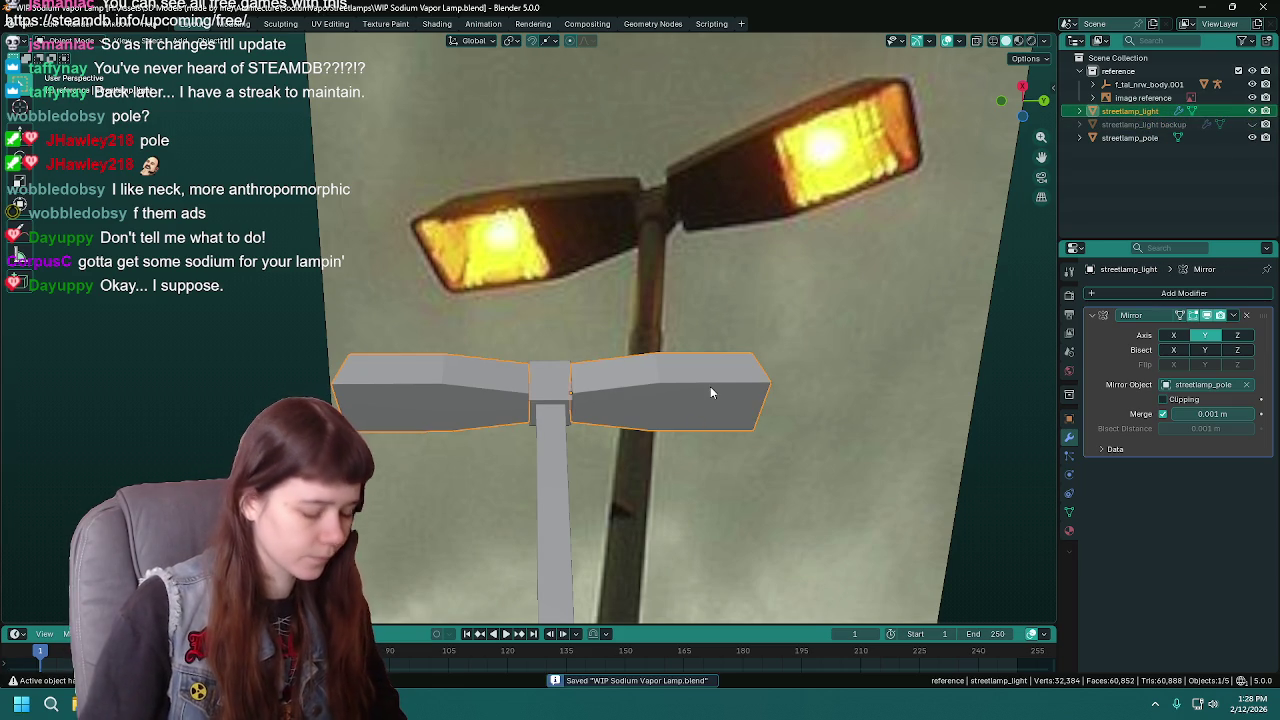
- Apply All Transforms to streetlamp_light so rotation reads 0° and scale 1.000
{"action": "key", "text": "ctrl+a"}
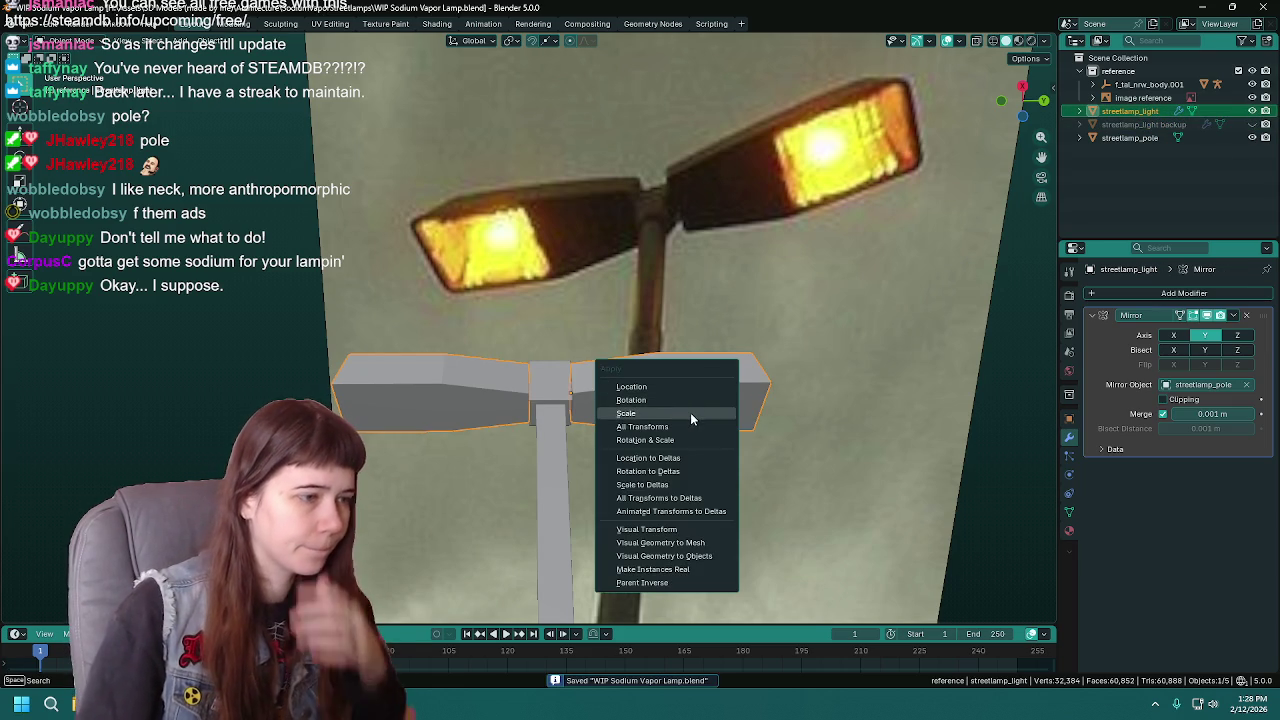
{"action": "left_click", "coordinate": [1069, 420]}
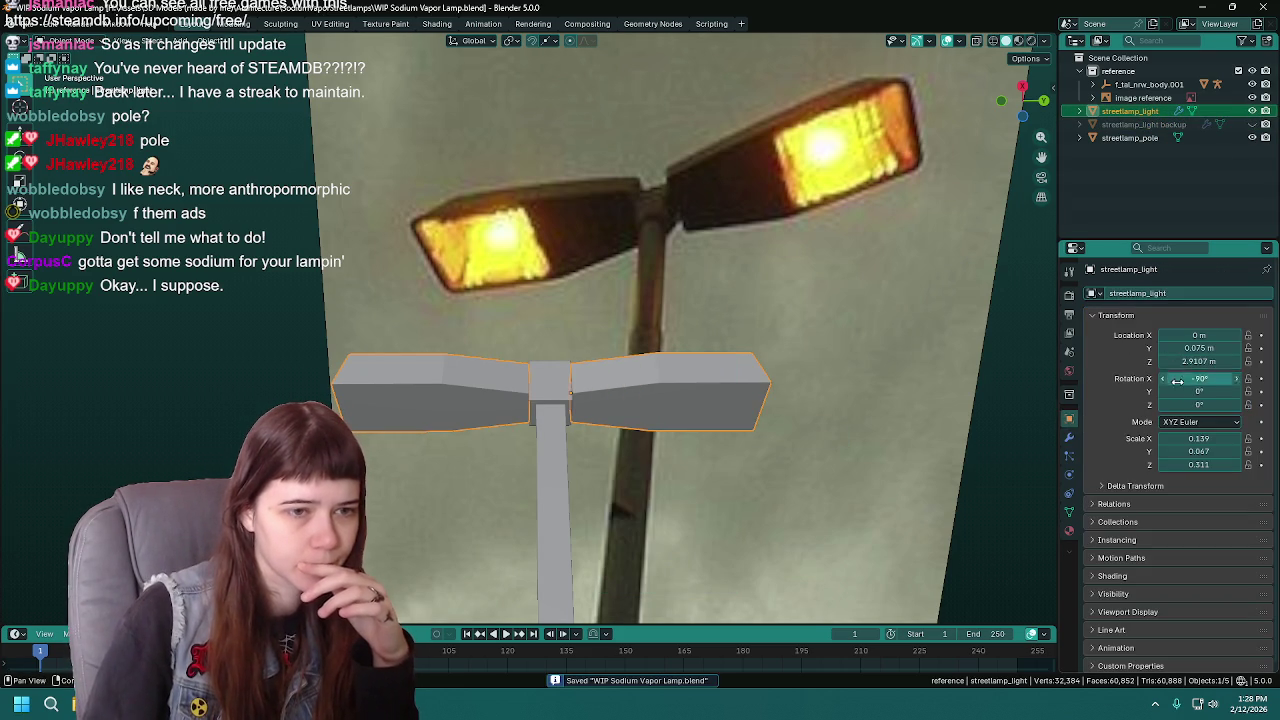
{"action": "key", "text": "ctrl+a"}
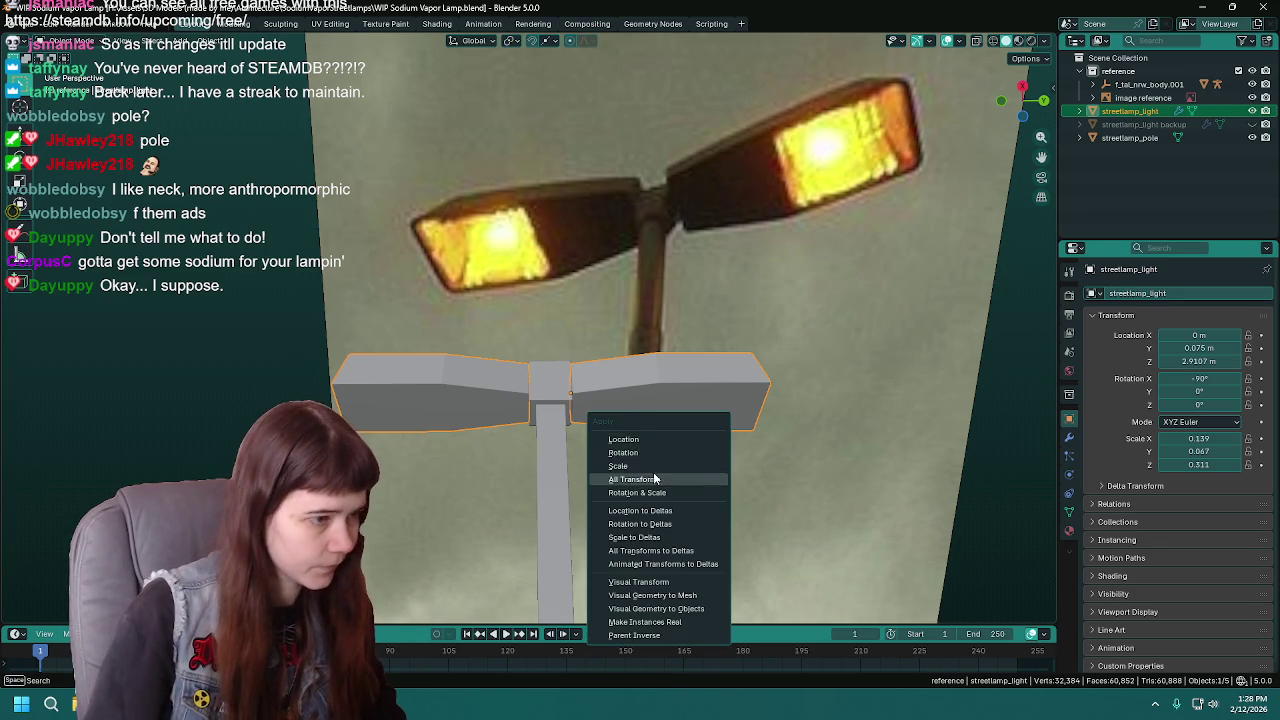
{"action": "left_click", "coordinate": [657, 479]}
{"action": "key", "text": "Tab"}
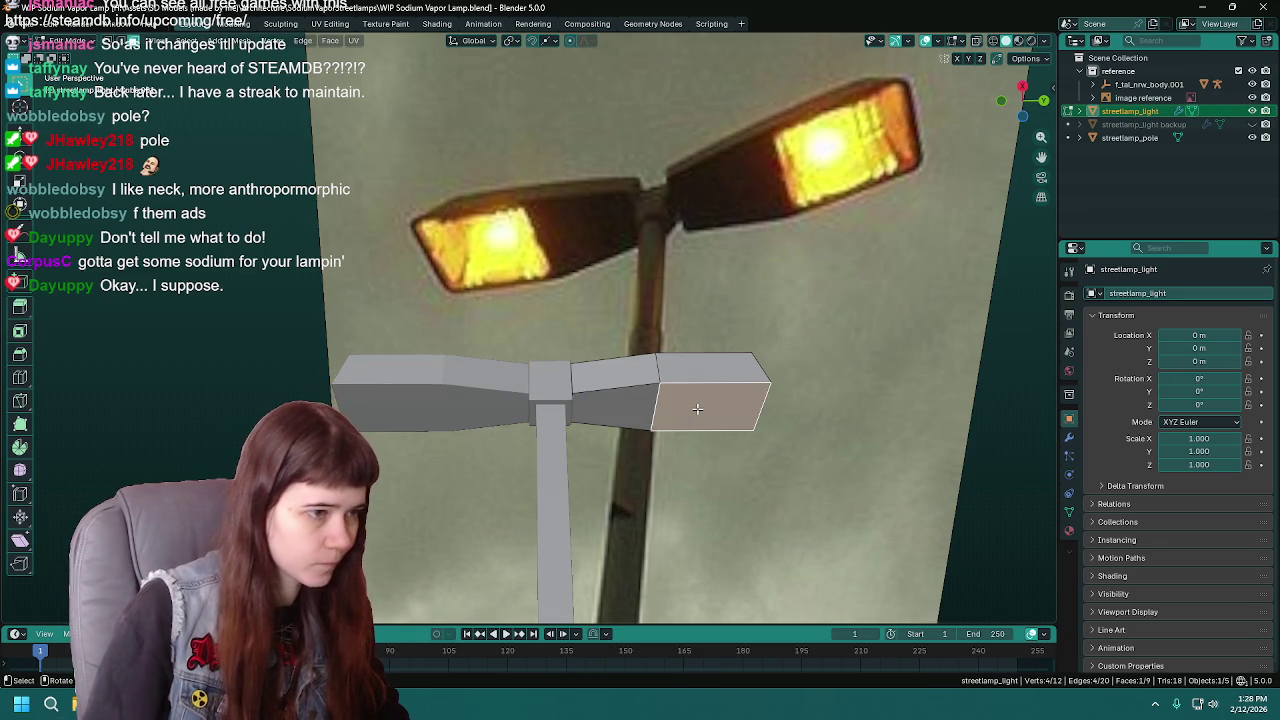
- Inset the lamp head's end face to form a framed inner lens panel
{"action": "key", "text": "i"}
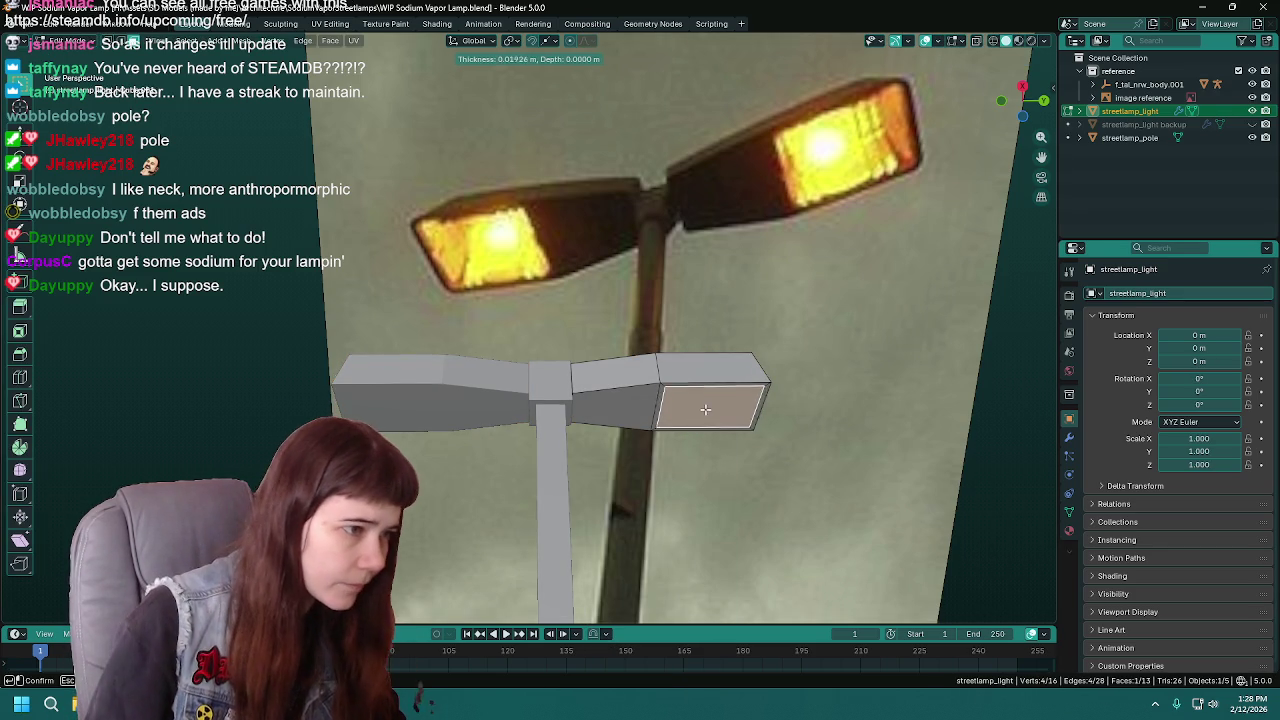
{"action": "key", "text": "Escape"}
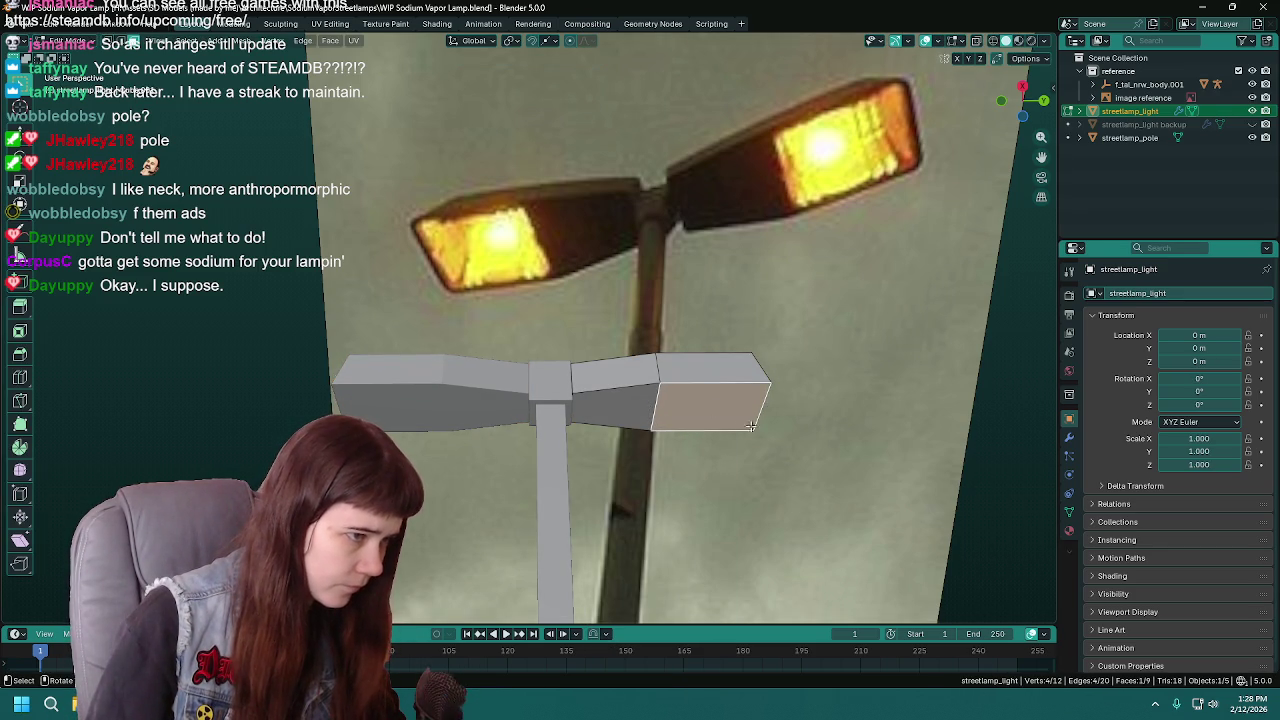
{"action": "middle_click_drag", "start_coordinate": [707, 410], "coordinate": [673, 403], "text": "shift"}
{"action": "key", "text": "KP_Decimal"}
{"action": "scroll", "coordinate": [673, 403], "scroll_direction": "down", "scroll_amount": 2}
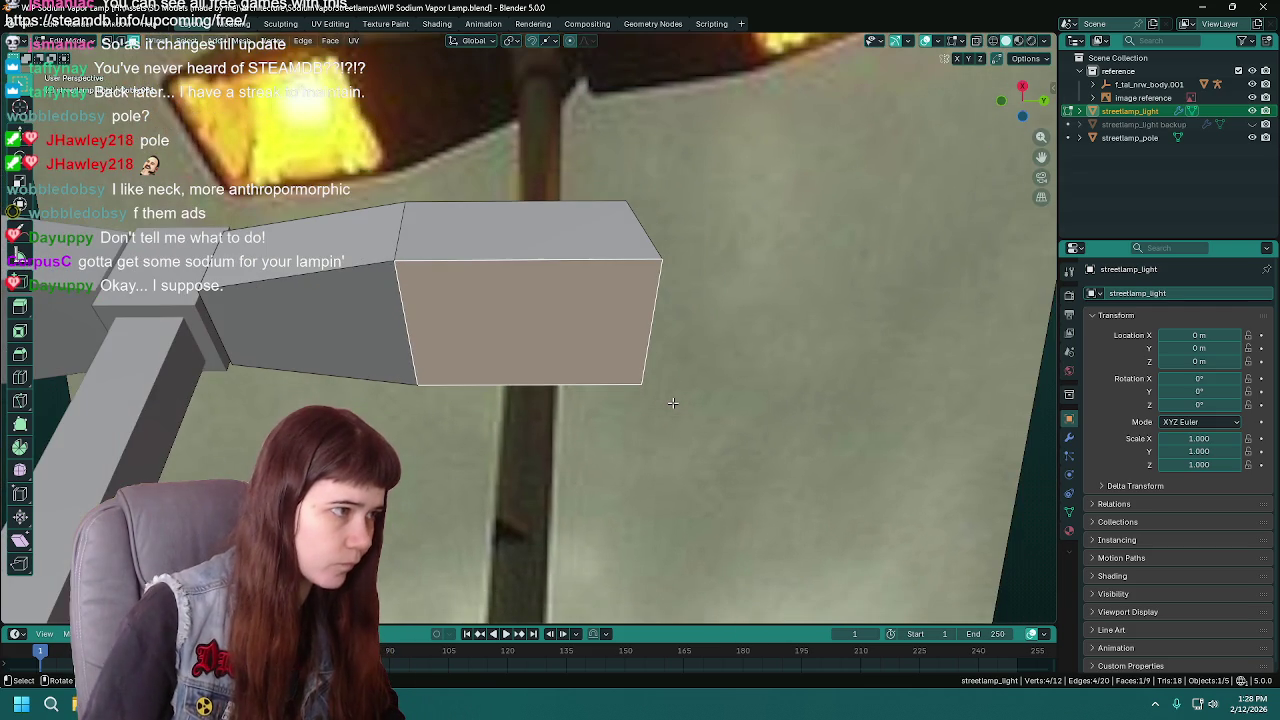
{"action": "key", "text": "i"}
{"action": "key", "text": "Escape"}
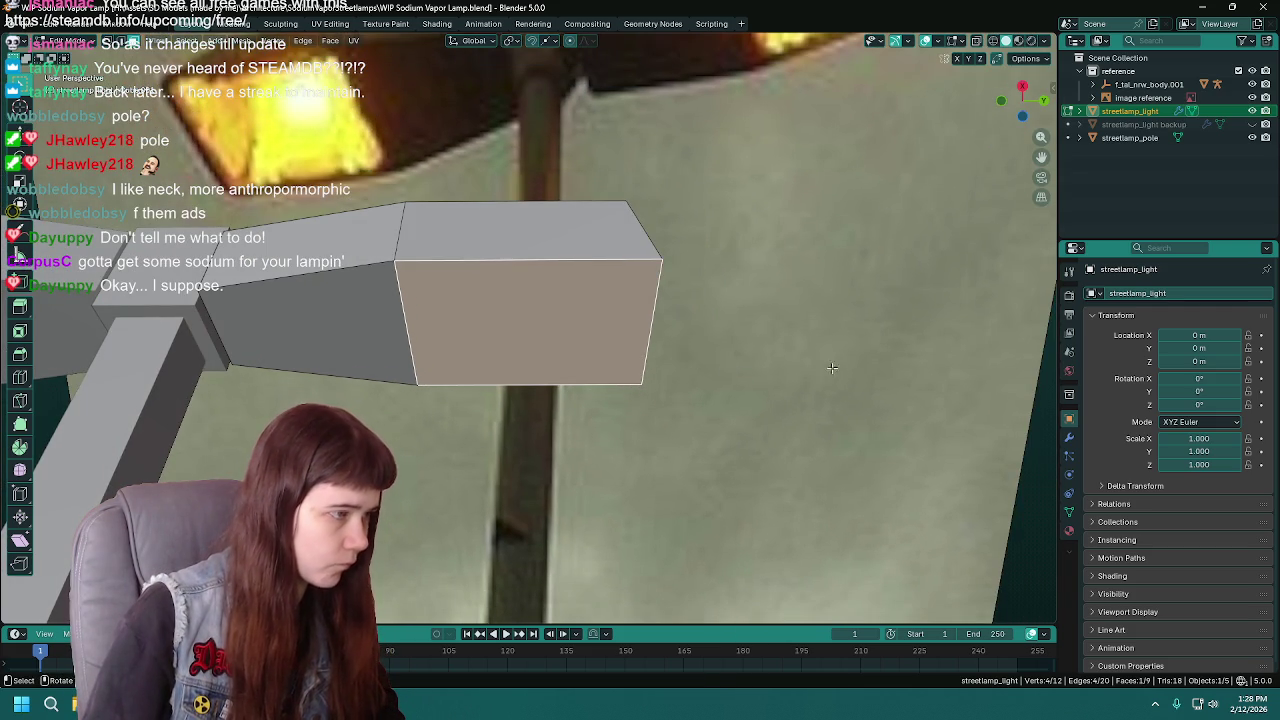
{"action": "key", "text": "i"}
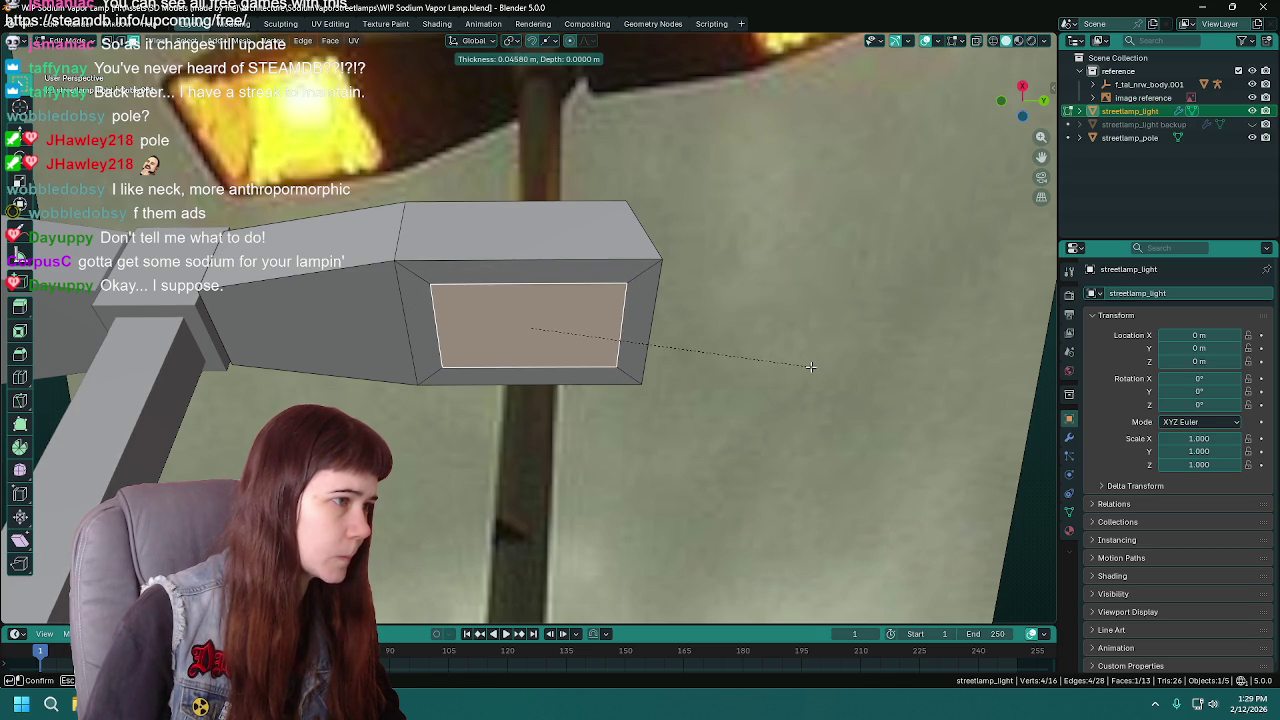
{"action": "left_click", "coordinate": [824, 371]}
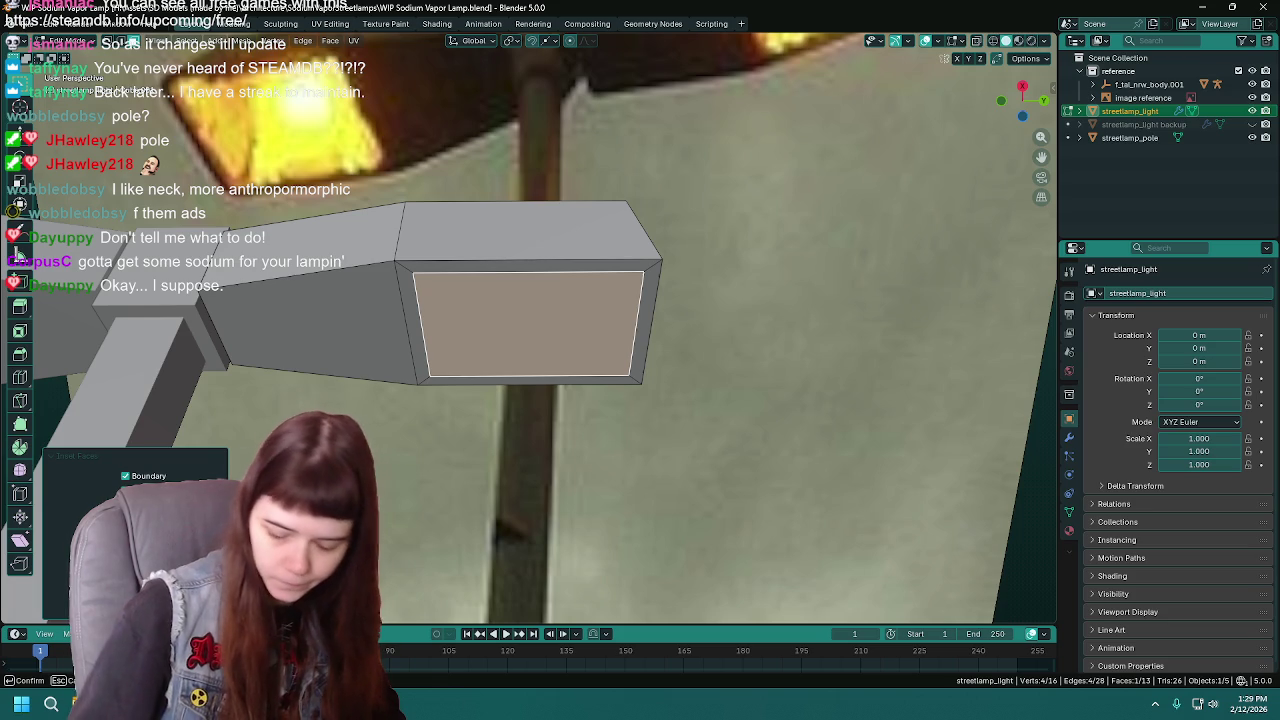
- Save the file and return to Object Mode to view the whole lamp
{"action": "key", "text": "ctrl+s"}
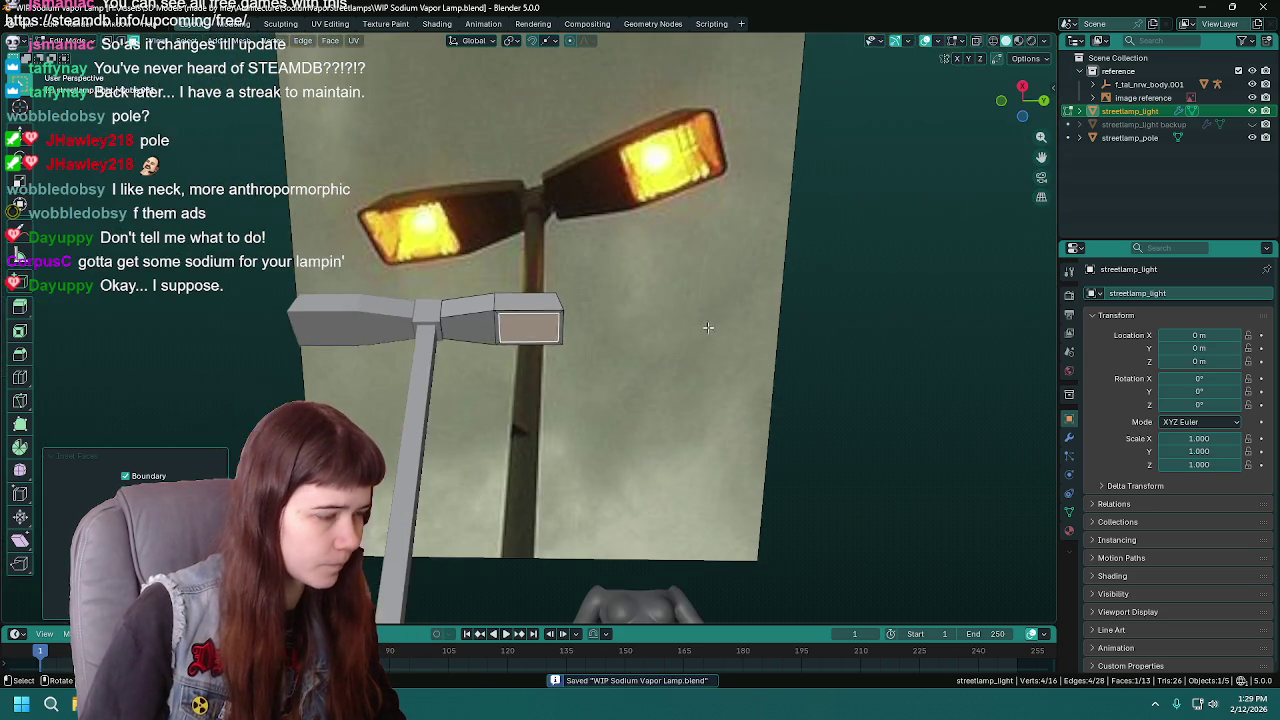
{"action": "key", "text": "Tab"}
{"action": "scroll", "coordinate": [710, 326], "scroll_direction": "down", "scroll_amount": 6}
{"action": "mouse_move", "coordinate": [534, 389]}
{"action": "middle_mouse_down"}
{"action": "mouse_move", "coordinate": [696, 379]}
{"action": "mouse_move", "coordinate": [674, 331]}
{"action": "middle_mouse_up"}
- Switch to Material Preview and create a new lamp head material named metal
{"action": "key", "text": "z"}
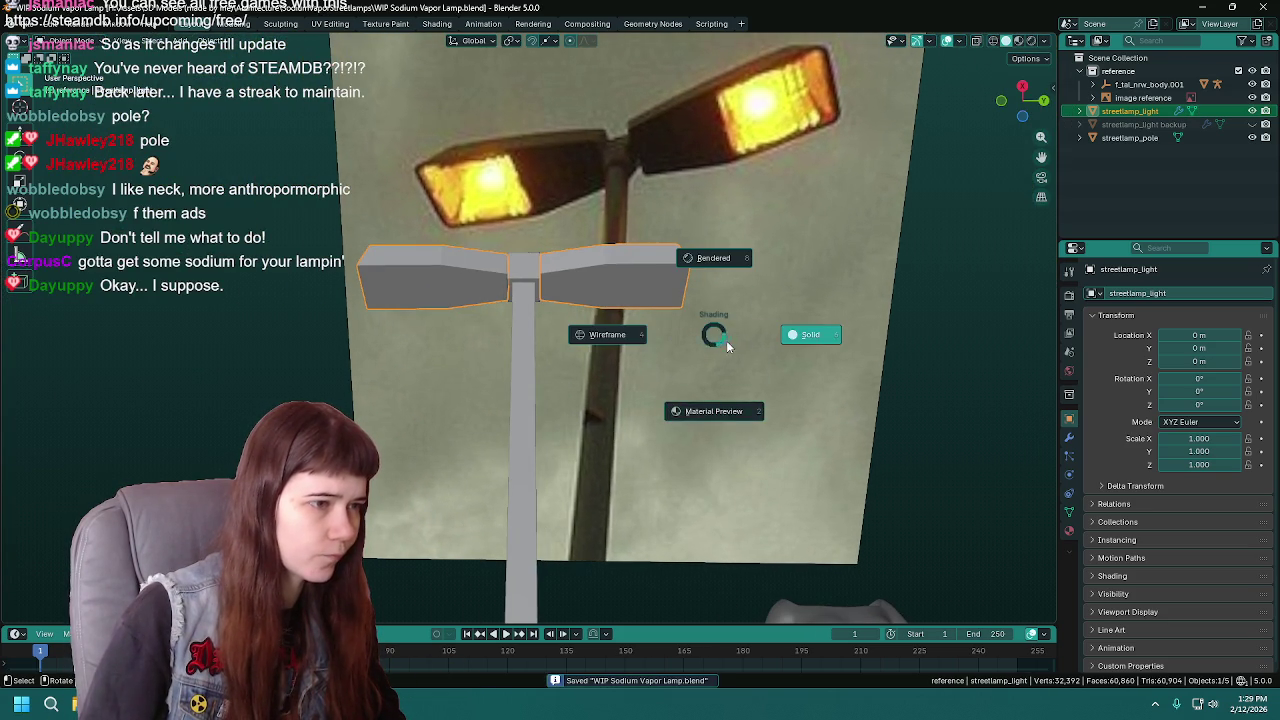
{"action": "left_click", "coordinate": [725, 425]}
{"action": "mouse_move", "coordinate": [756, 338]}
{"action": "middle_mouse_down"}
{"action": "mouse_move", "coordinate": [663, 369]}
{"action": "mouse_move", "coordinate": [763, 344]}
{"action": "middle_mouse_up"}
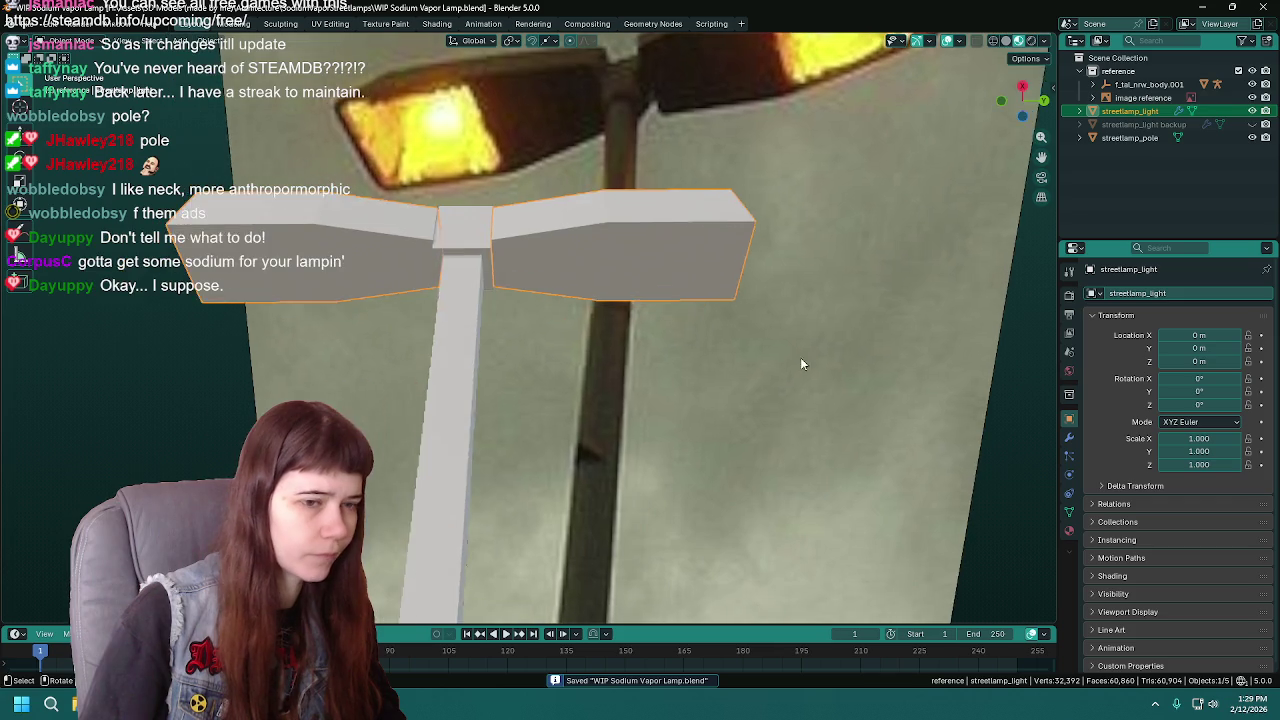
{"action": "left_click", "coordinate": [1068, 531]}
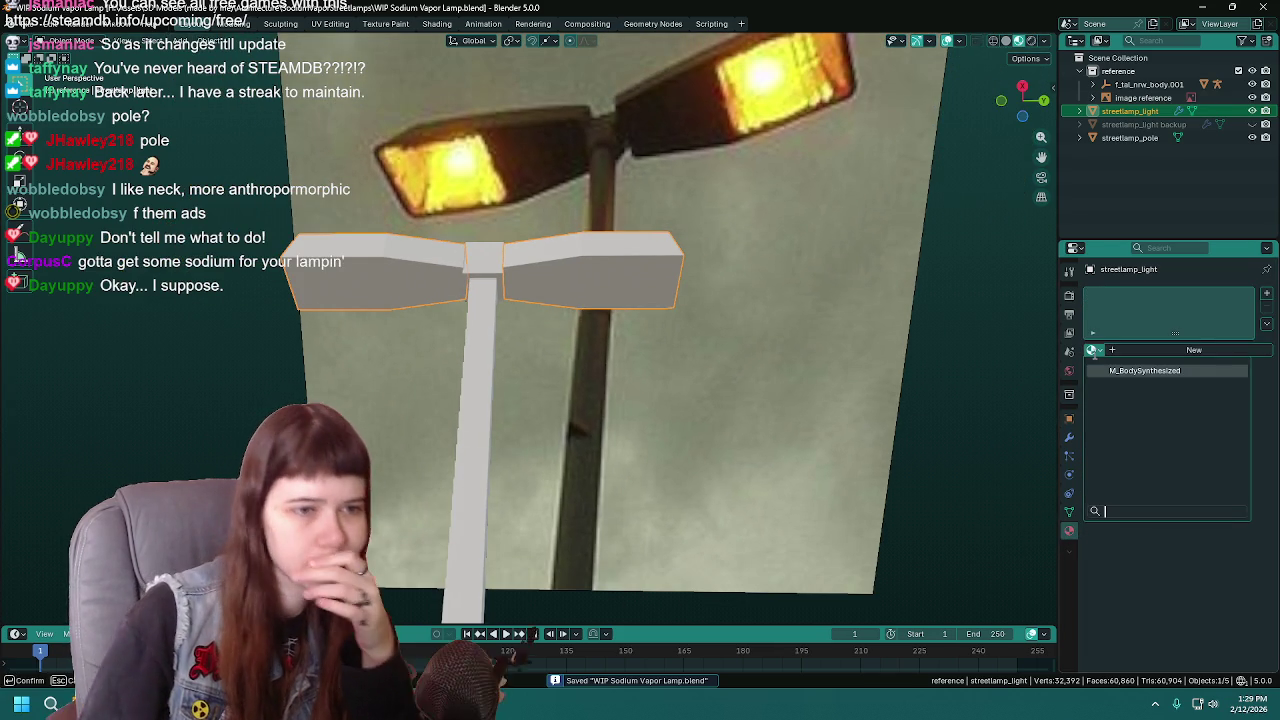
{"action": "left_click", "coordinate": [1132, 350]}
{"action": "double_click", "coordinate": [1132, 350]}
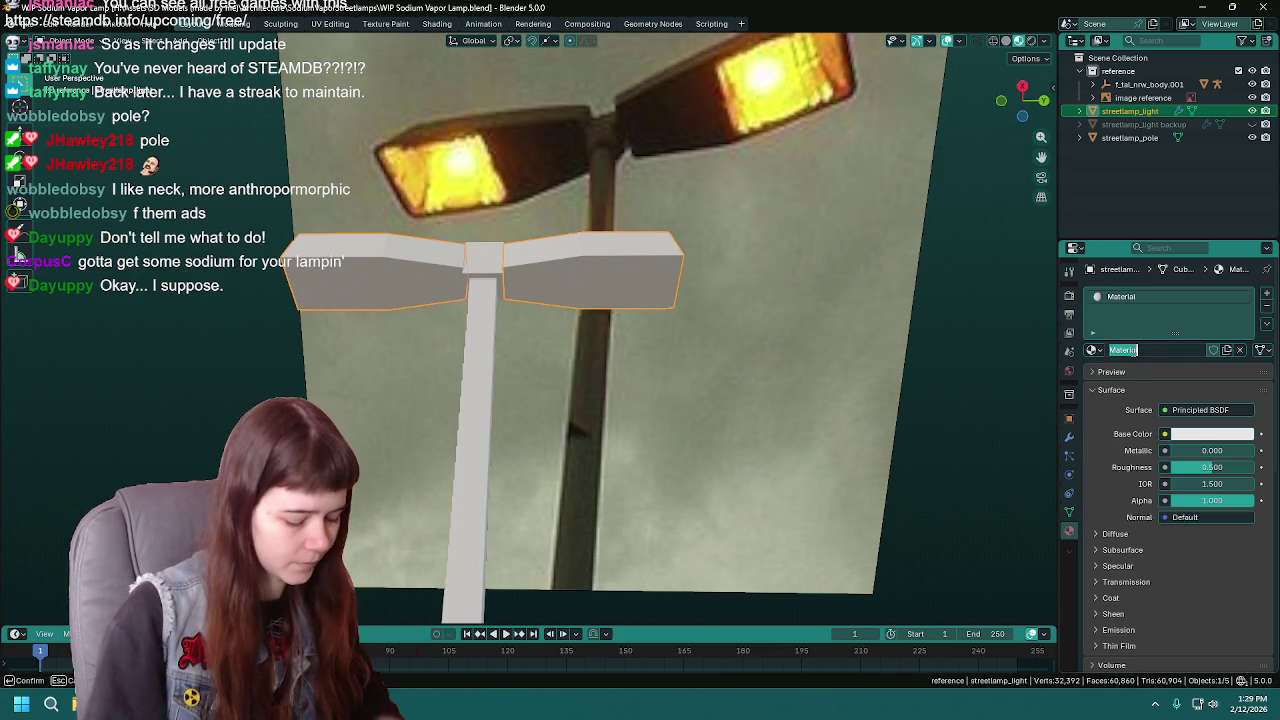
{"action": "type", "text": "metal"}
{"action": "key", "text": "Return"}
- Give the metal material a dark grey base colour and Metallic 0.856
{"action": "left_click", "coordinate": [1216, 435]}
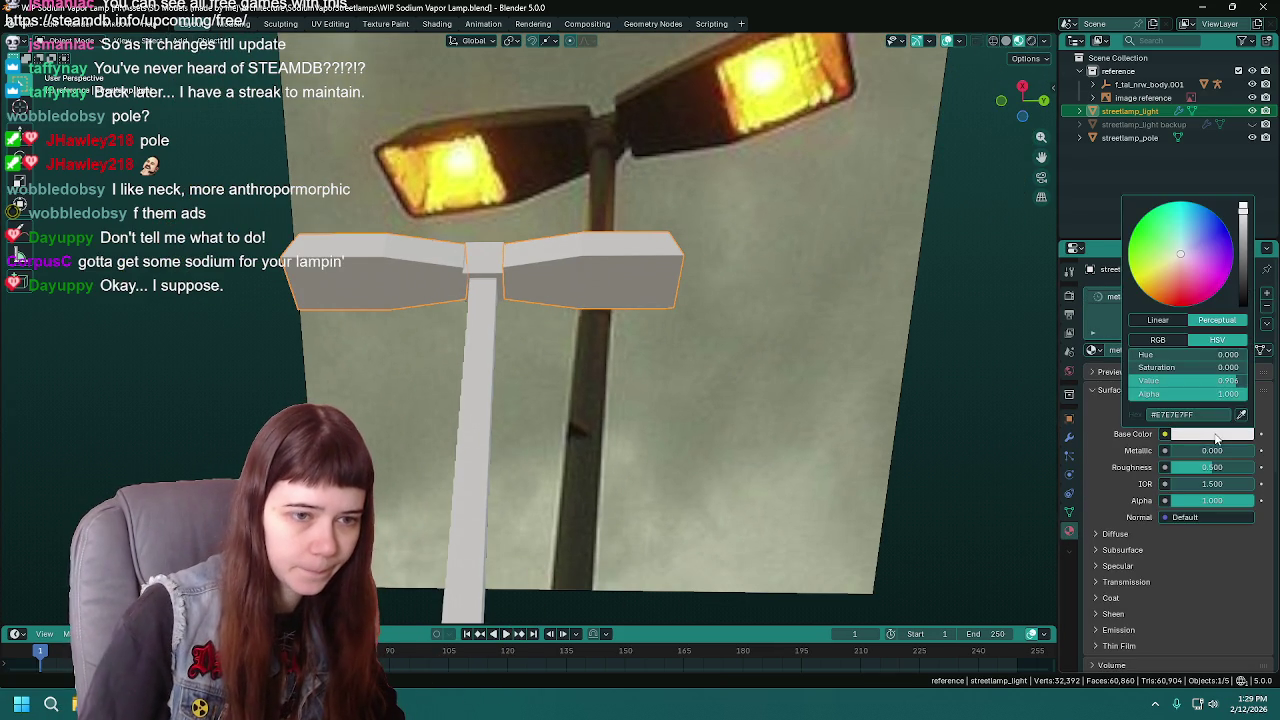
{"action": "left_click_drag", "start_coordinate": [1253, 290], "coordinate": [1243, 258]}
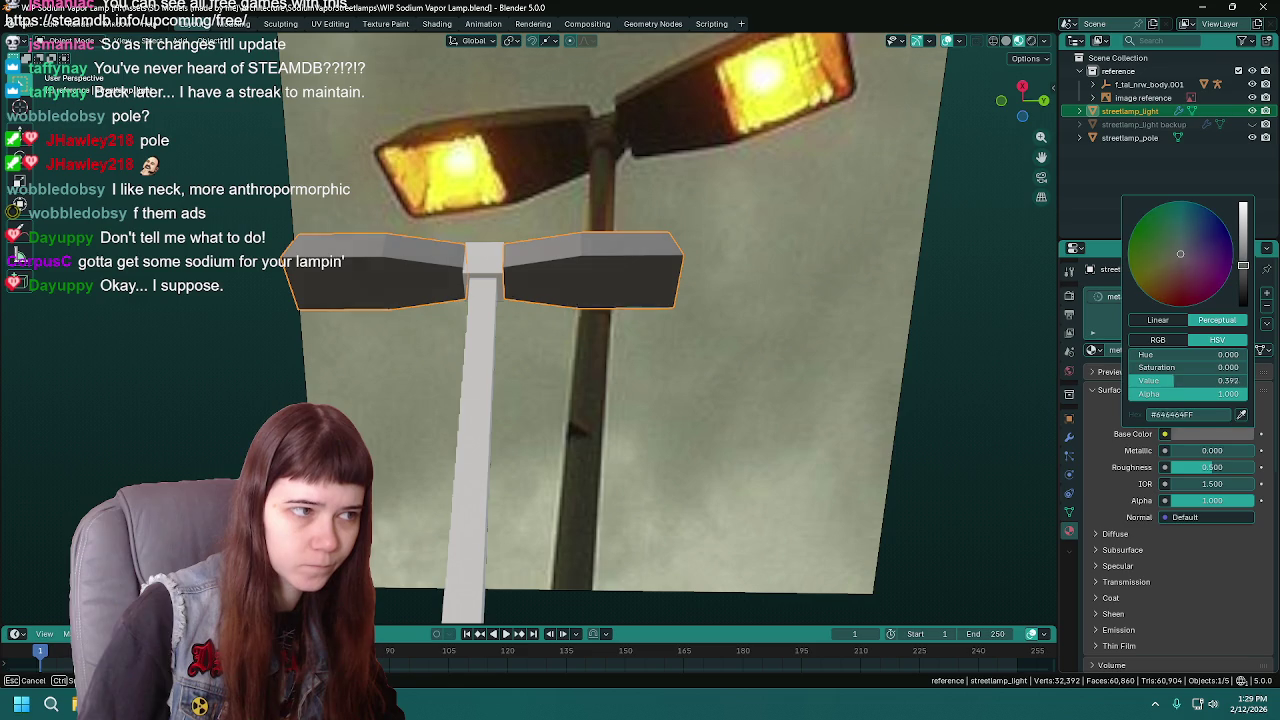
{"action": "left_click_drag", "start_coordinate": [1205, 450], "coordinate": [1250, 450]}
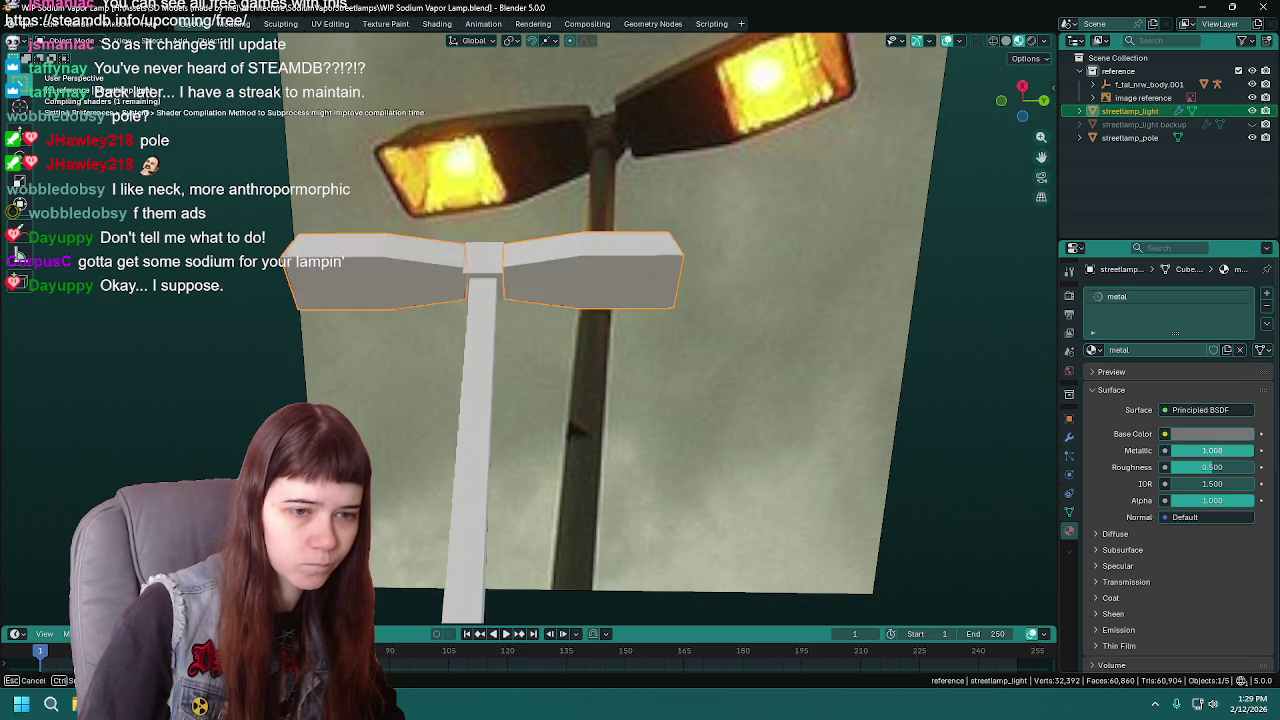
{"action": "left_click", "coordinate": [1222, 450]}
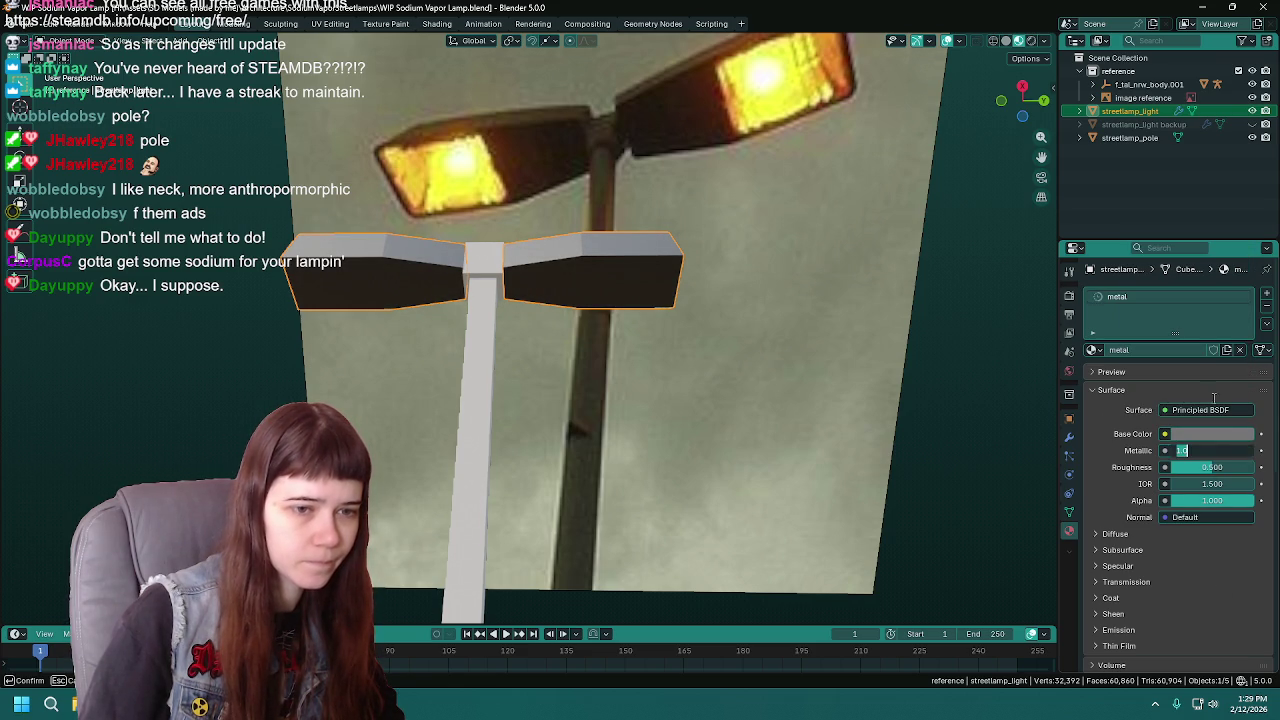
{"action": "left_click_drag", "start_coordinate": [1215, 450], "coordinate": [1205, 450]}
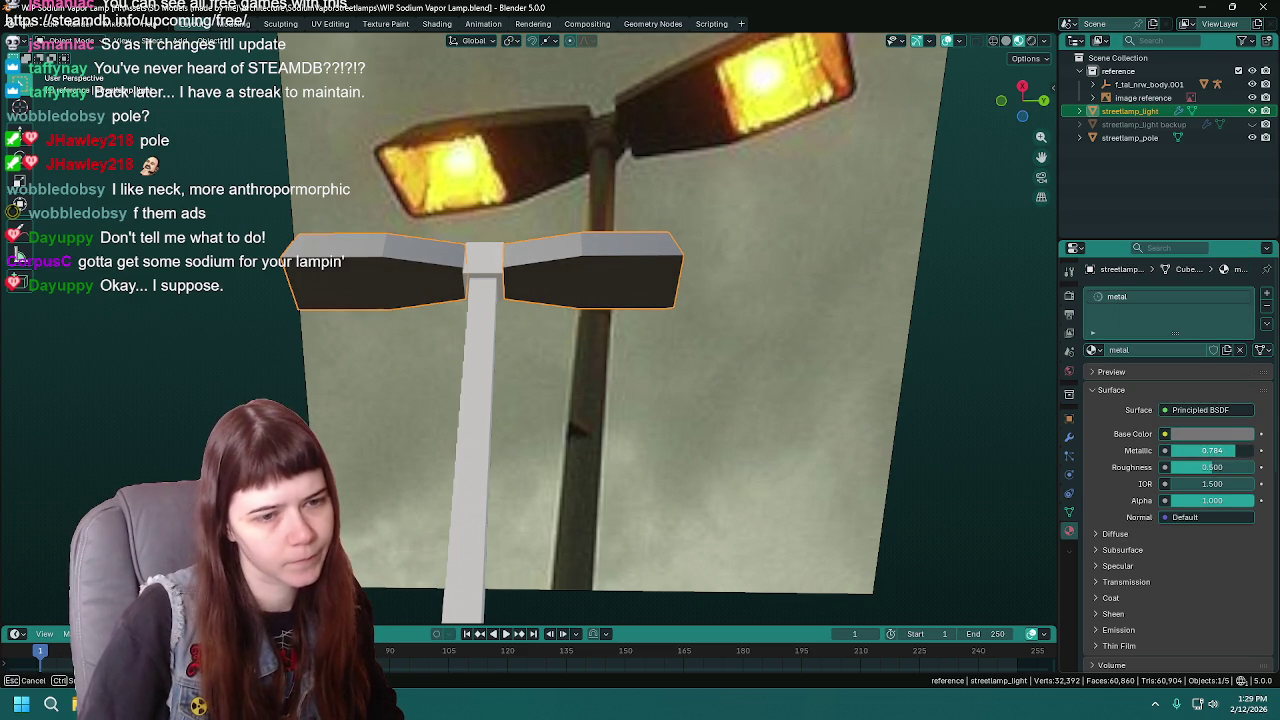
{"action": "left_click", "coordinate": [1210, 433]}
{"action": "left_click_drag", "start_coordinate": [1245, 262], "coordinate": [1259, 349]}
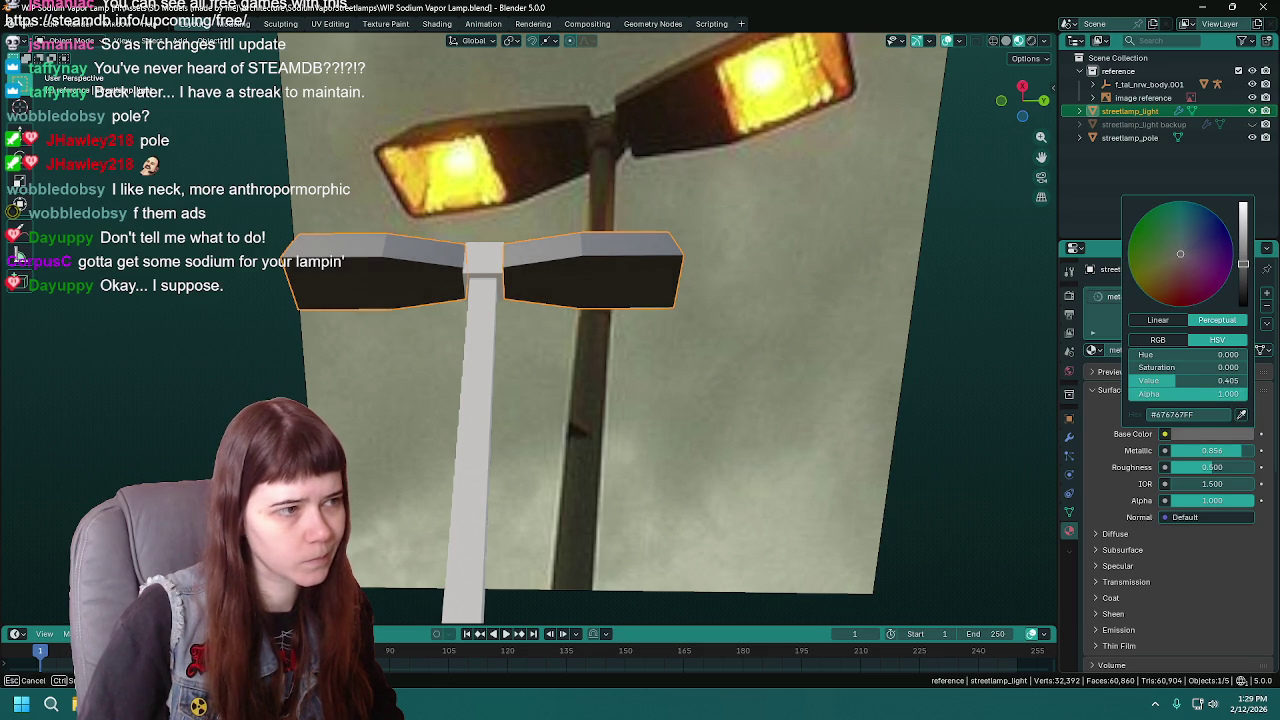
{"action": "left_click_drag", "start_coordinate": [1243, 264], "coordinate": [1184, 245]}
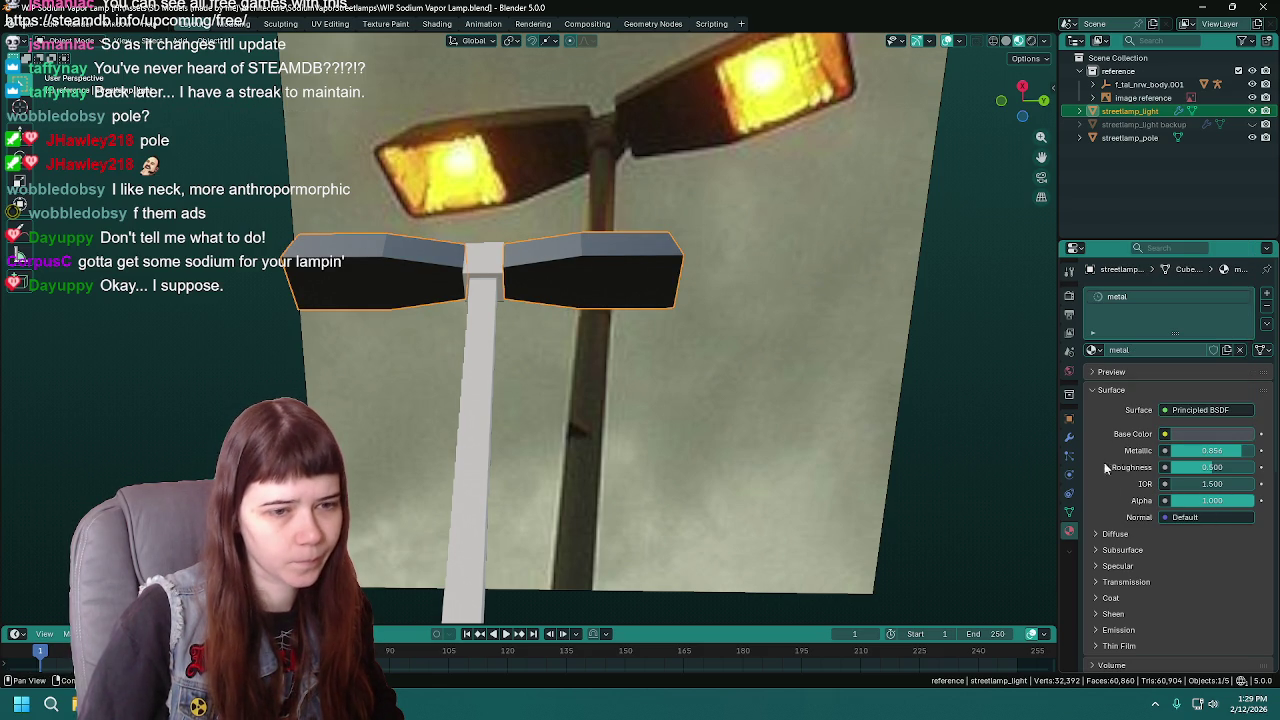
- Assign the existing metal material to the pole
{"action": "left_click", "coordinate": [485, 411]}
{"action": "left_click", "coordinate": [1094, 349]}
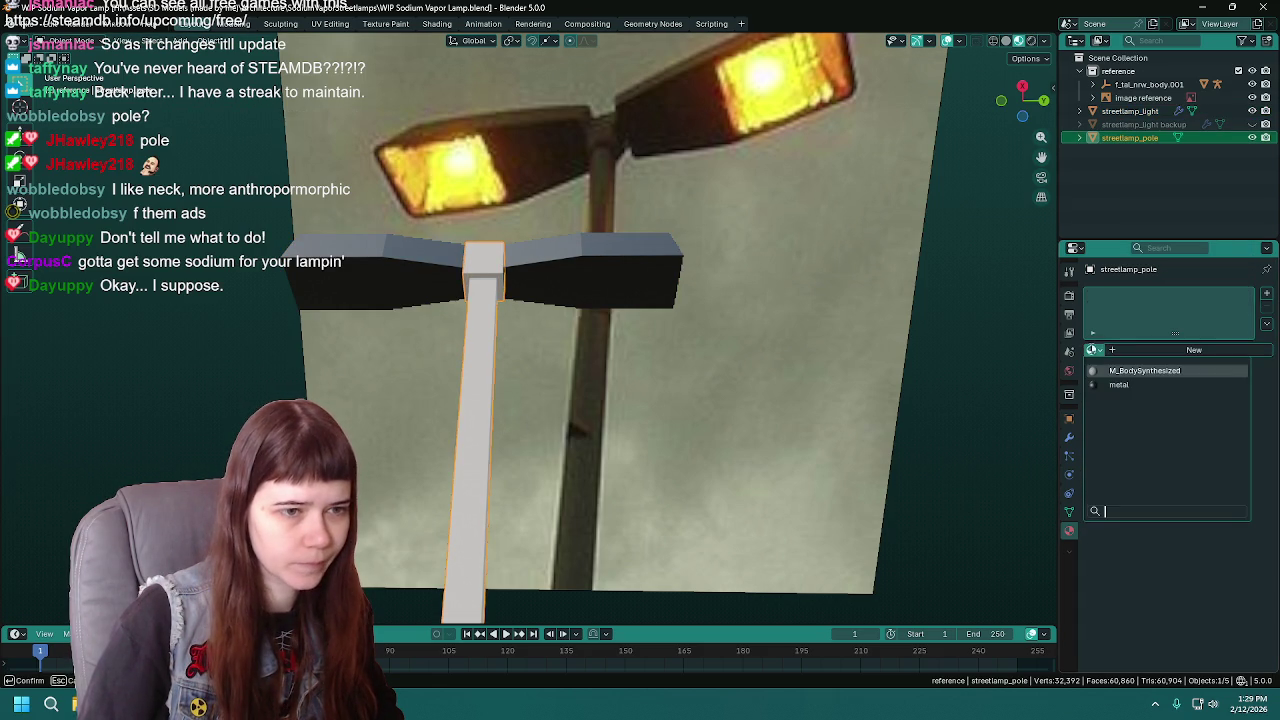
{"action": "left_click", "coordinate": [1128, 380]}
- Add a second material slot on the lamp head with a new material named sodium_vapor_light
{"action": "left_click", "coordinate": [604, 284]}
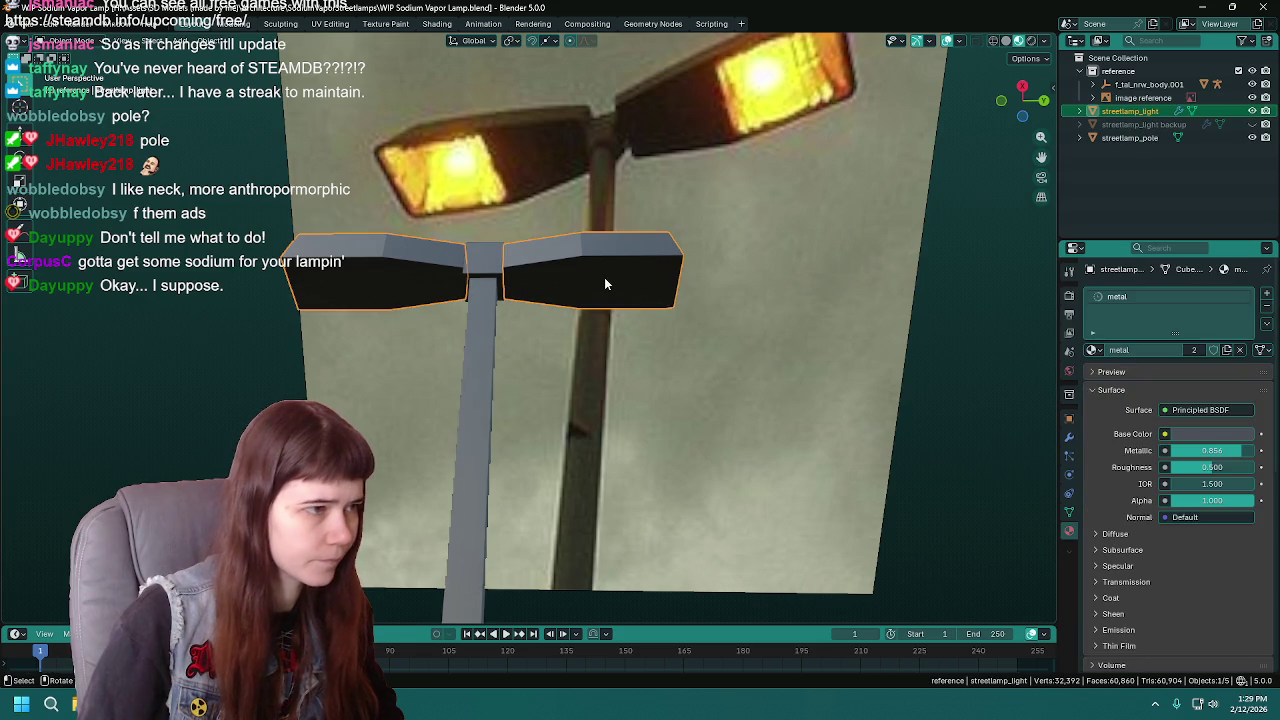
{"action": "left_click", "coordinate": [1267, 296]}
{"action": "left_click", "coordinate": [1142, 376]}
{"action": "left_click", "coordinate": [1142, 376]}
{"action": "type", "text": "sodium_vapor_light"}
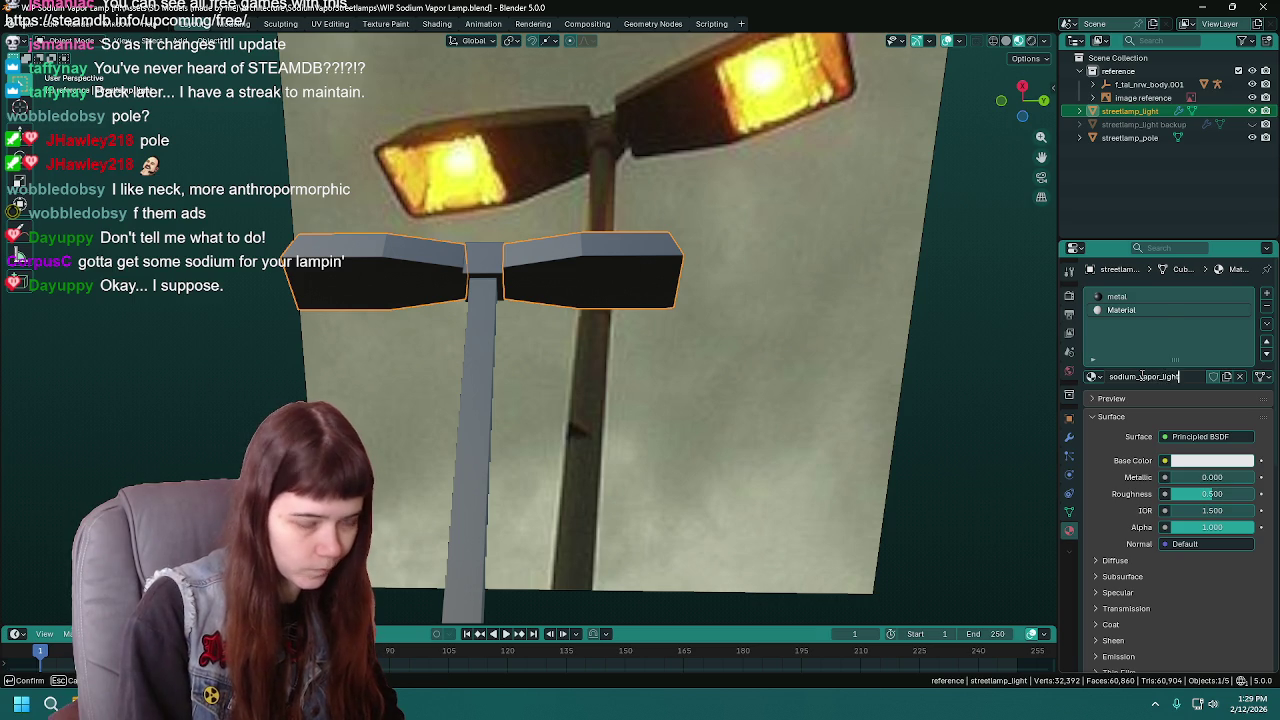
- Name the material sodium_vapor_light, assign it to the inset lens faces, and save
{"action": "key", "text": "Return"}
{"action": "key", "text": "ctrl+s"}
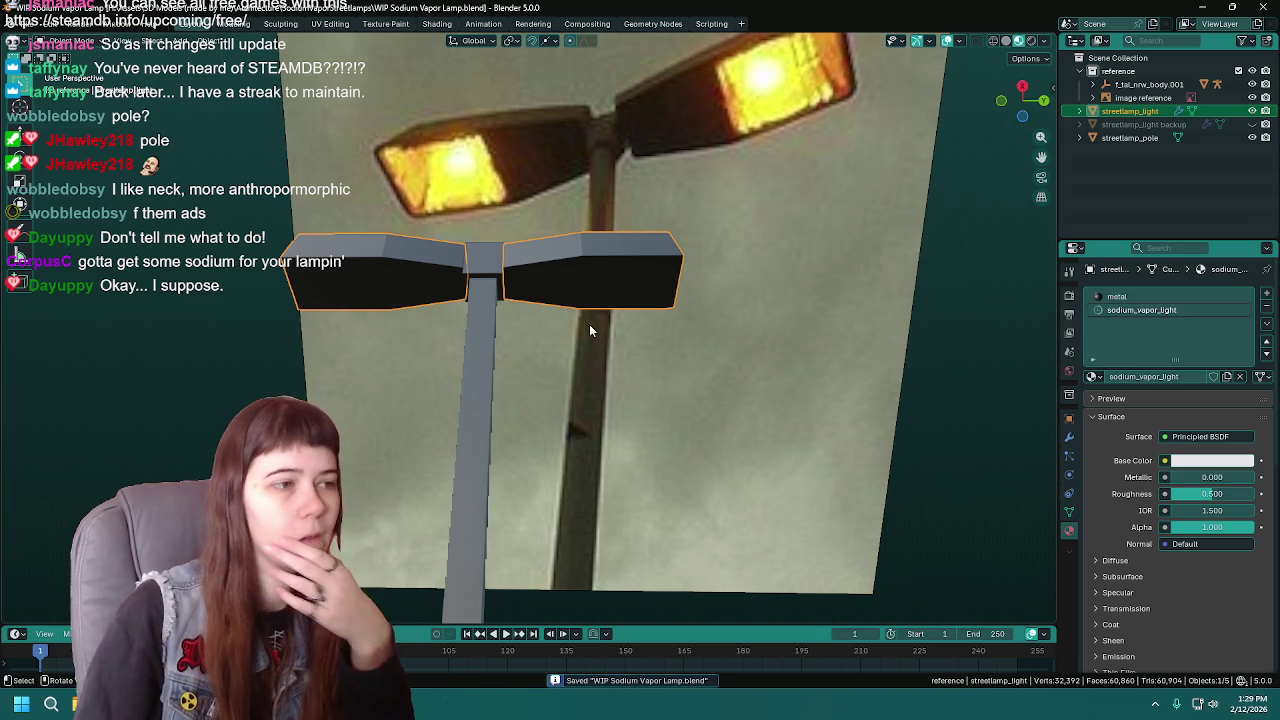
{"action": "key", "text": "Tab"}
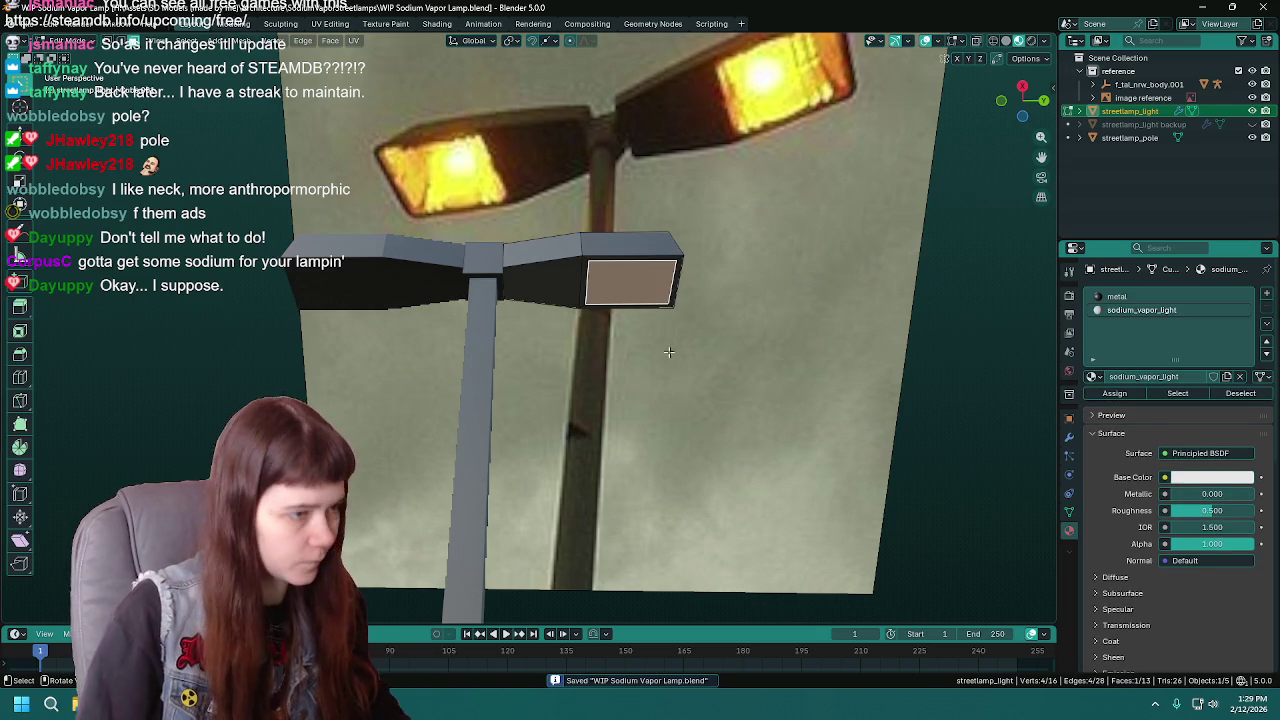
{"action": "left_click", "coordinate": [1114, 393]}
{"action": "key", "text": "Tab"}
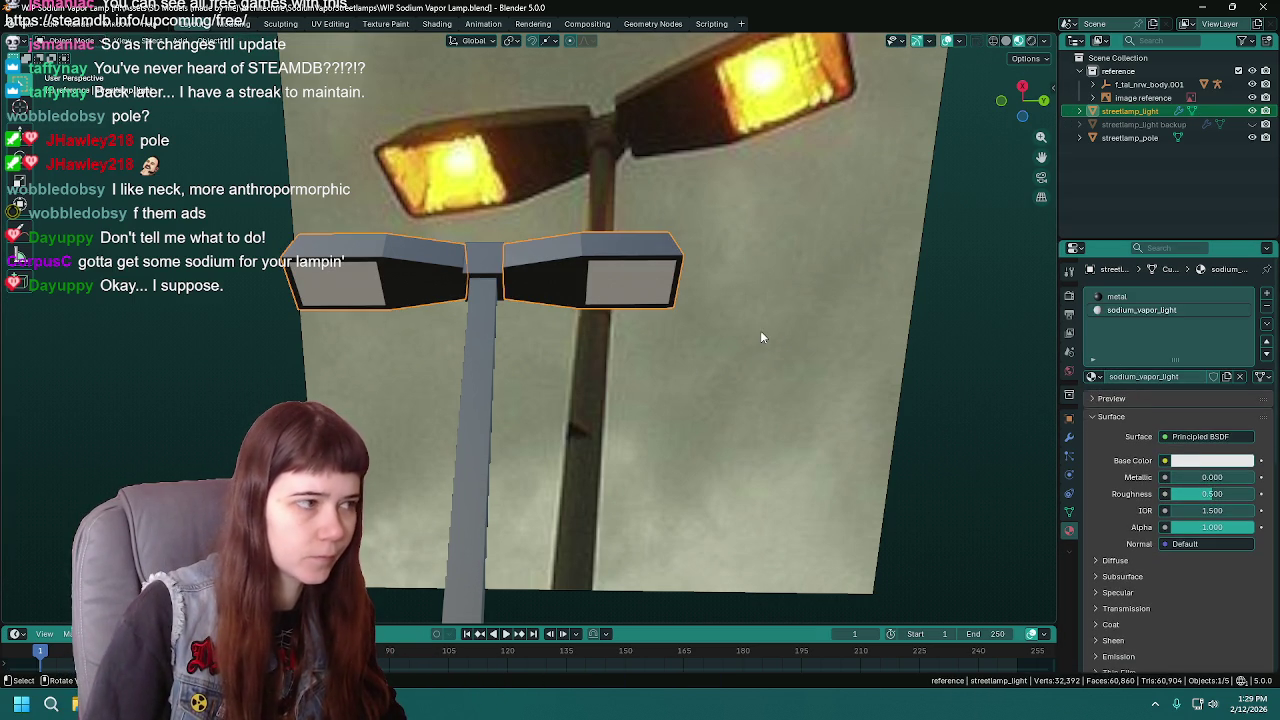
{"action": "key", "text": "ctrl+s"}
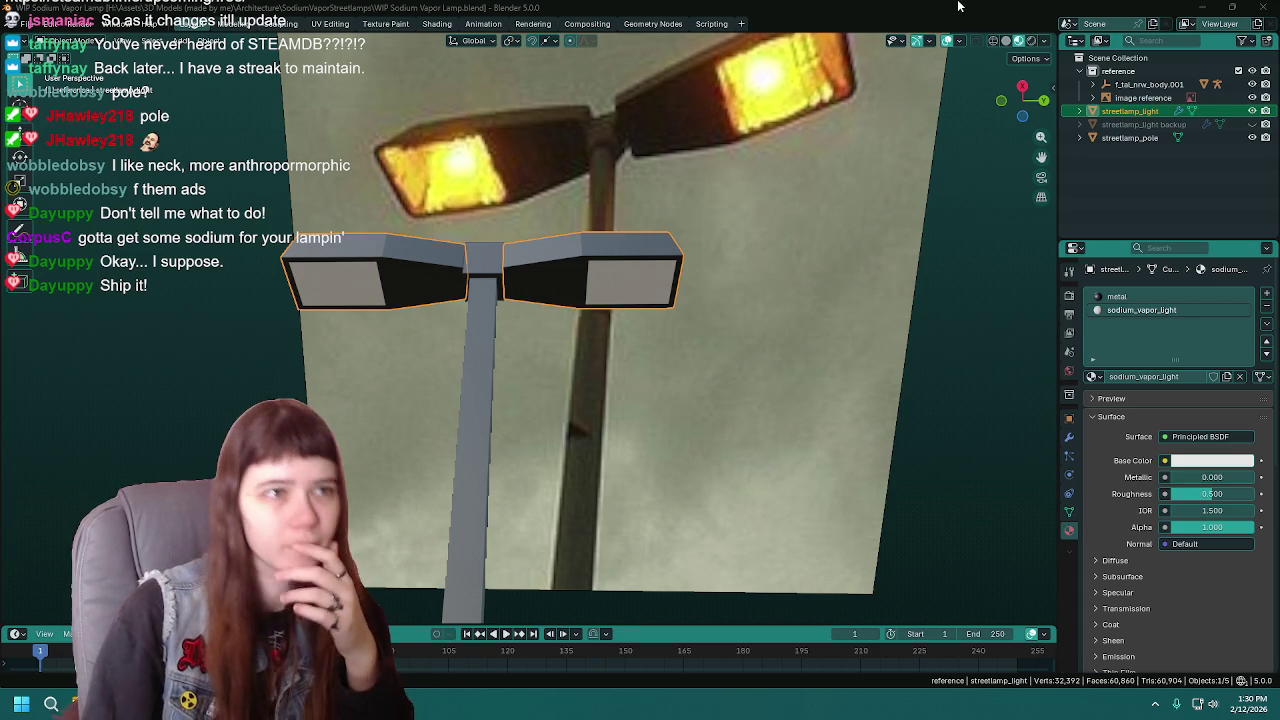
- Save WIP Sodium Vapor Lamp.blend and enter Edit Mode on the lamp head
{"action": "key", "text": "ctrl+s"}
{"action": "key", "text": "Tab"}
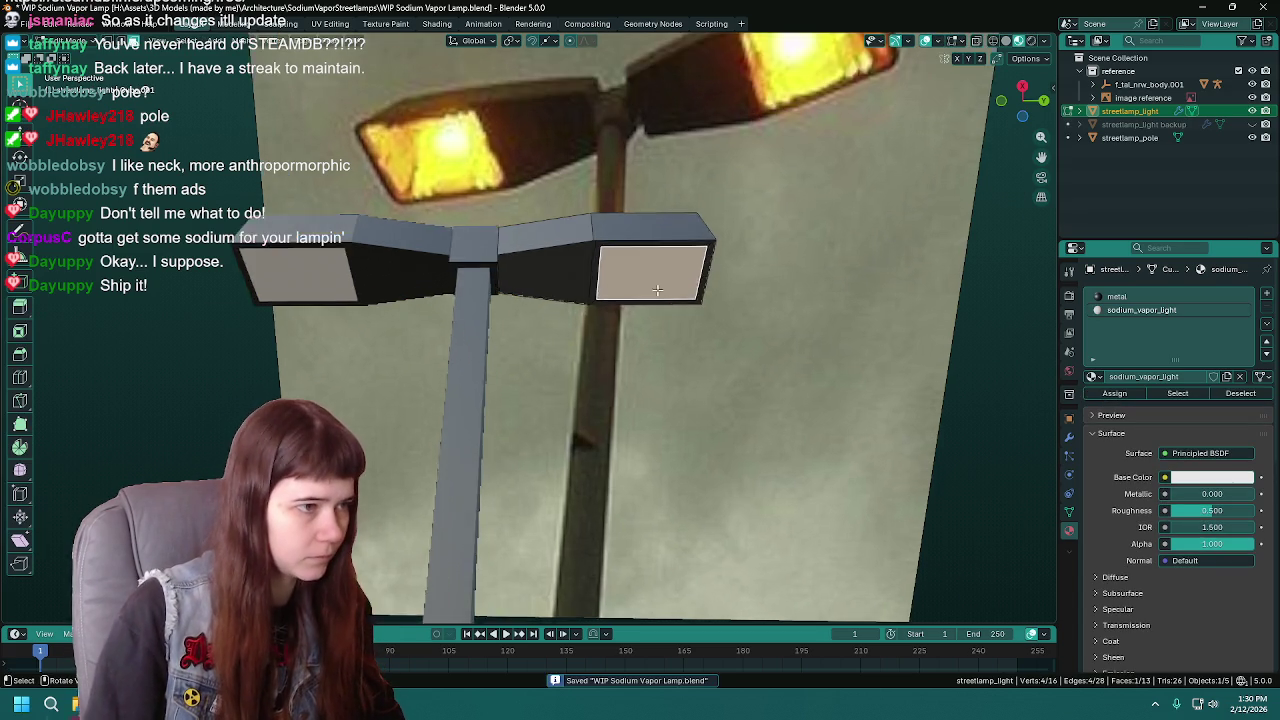
- Move the selected lens face 0.01 m along global Z
{"action": "mouse_move", "coordinate": [634, 350]}
{"action": "middle_mouse_down"}
{"action": "mouse_move", "coordinate": [566, 310]}
{"action": "mouse_move", "coordinate": [614, 363]}
{"action": "middle_mouse_up"}
{"action": "key", "text": "g"}
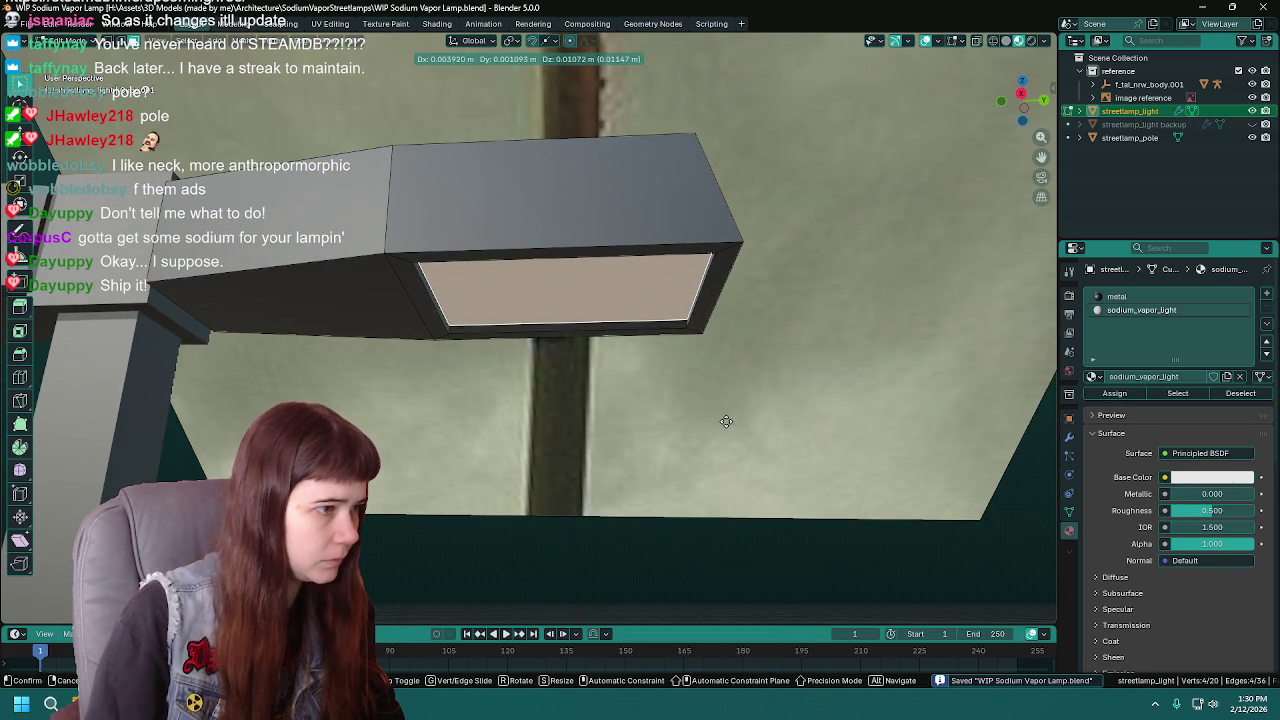
{"action": "key", "text": "z"}
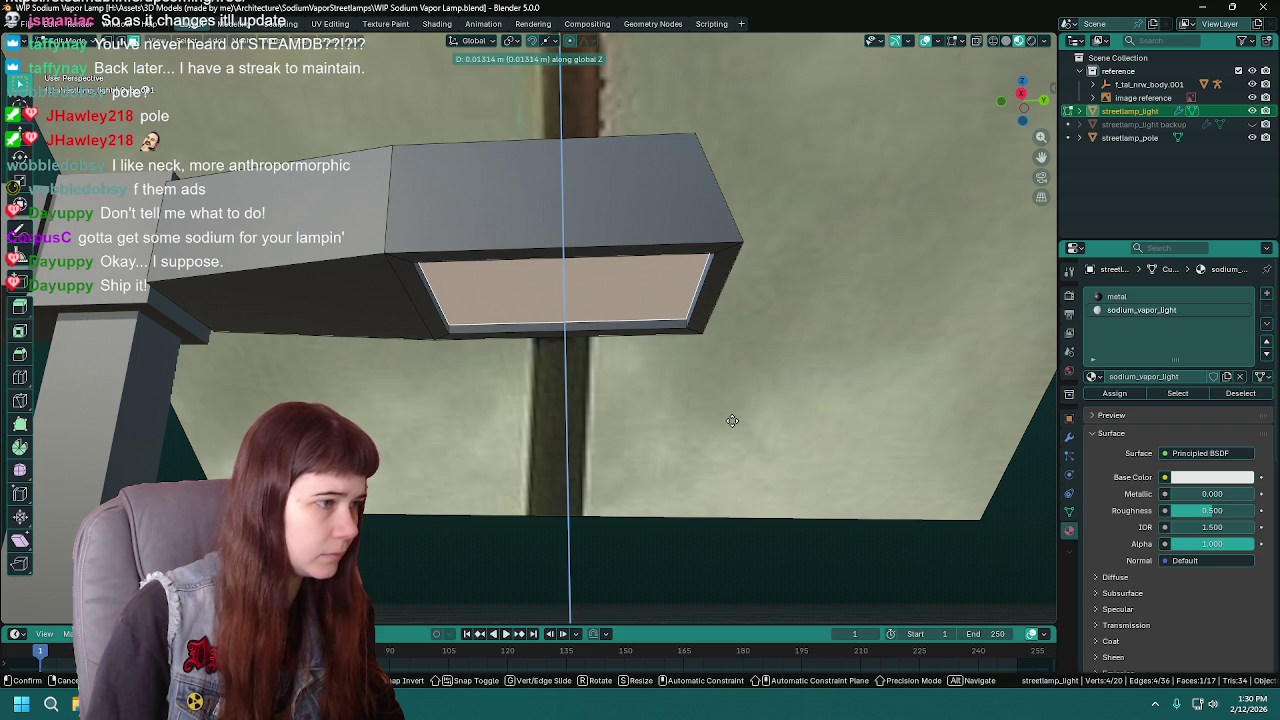
{"action": "type", "text": ".01"}
{"action": "key", "text": "Return"}
- Return to Object Mode and save the lamp file
{"action": "scroll", "coordinate": [512, 441], "scroll_direction": "down", "scroll_amount": 5}
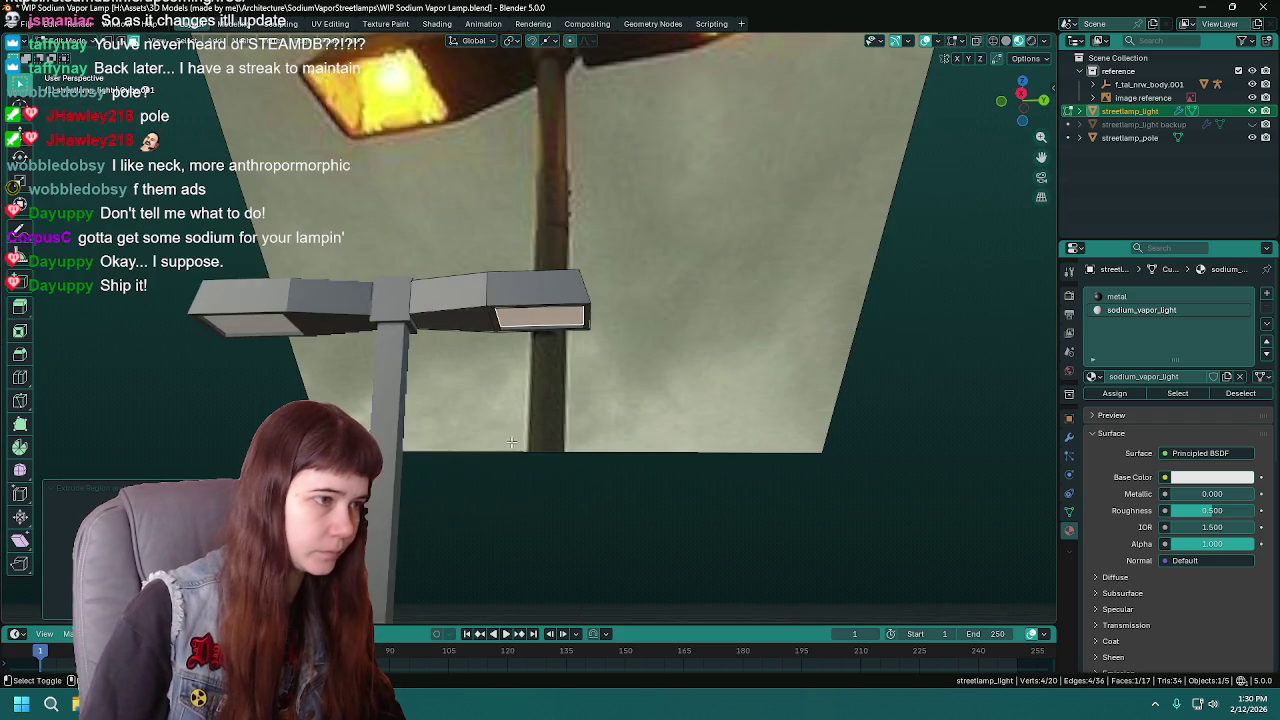
{"action": "middle_click_drag", "start_coordinate": [512, 441], "coordinate": [530, 470]}
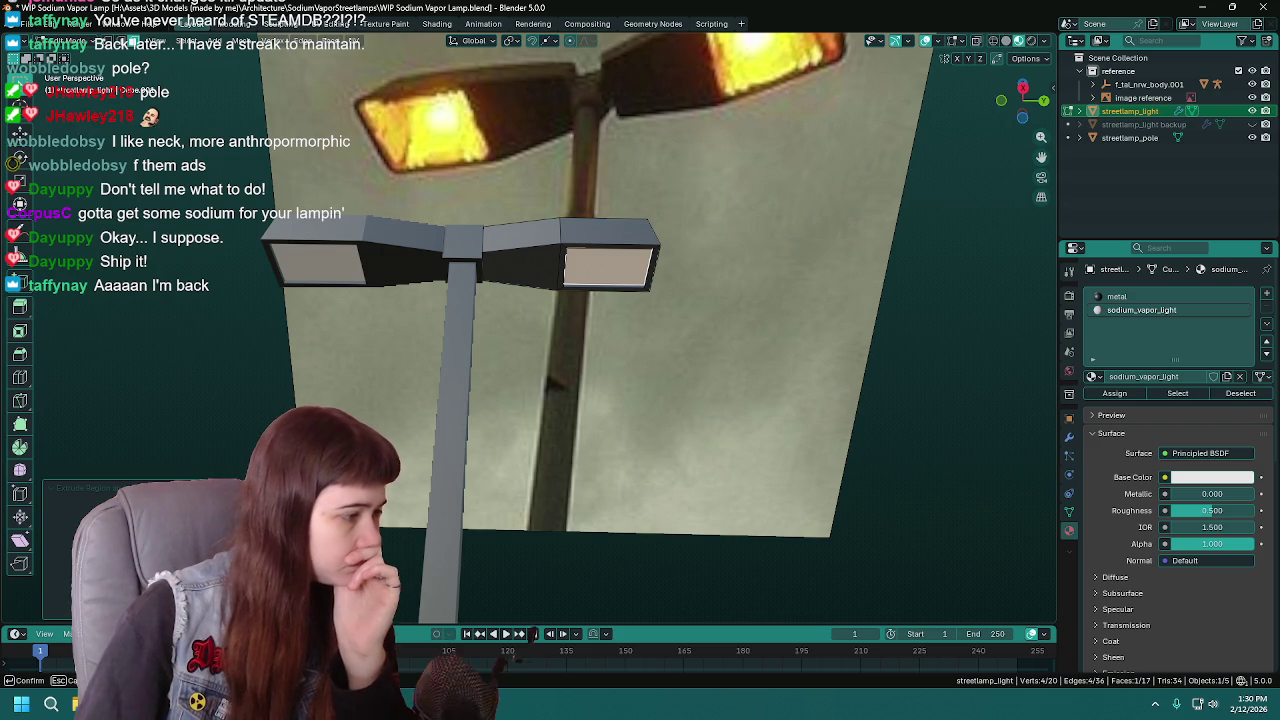
{"action": "mouse_move", "coordinate": [649, 436]}
{"action": "middle_mouse_down"}
{"action": "mouse_move", "coordinate": [627, 398]}
{"action": "mouse_move", "coordinate": [766, 371]}
{"action": "middle_mouse_up"}
{"action": "key", "text": "Tab"}
{"action": "key", "text": "ctrl+s"}
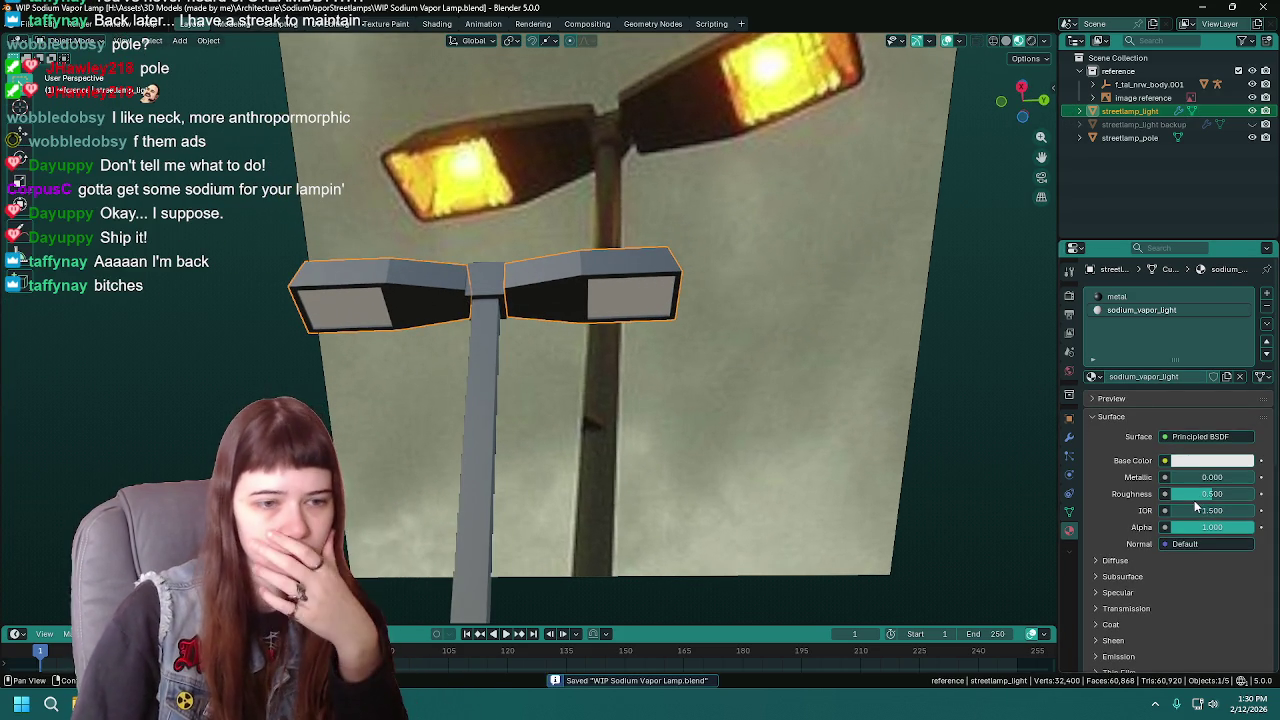
{"action": "scroll", "coordinate": [1122, 592], "scroll_direction": "down", "scroll_amount": 4}
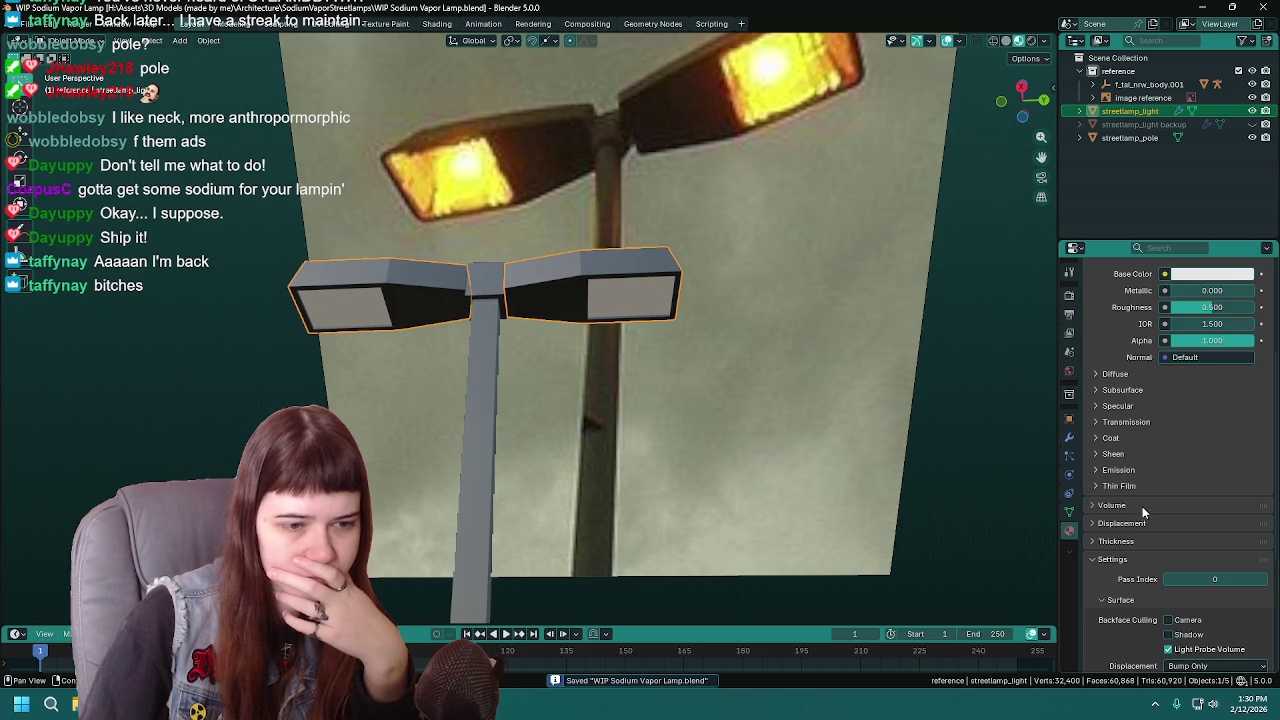
{"action": "scroll", "coordinate": [1121, 524], "scroll_direction": "up", "scroll_amount": 5}
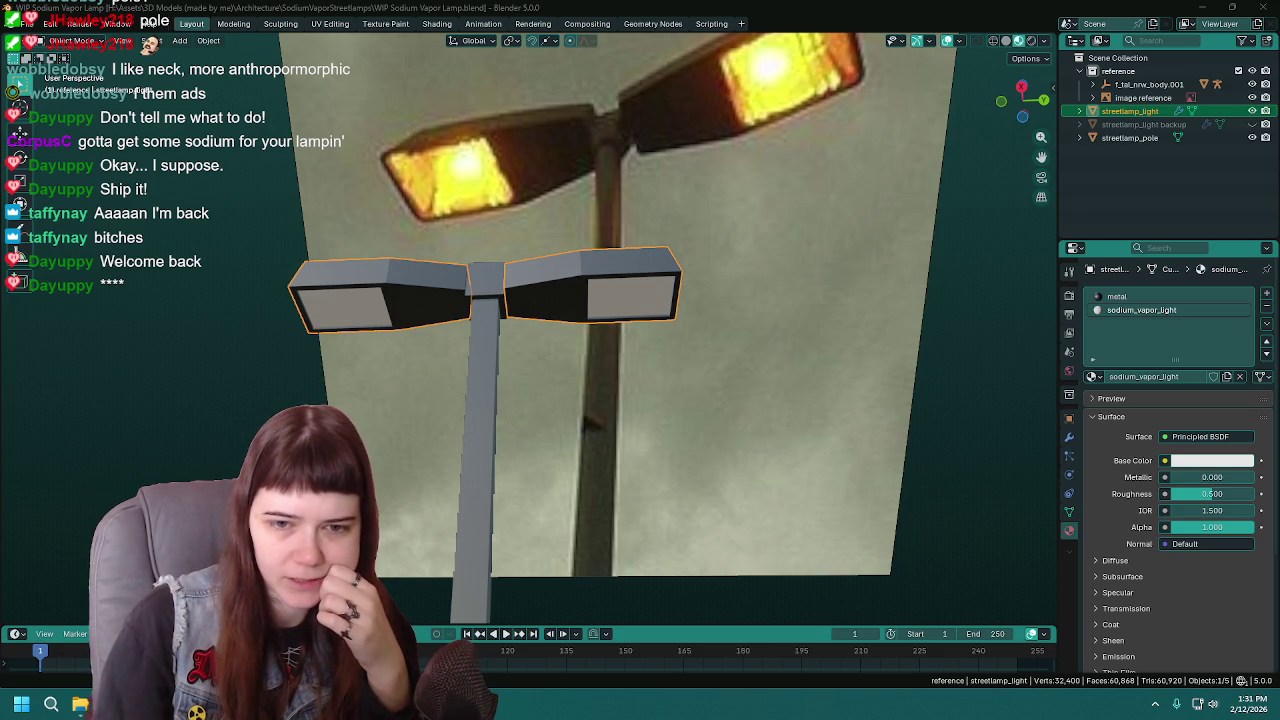
- Sample the photo's yellow lamp glow as sodium_vapor_light's base colour, then warm it toward orange
{"action": "left_click", "coordinate": [1204, 461]}
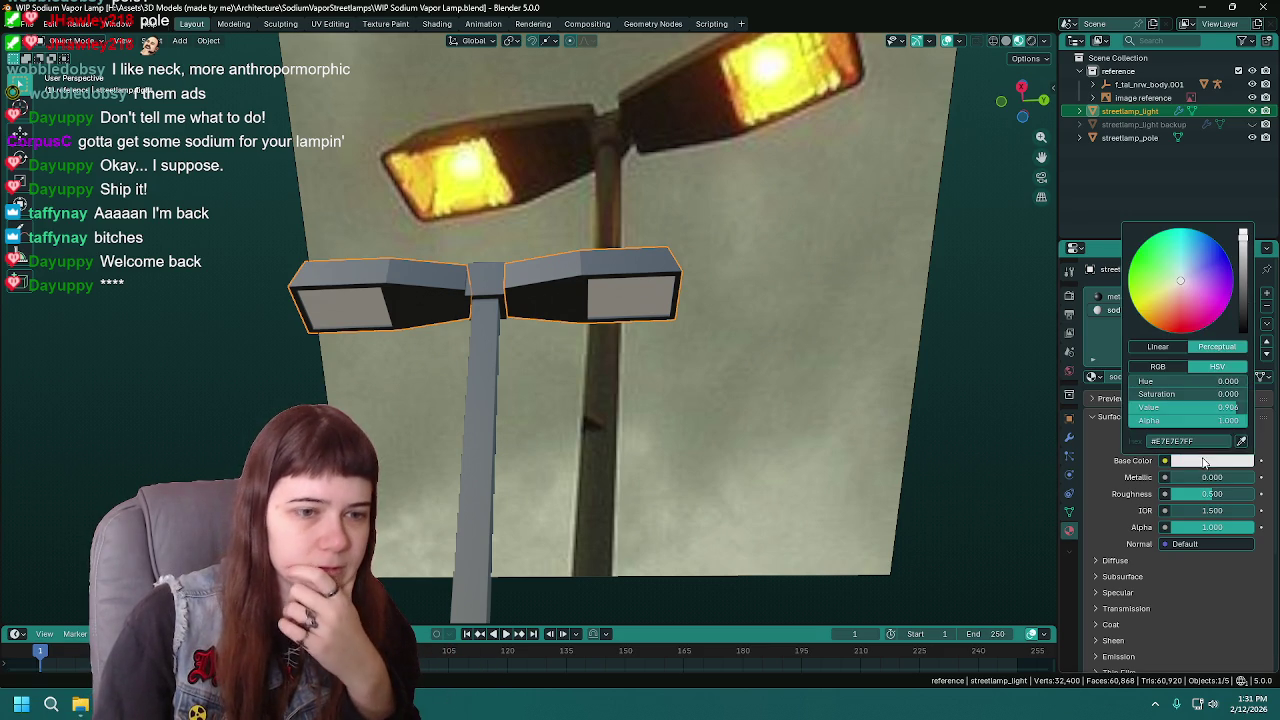
{"action": "left_click", "coordinate": [1242, 440]}
{"action": "left_click", "coordinate": [760, 97]}
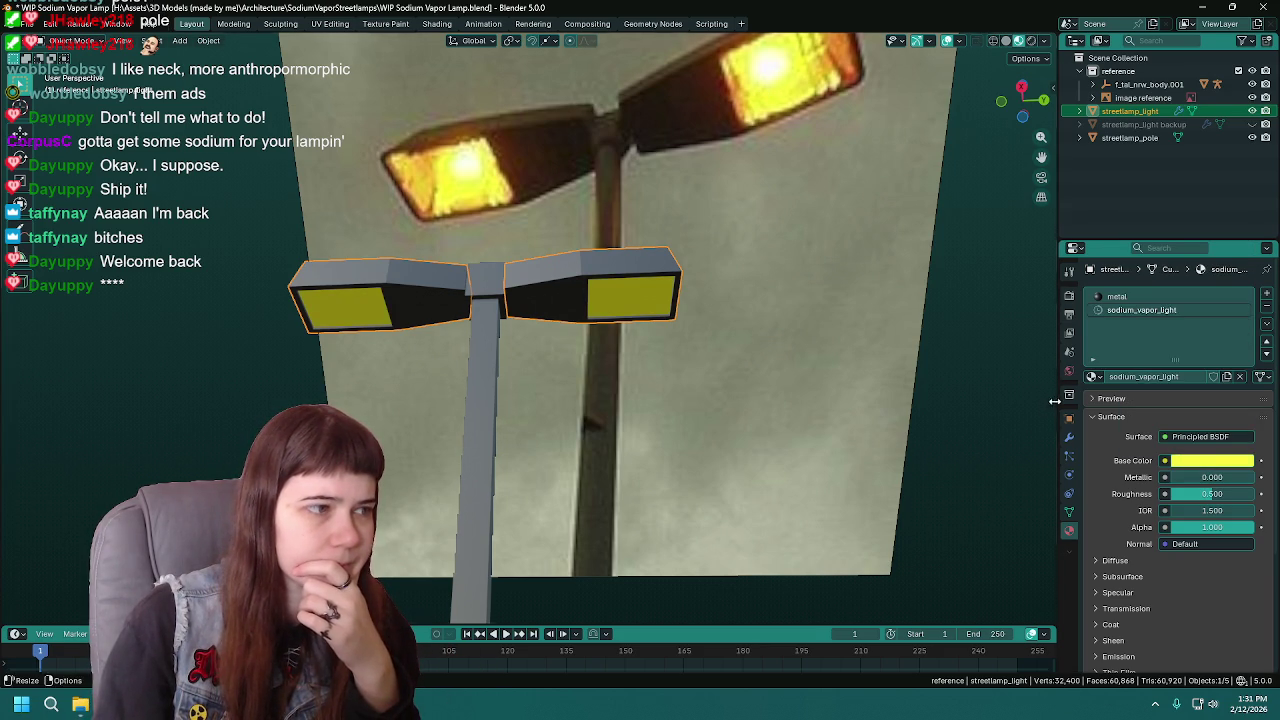
{"action": "left_click", "coordinate": [1236, 461]}
{"action": "left_click_drag", "start_coordinate": [1176, 306], "coordinate": [1161, 304]}
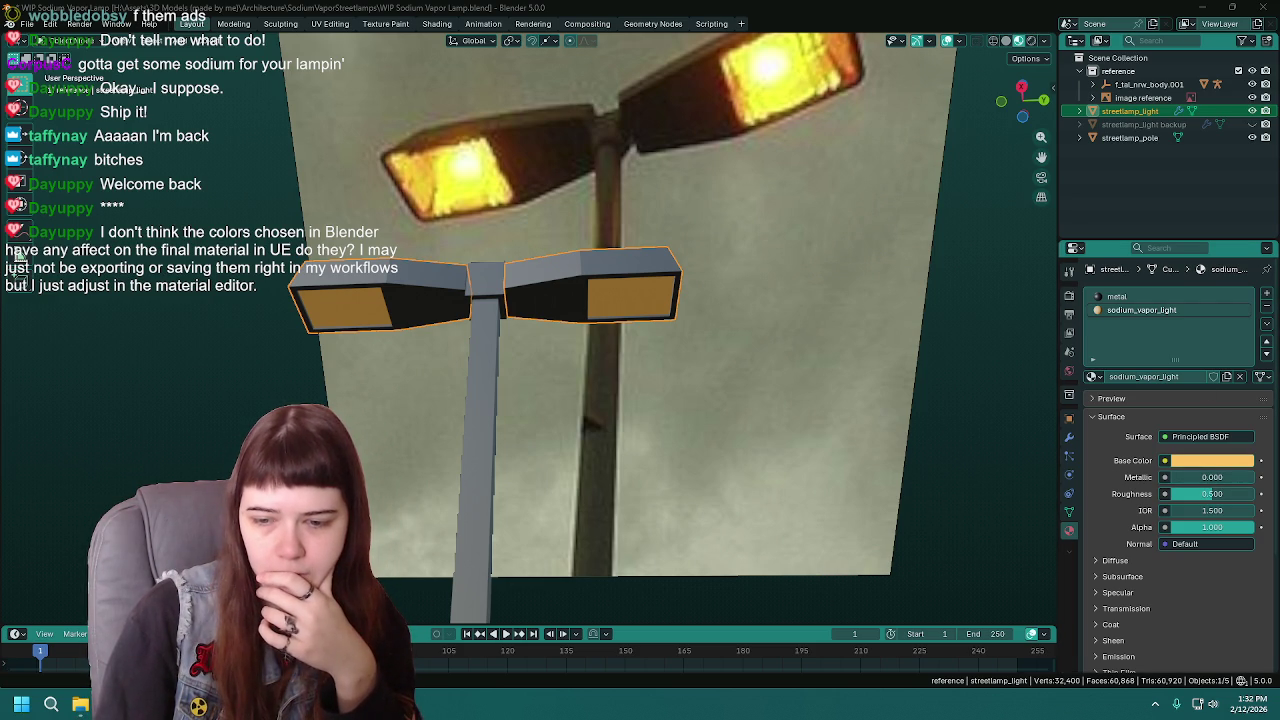
- Set the sodium_vapor_light base colour hex to F8843F
{"action": "left_click", "coordinate": [1210, 460]}
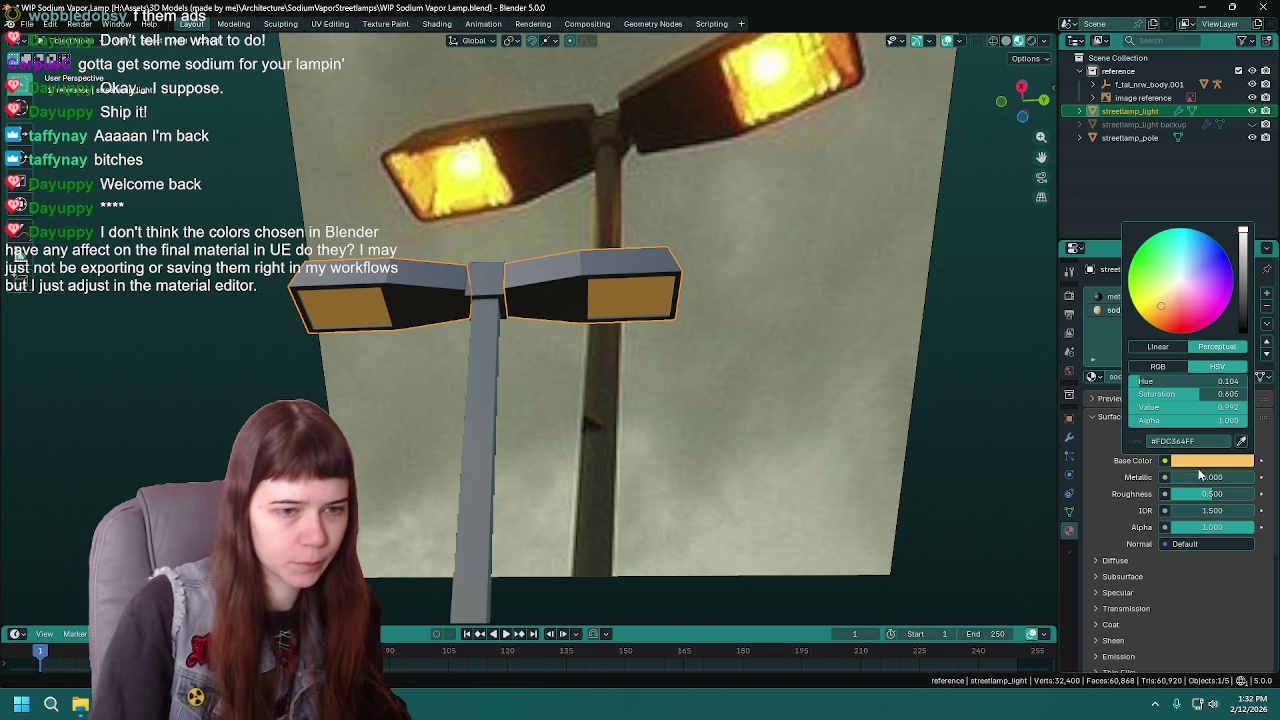
{"action": "left_click", "coordinate": [1214, 441]}
{"action": "type", "text": "F8843F"}
{"action": "key", "text": "Return"}
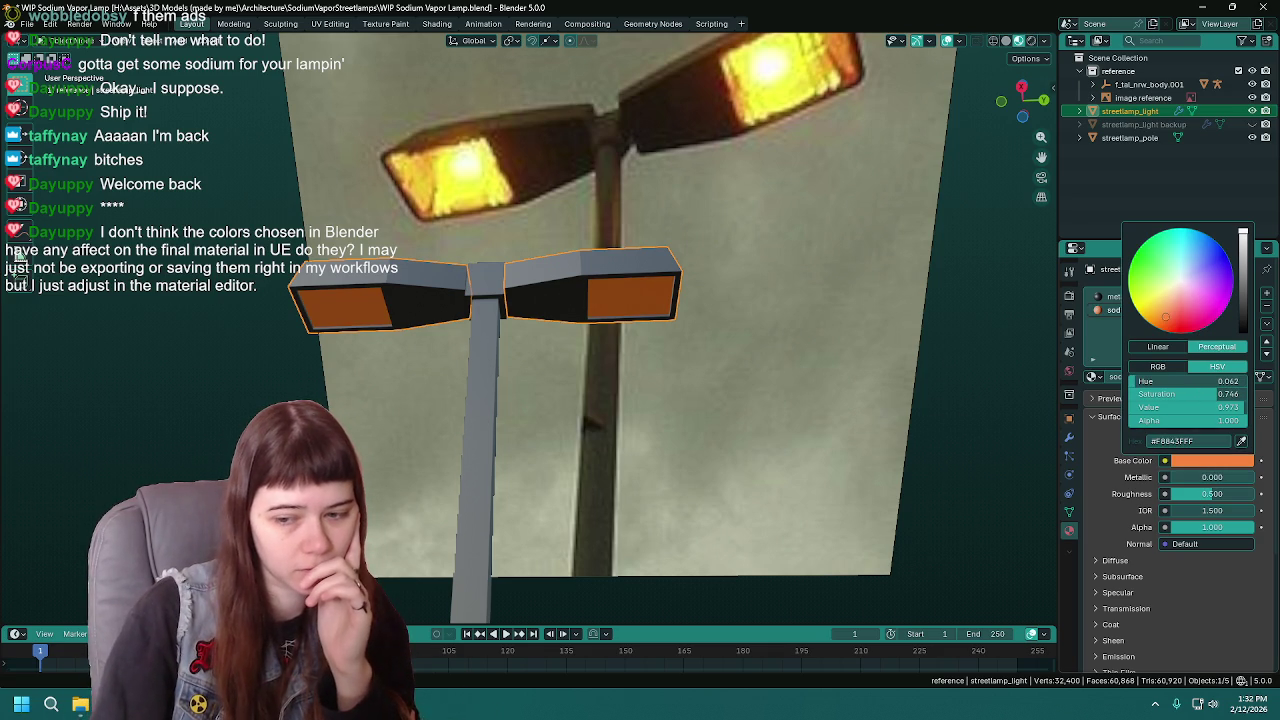
- Try the red hex DA3D20, then switch the base colour back to F8843F
{"action": "left_click", "coordinate": [1206, 441]}
{"action": "type", "text": "DA3D20"}
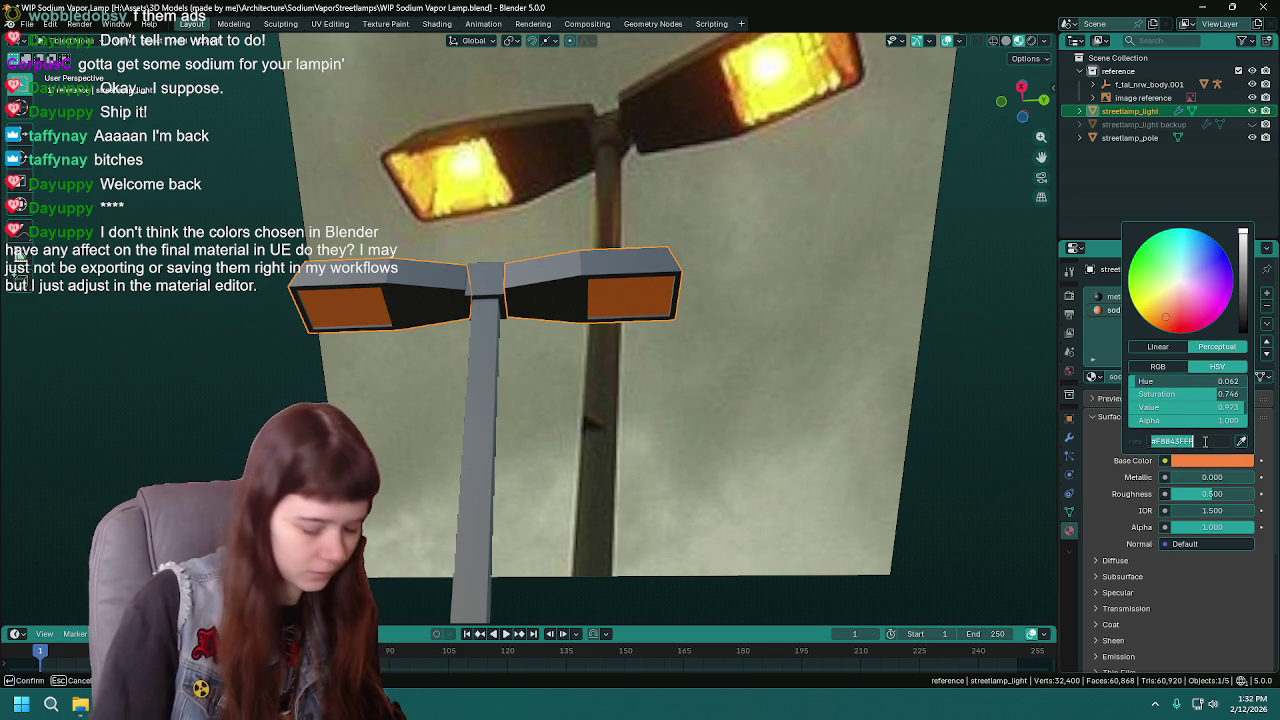
{"action": "key", "text": "Return"}
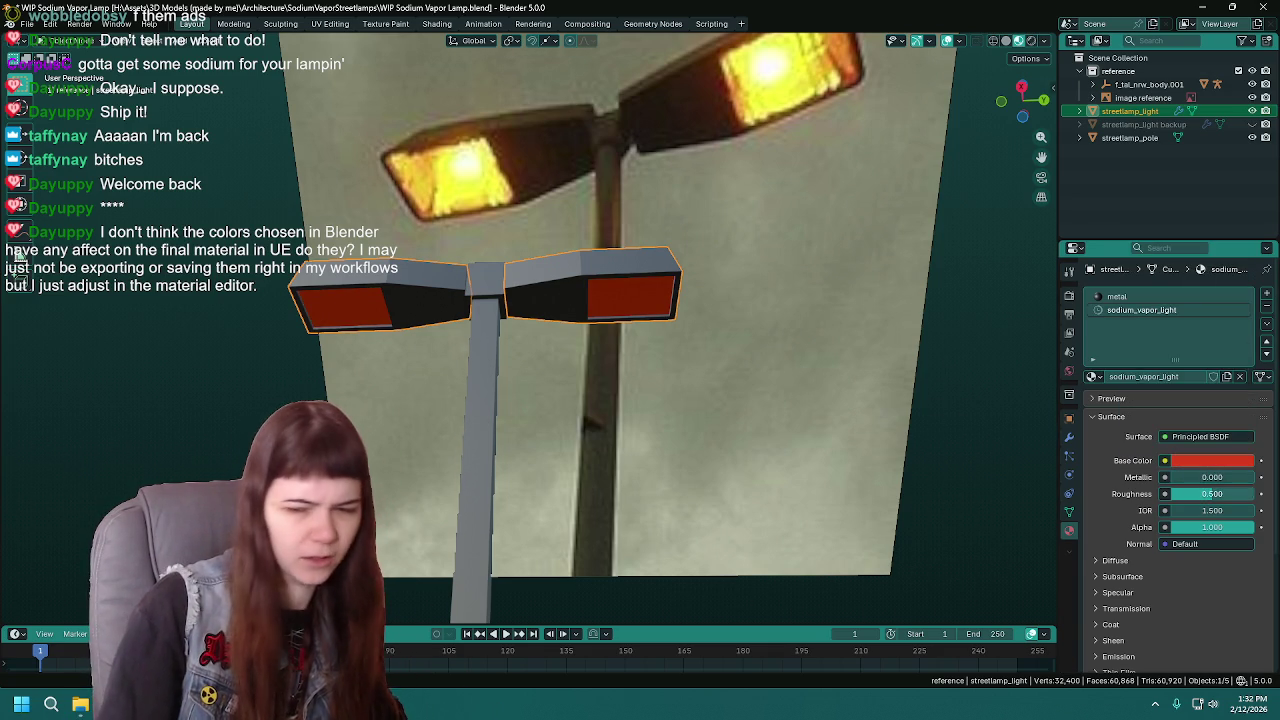
{"action": "left_click", "coordinate": [1185, 460]}
{"action": "left_click", "coordinate": [1206, 441]}
{"action": "type", "text": "F8843F"}
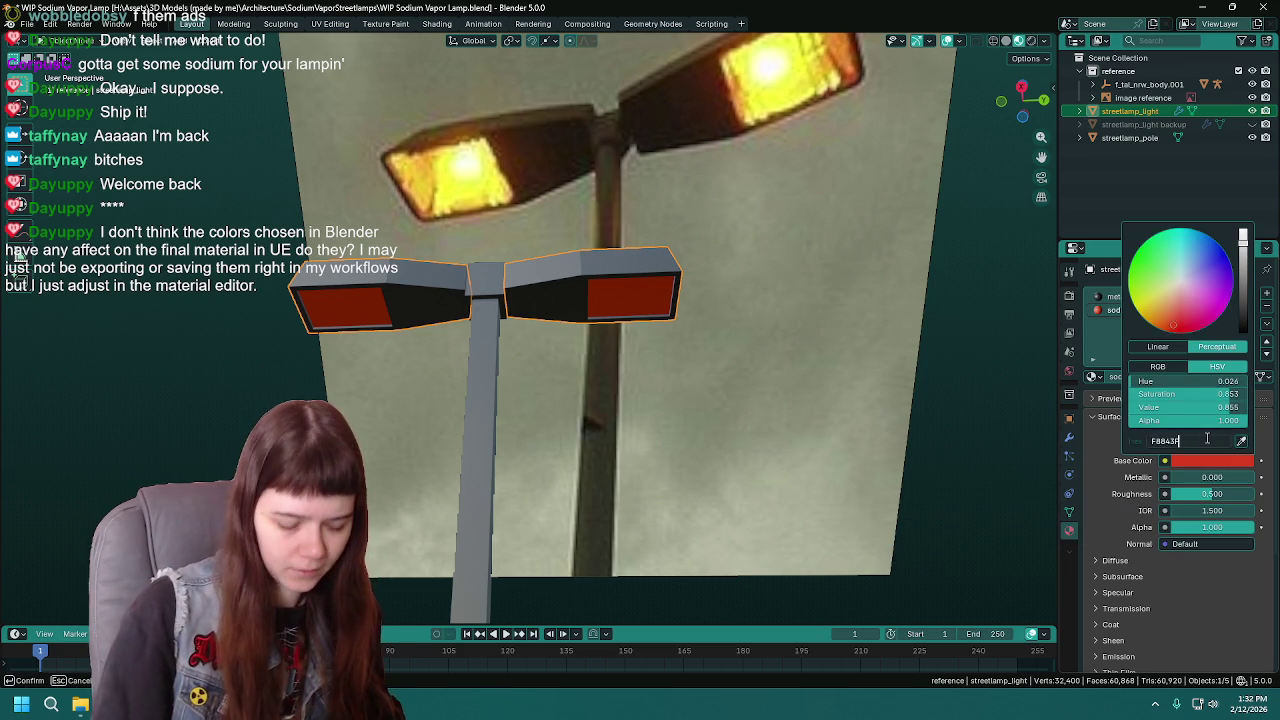
{"action": "key", "text": "Return"}
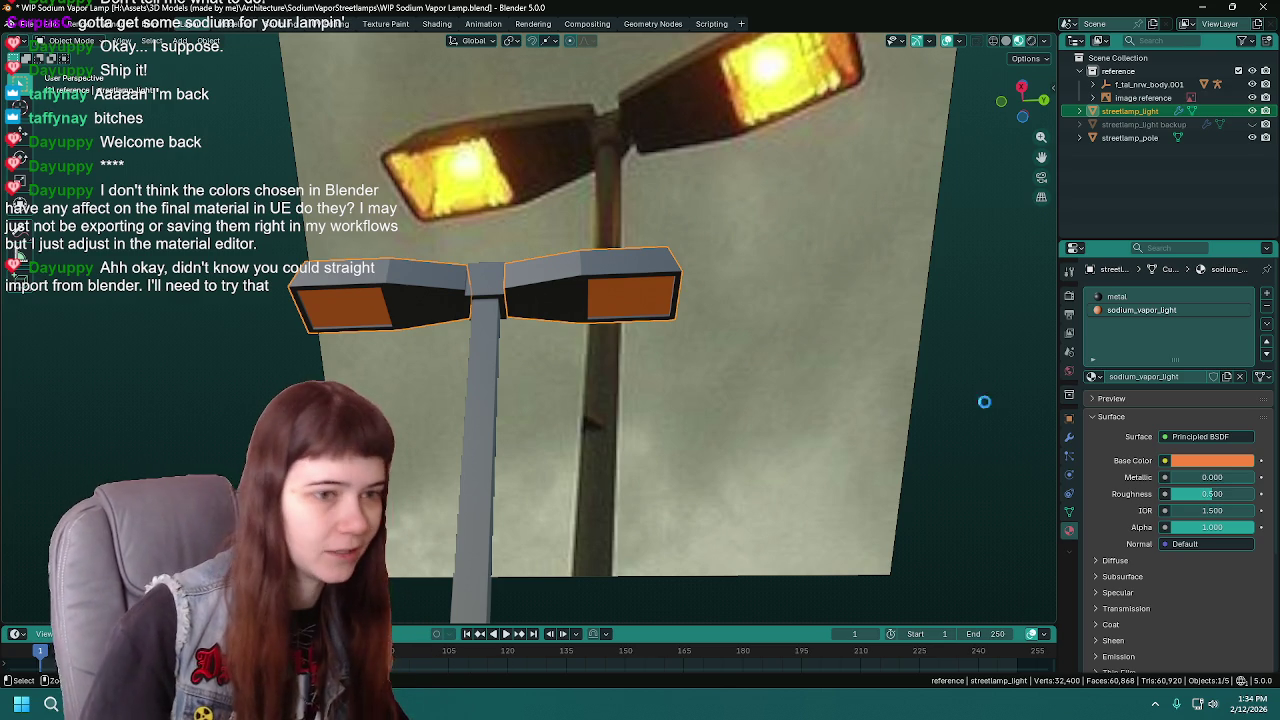
- Save the blend file and add a new Outliner collection named backup
{"action": "key", "text": "ctrl+s"}
{"action": "scroll", "coordinate": [740, 280], "scroll_direction": "down", "scroll_amount": 3}
{"action": "scroll", "coordinate": [700, 230], "scroll_direction": "down", "scroll_amount": 2}
{"action": "scroll", "coordinate": [650, 290], "scroll_direction": "down", "scroll_amount": 2}
{"action": "scroll", "coordinate": [652, 322], "scroll_direction": "down", "scroll_amount": 2}
{"action": "scroll", "coordinate": [655, 337], "scroll_direction": "up", "scroll_amount": 3}
{"action": "scroll", "coordinate": [652, 345], "scroll_direction": "up", "scroll_amount": 2}
{"action": "scroll", "coordinate": [649, 303], "scroll_direction": "up", "scroll_amount": 2}
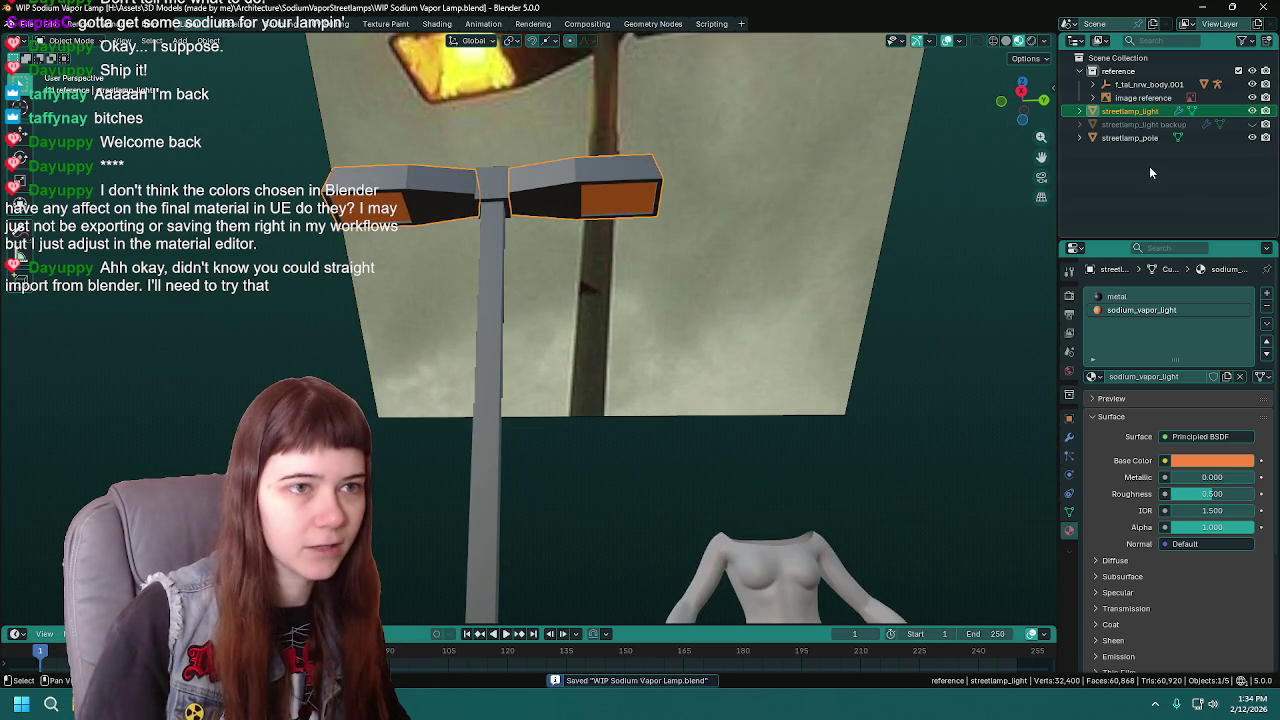
{"action": "right_click", "coordinate": [1150, 167]}
{"action": "left_click", "coordinate": [1094, 167]}
{"action": "double_click", "coordinate": [1138, 71]}
{"action": "left_click", "coordinate": [1133, 112]}
{"action": "left_click", "coordinate": [1133, 112]}
{"action": "double_click", "coordinate": [1133, 112]}
{"action": "type", "text": "backup"}
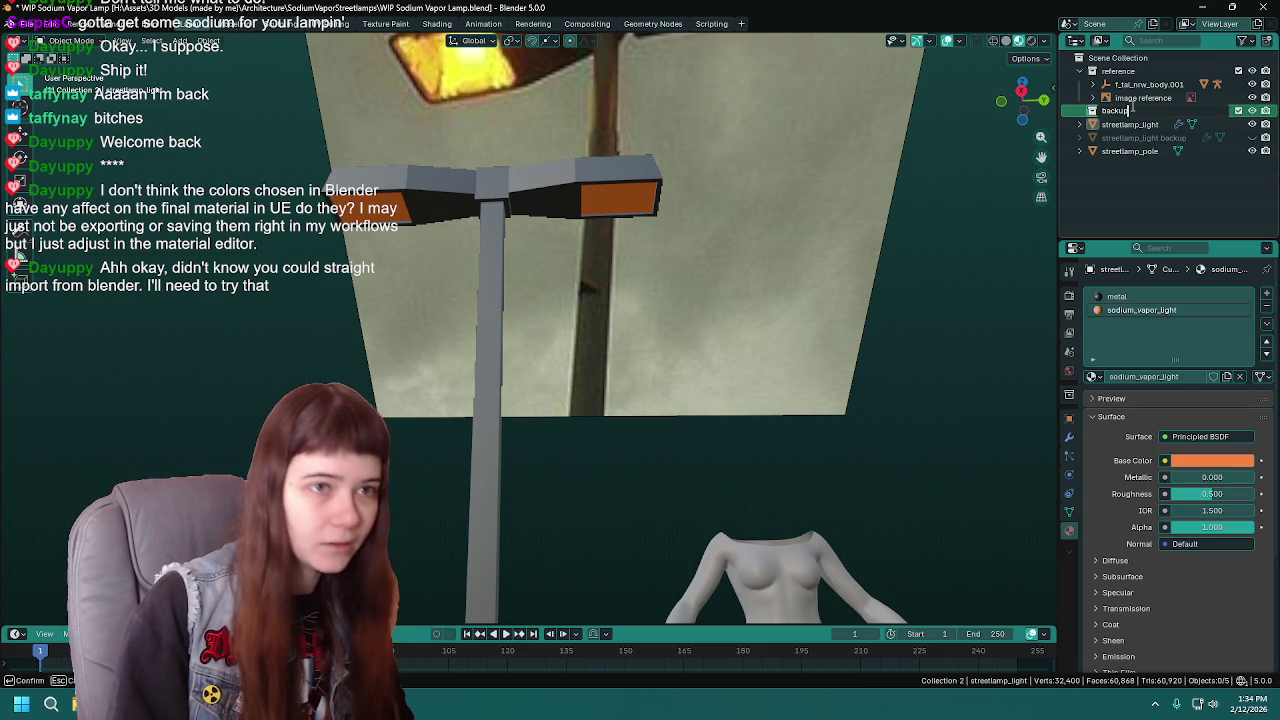
{"action": "key", "text": "Return"}
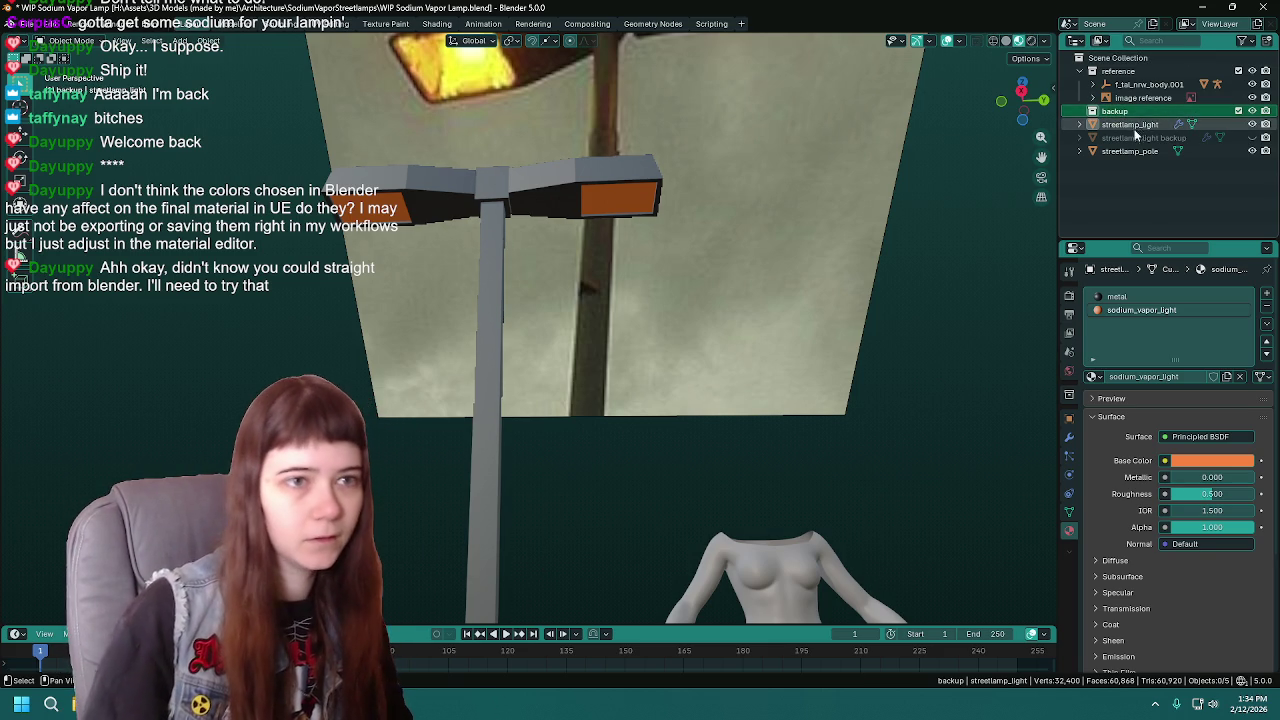
- Duplicate the streetlamp pole, move the original light and pole into backup, and hide it
{"action": "left_click", "coordinate": [1132, 164]}
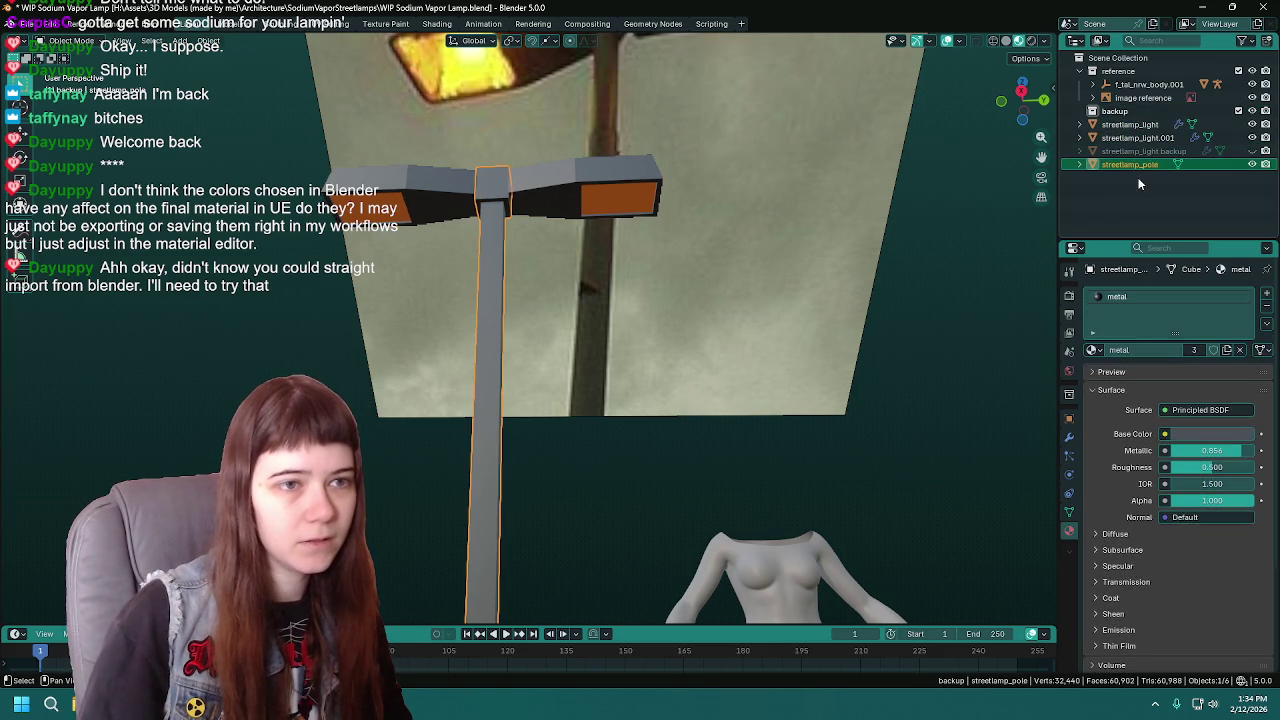
{"action": "key", "text": "shift+d"}
{"action": "key", "text": "Escape"}
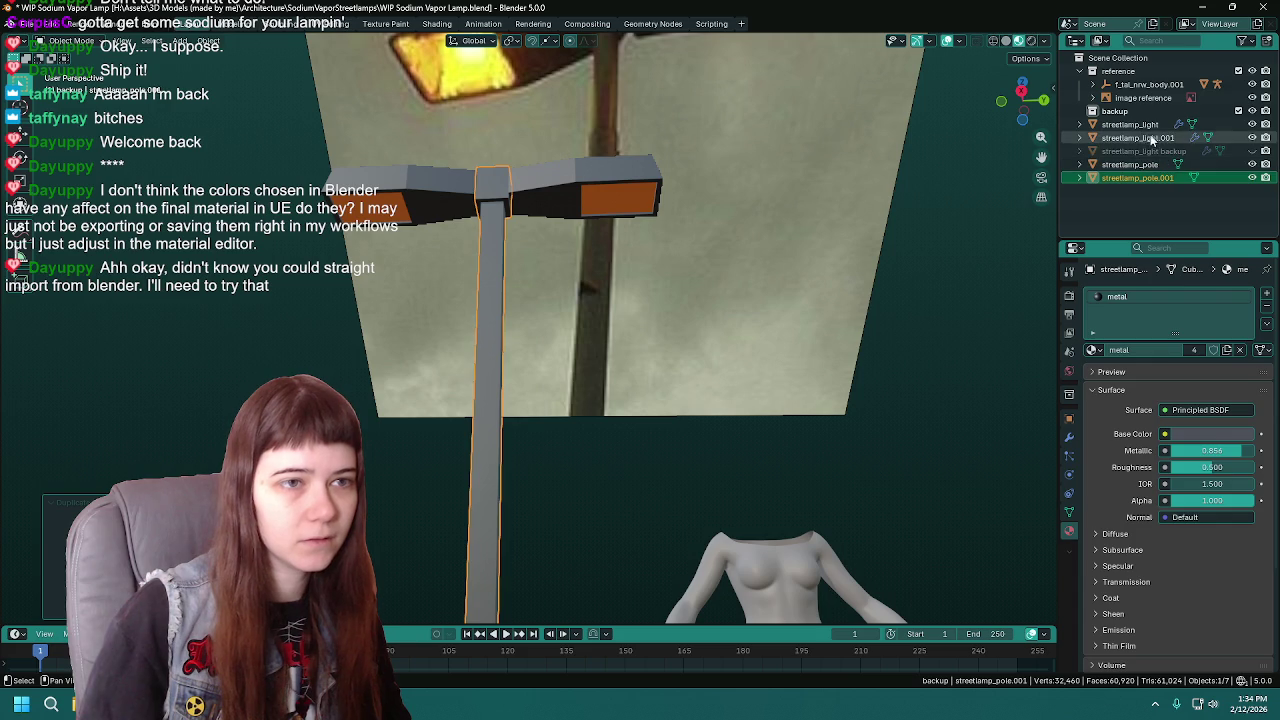
{"action": "left_click", "coordinate": [1148, 138], "text": "ctrl"}
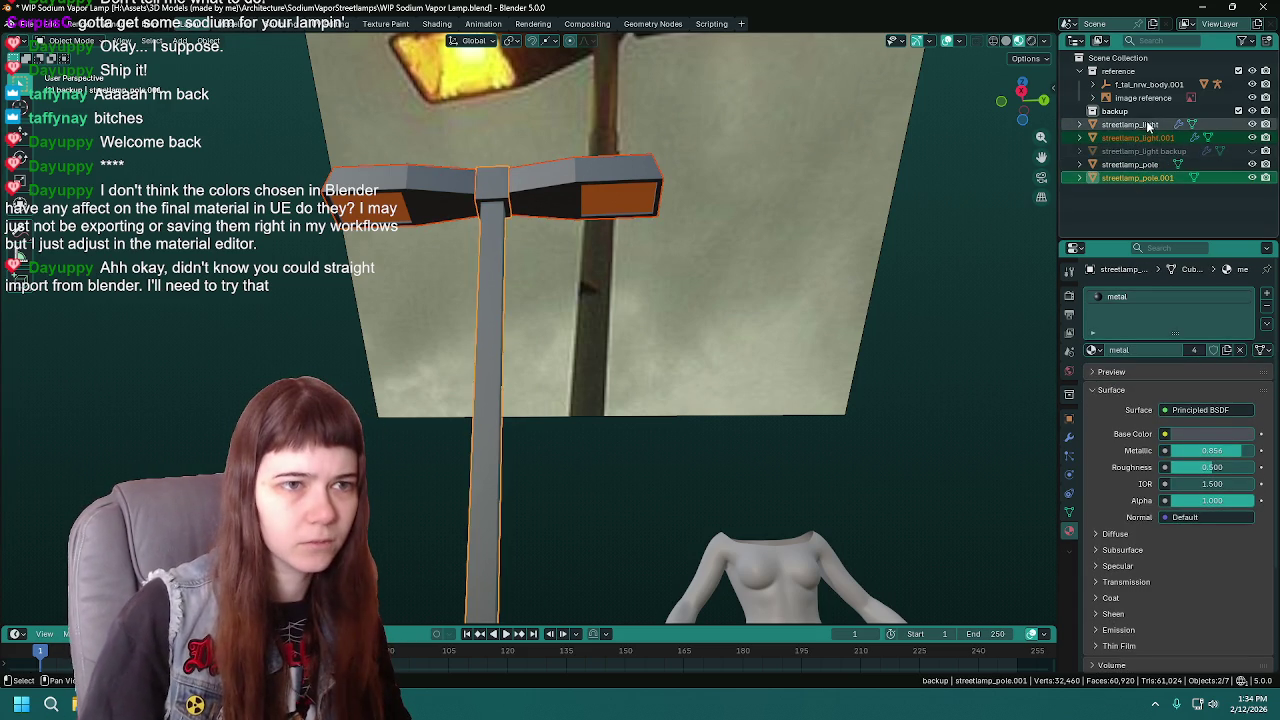
{"action": "left_click", "coordinate": [1130, 164]}
{"action": "left_click", "coordinate": [1130, 124], "text": "ctrl"}
{"action": "left_click_drag", "start_coordinate": [1130, 124], "coordinate": [1115, 111]}
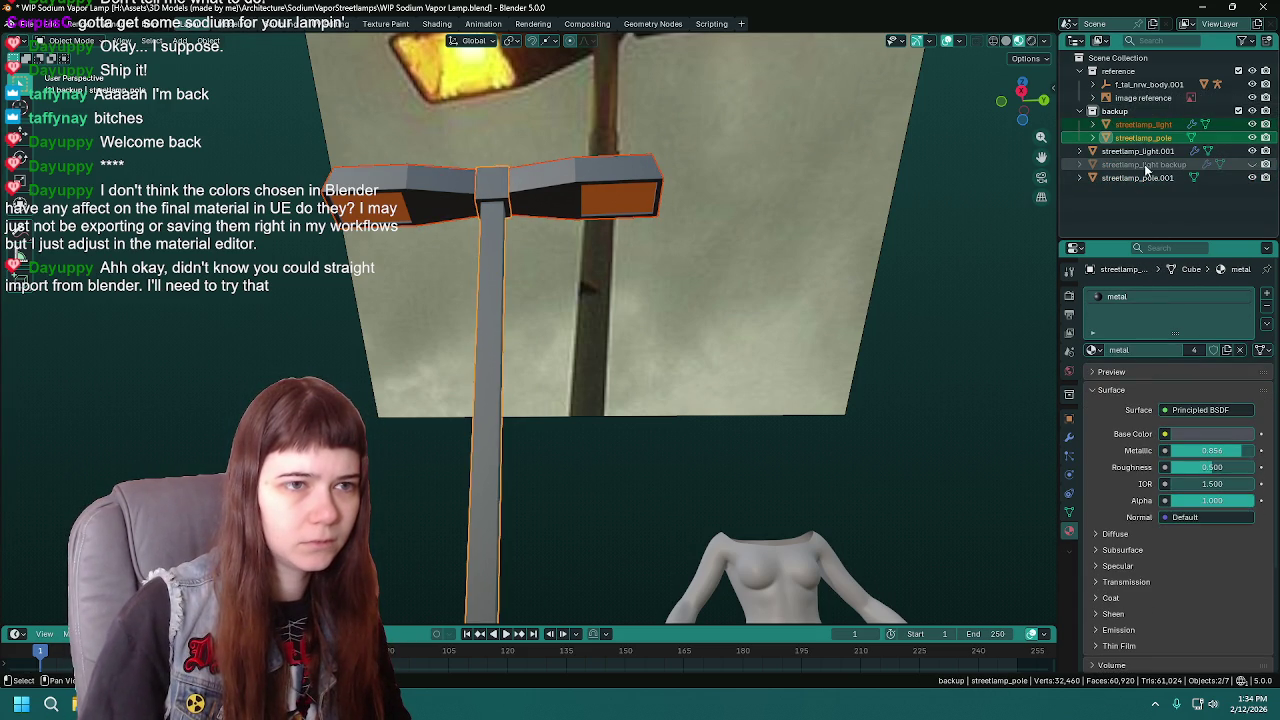
{"action": "left_click", "coordinate": [1145, 164]}
{"action": "left_click_drag", "start_coordinate": [1145, 164], "coordinate": [1130, 111]}
{"action": "left_click", "coordinate": [1239, 110]}
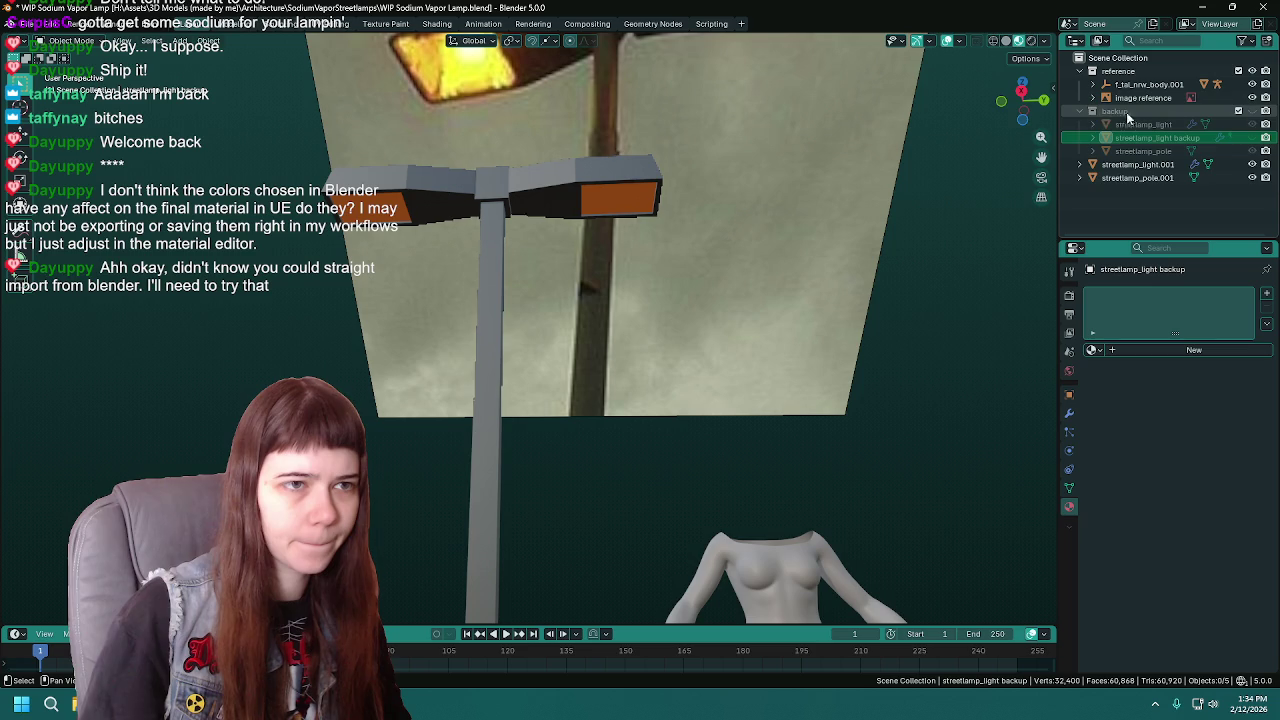
{"action": "left_click", "coordinate": [1091, 111]}
- Select both working copies, undo a trial join, and view the lamp head's Mirror modifier
{"action": "left_click", "coordinate": [1138, 124]}
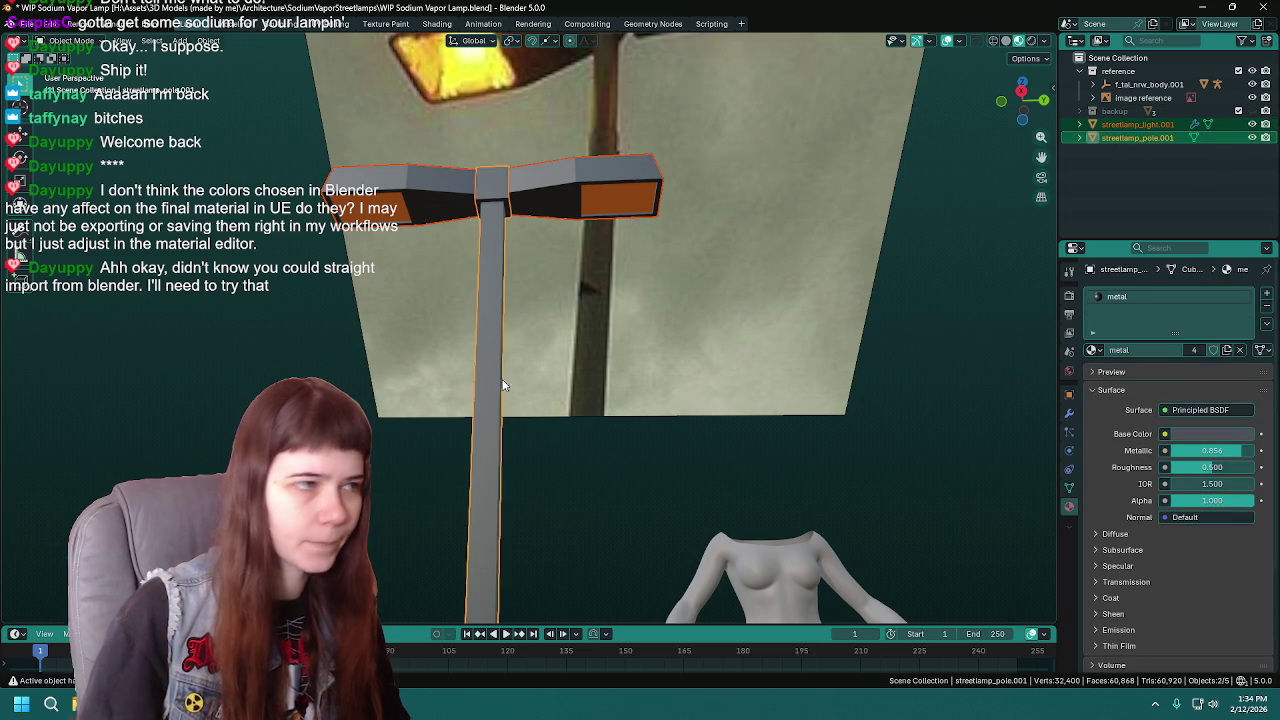
{"action": "left_click", "coordinate": [499, 245], "text": "shift"}
{"action": "key", "text": "ctrl+s"}
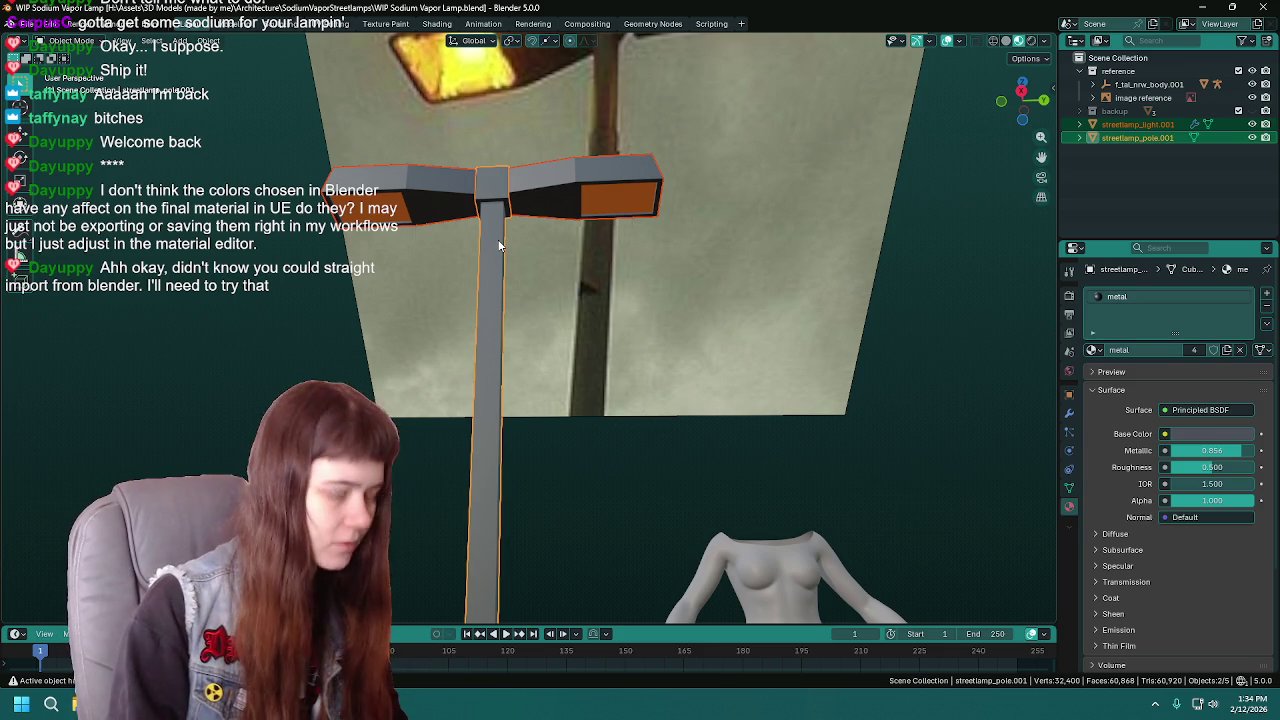
{"action": "key", "text": "ctrl+j"}
{"action": "key", "text": "ctrl+s"}
{"action": "key", "text": "ctrl+z"}
{"action": "key", "text": "ctrl+z"}
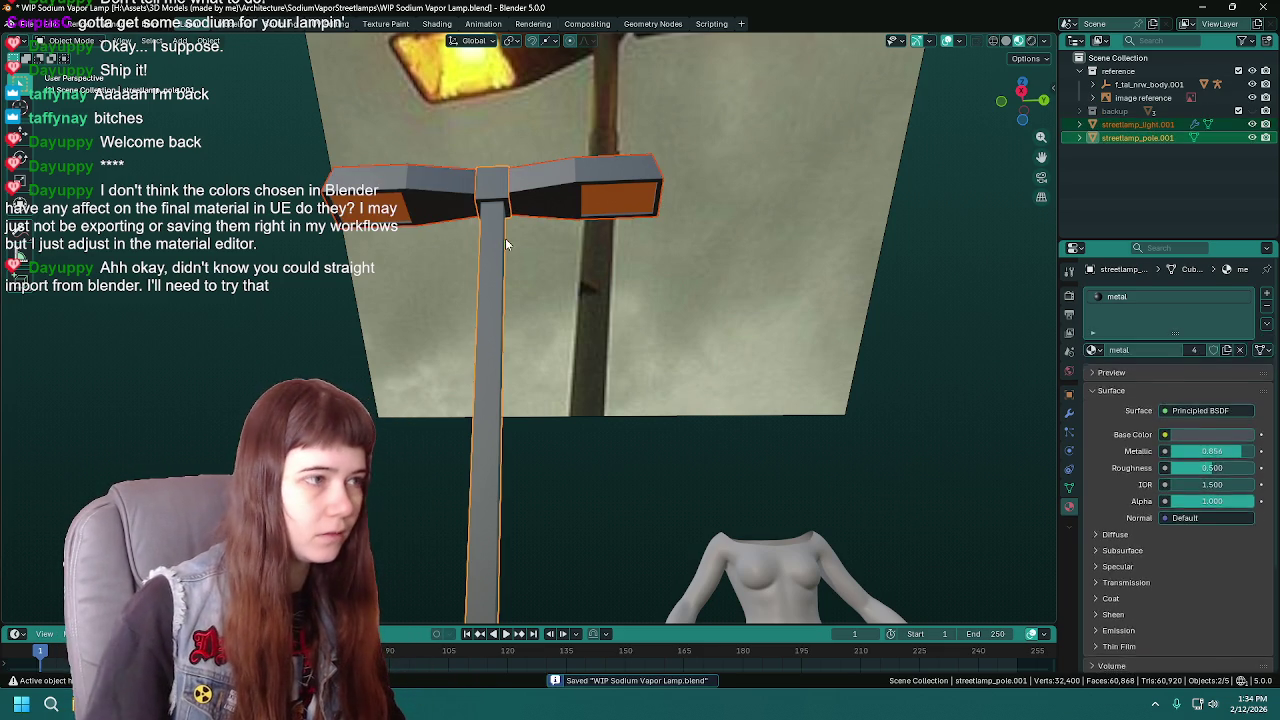
{"action": "left_click", "coordinate": [1069, 413]}
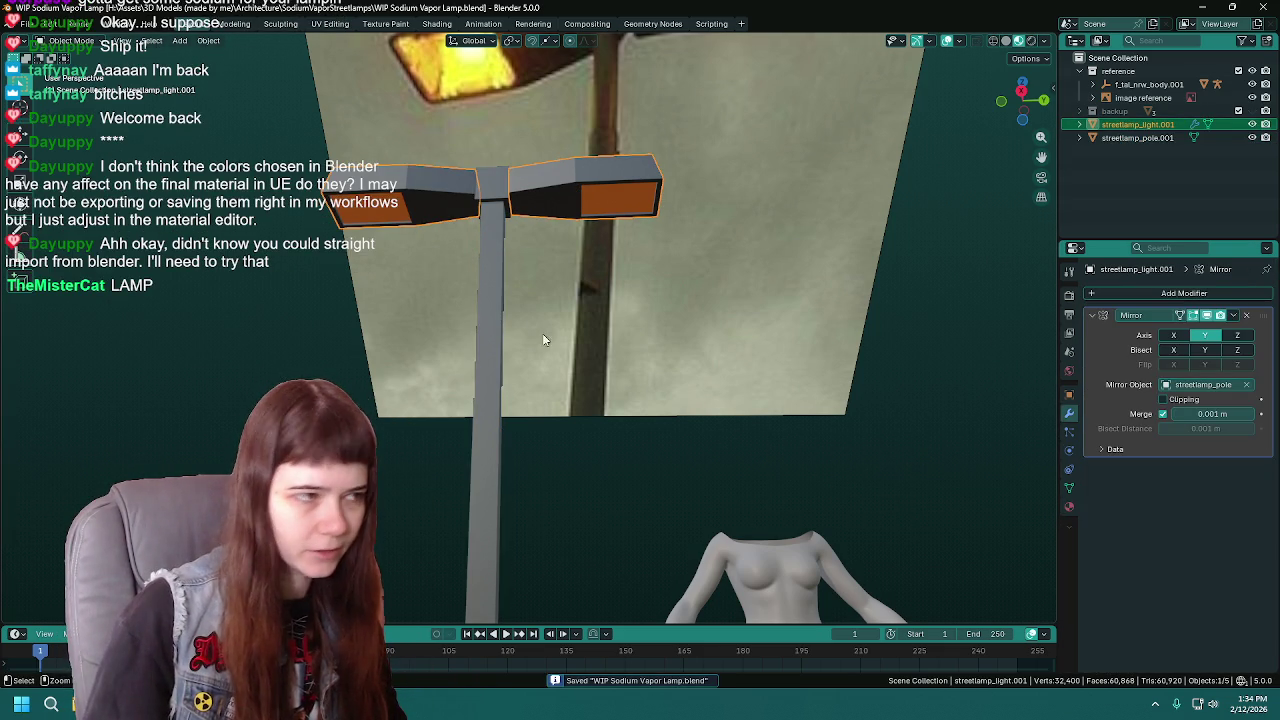
- Apply the lamp head's Mirror modifier, join it with the pole, and name it streetlamp
{"action": "key", "text": "ctrl+a"}
{"action": "left_click", "coordinate": [497, 240], "text": "shift"}
{"action": "key", "text": "ctrl+j"}
{"action": "key", "text": "ctrl+s"}
{"action": "double_click", "coordinate": [1135, 124]}
{"action": "key", "text": "Return"}
- Orbit to a frontal view of the streetlamp, save, and bring up FBX export
{"action": "scroll", "coordinate": [496, 380], "scroll_direction": "down", "scroll_amount": 5}
{"action": "scroll", "coordinate": [523, 416], "scroll_direction": "up", "scroll_amount": 2}
{"action": "mouse_move", "coordinate": [523, 416]}
{"action": "middle_mouse_down"}
{"action": "mouse_move", "coordinate": [542, 415]}
{"action": "mouse_move", "coordinate": [543, 332]}
{"action": "mouse_move", "coordinate": [605, 270]}
{"action": "middle_mouse_up"}
{"action": "key", "text": "ctrl+s"}
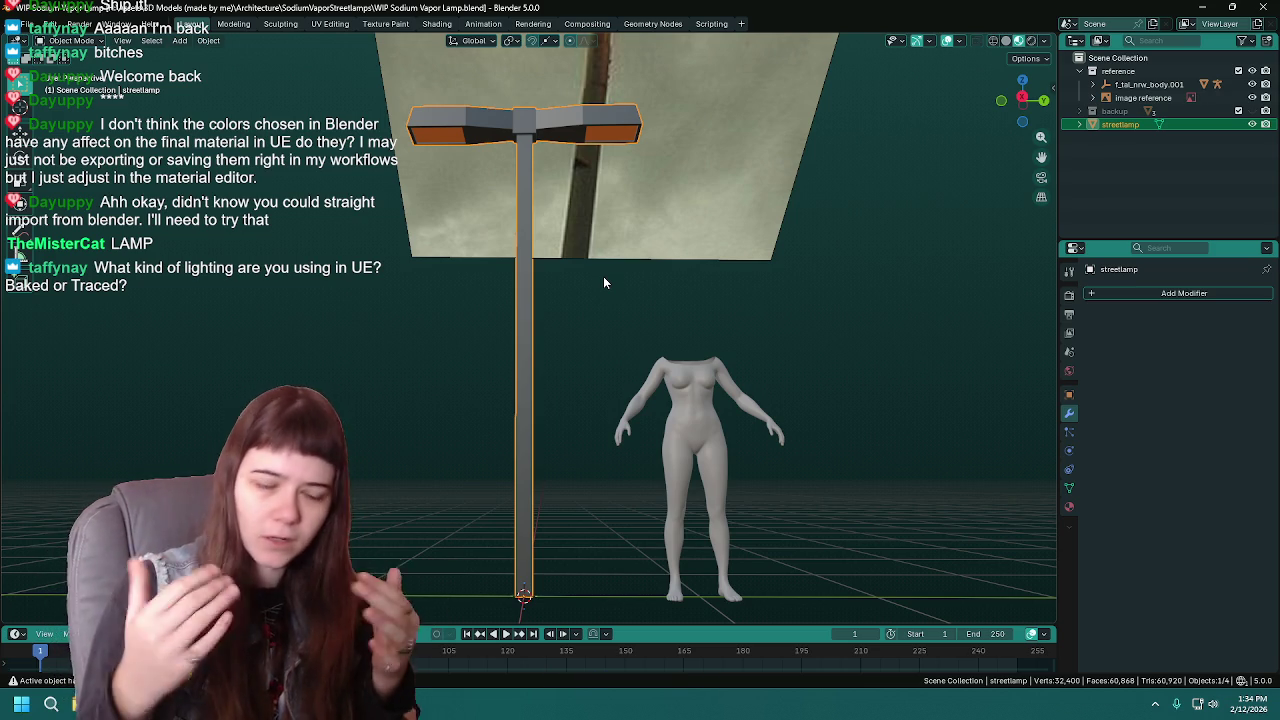
{"action": "key", "text": "ctrl+s"}
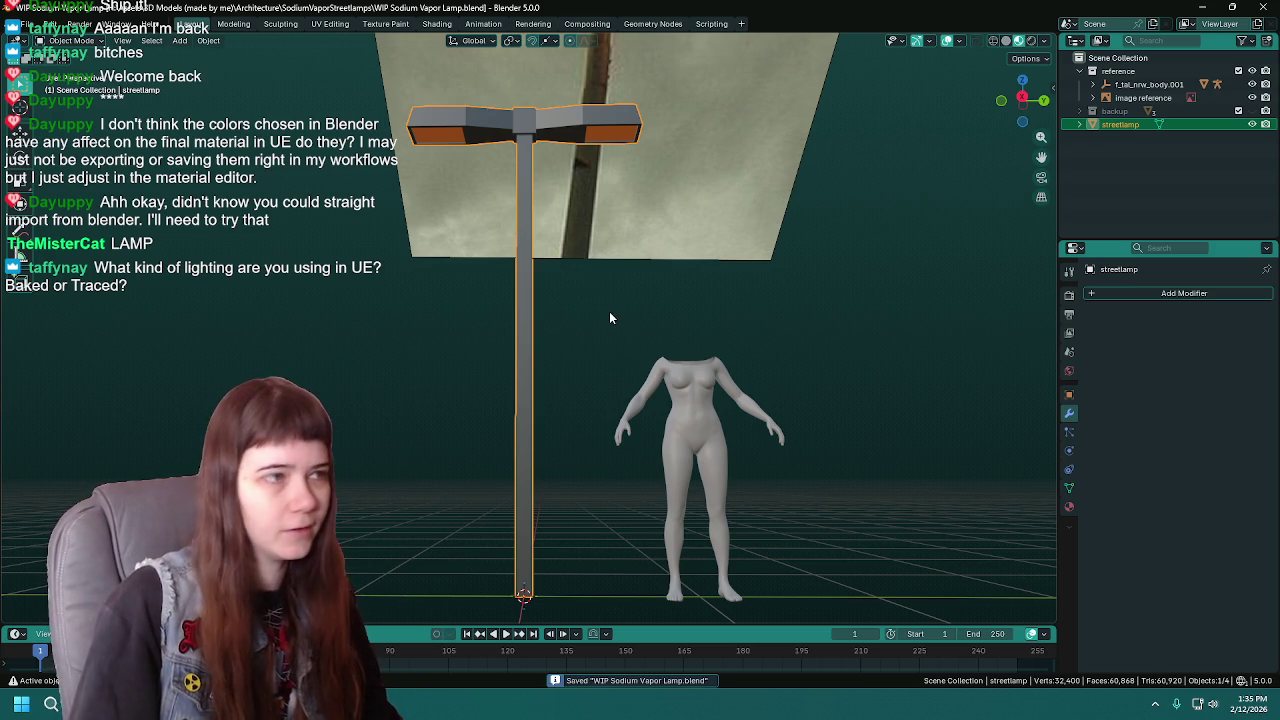
{"action": "key", "text": "ctrl+shift+e"}
- Export the selected mesh as Sodium Vapor Streetlamp.fbx, save the blend file, and minimise Blender
{"action": "left_click", "coordinate": [868, 137]}
{"action": "left_click", "coordinate": [870, 168]}
{"action": "left_click", "coordinate": [490, 482]}
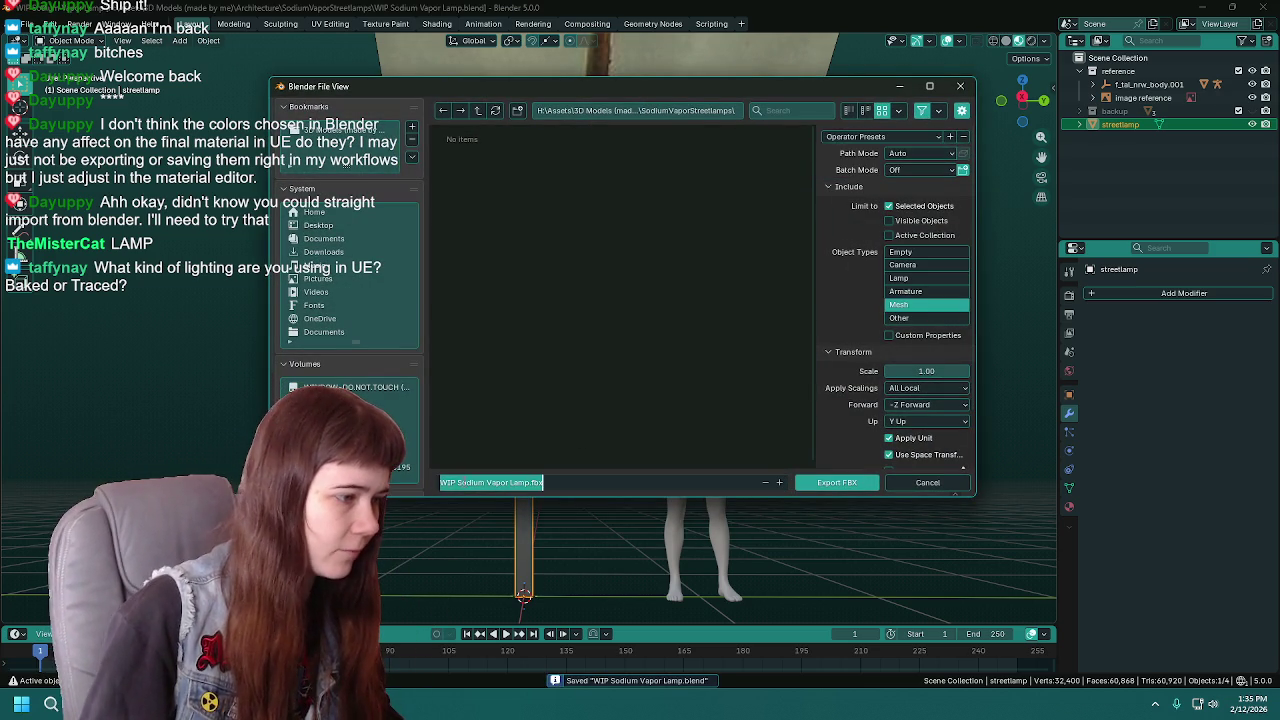
{"action": "type", "text": "Sodium Vapor Lamp"}
{"action": "key", "text": "Return"}
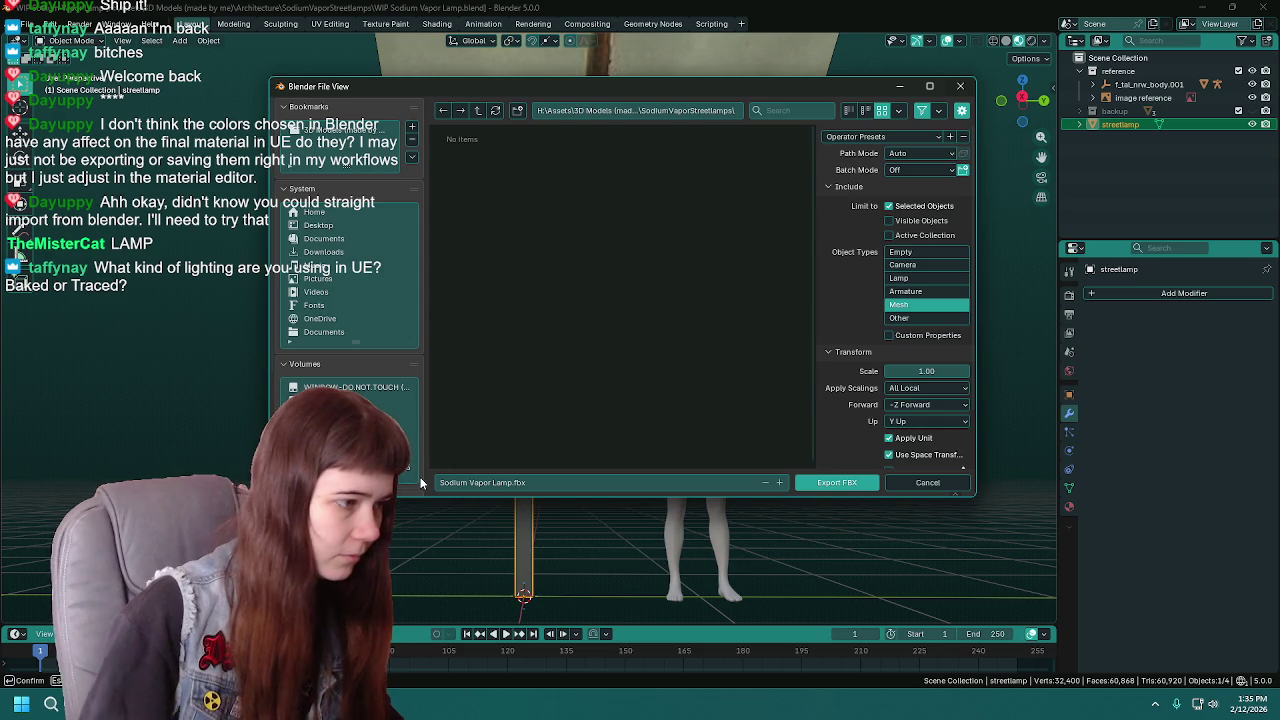
{"action": "left_click", "coordinate": [490, 482]}
{"action": "left_click", "coordinate": [493, 482]}
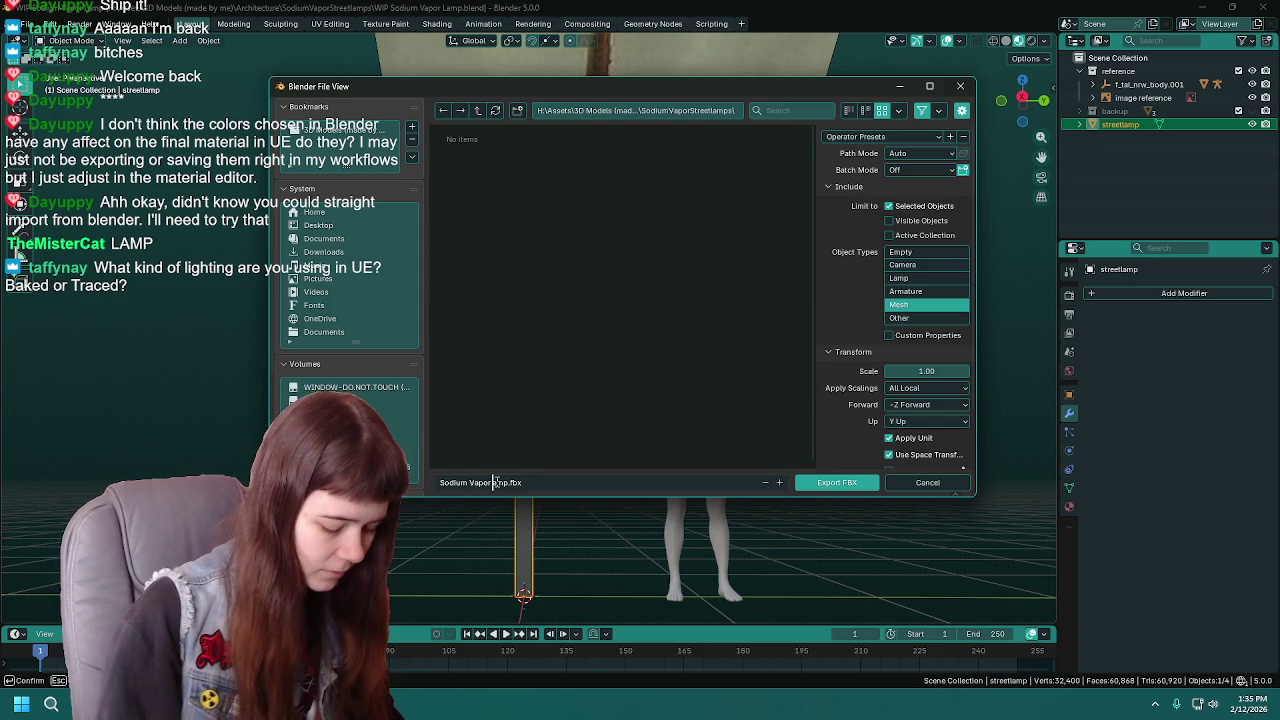
{"action": "type", "text": "Street"}
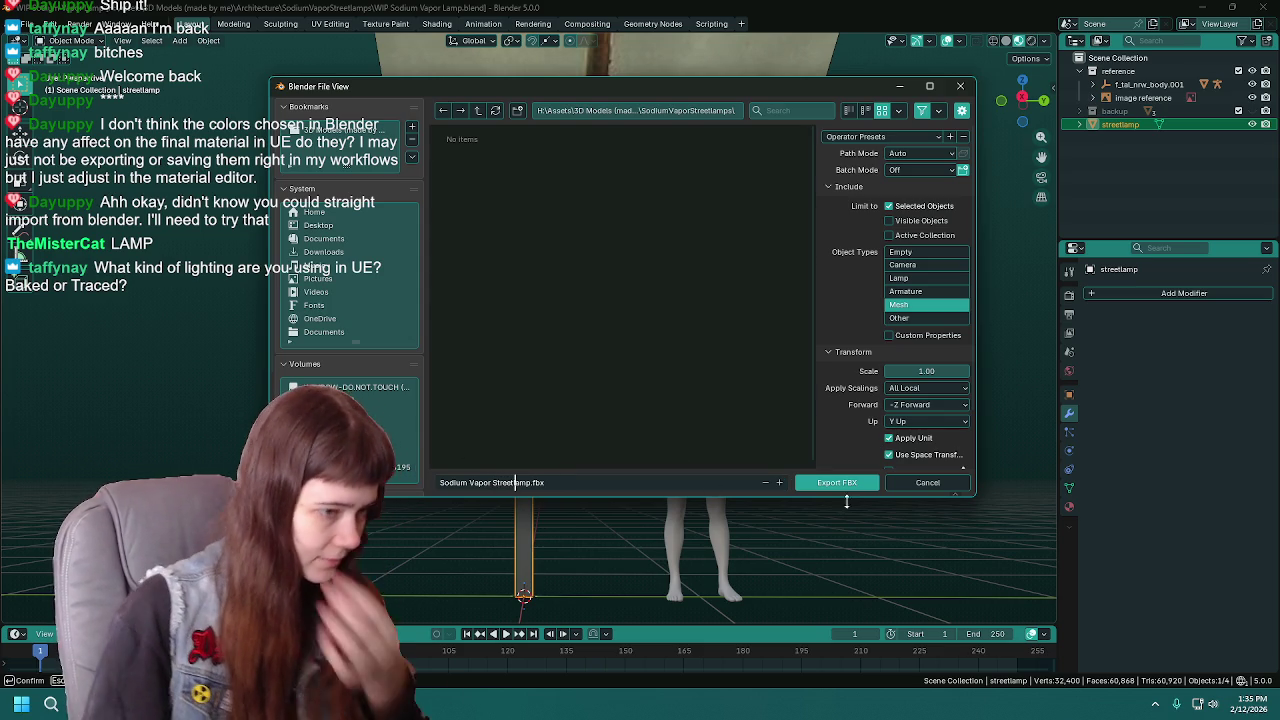
{"action": "left_click", "coordinate": [850, 483]}
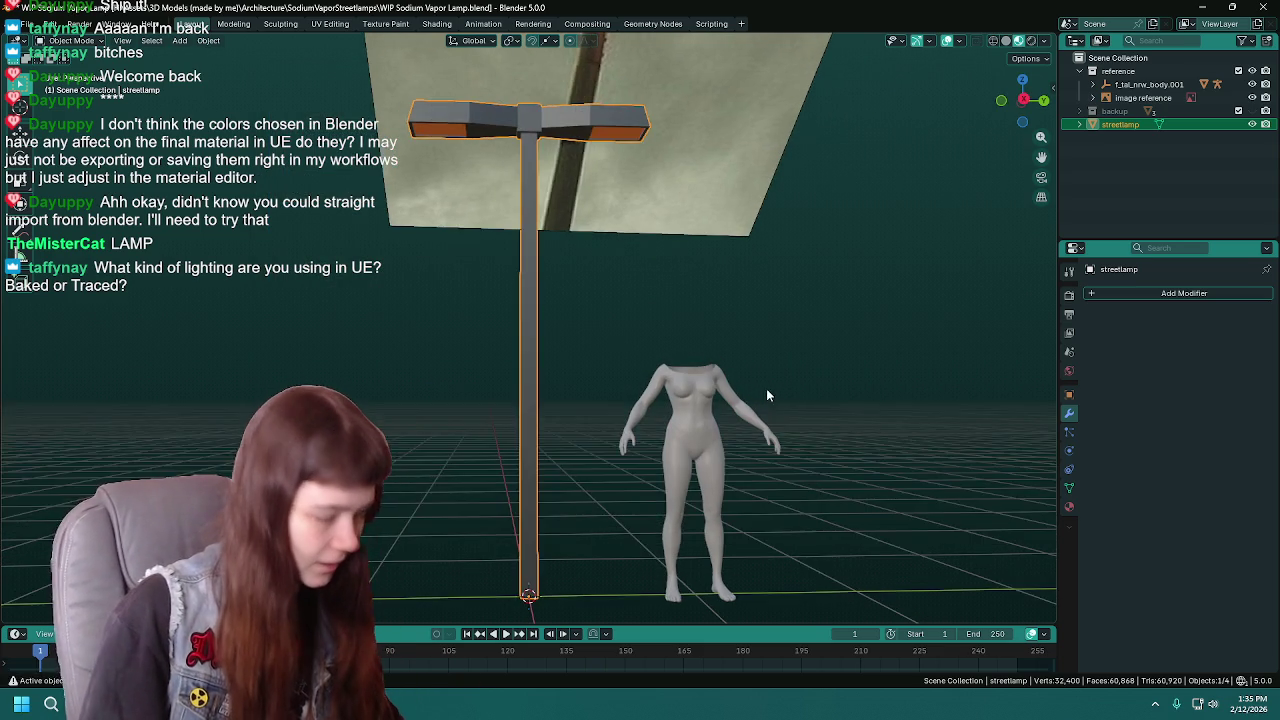
{"action": "key", "text": "ctrl+s"}
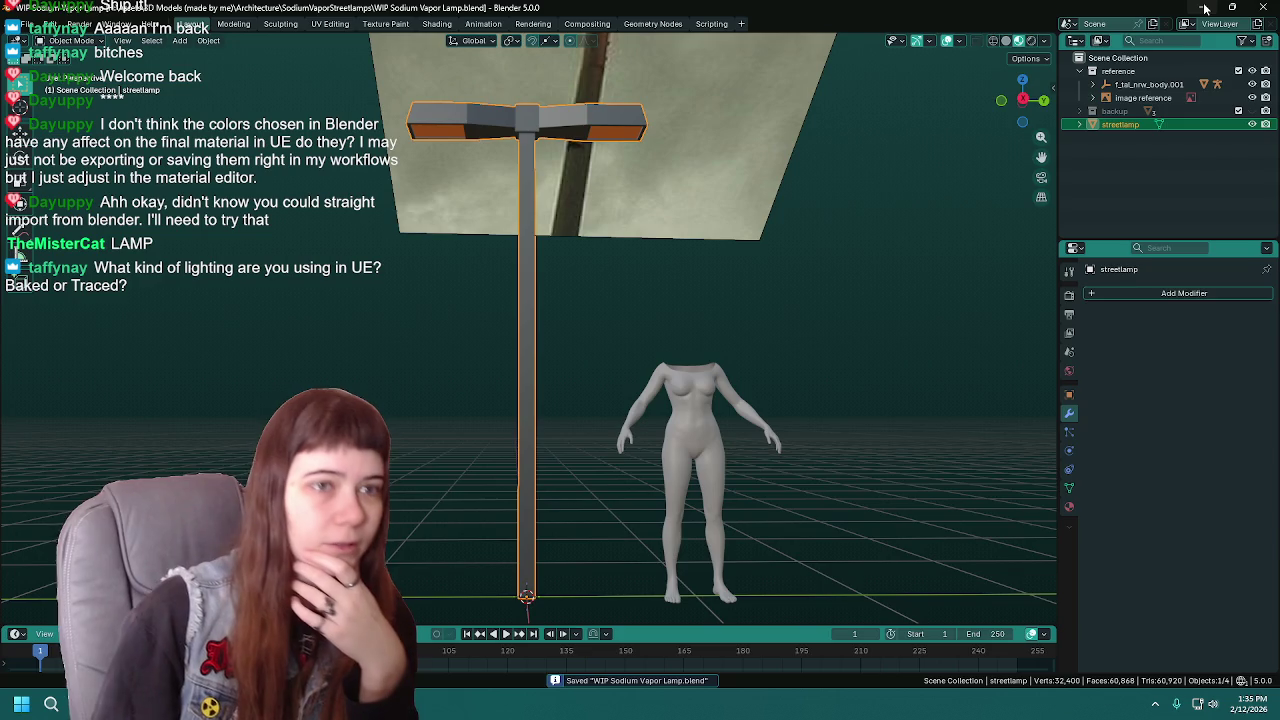
{"action": "left_click", "coordinate": [1204, 8]}
- Launch Unreal Engine 5.6, close the Project Browser, and relaunch it
{"action": "double_click", "coordinate": [1206, 628]}
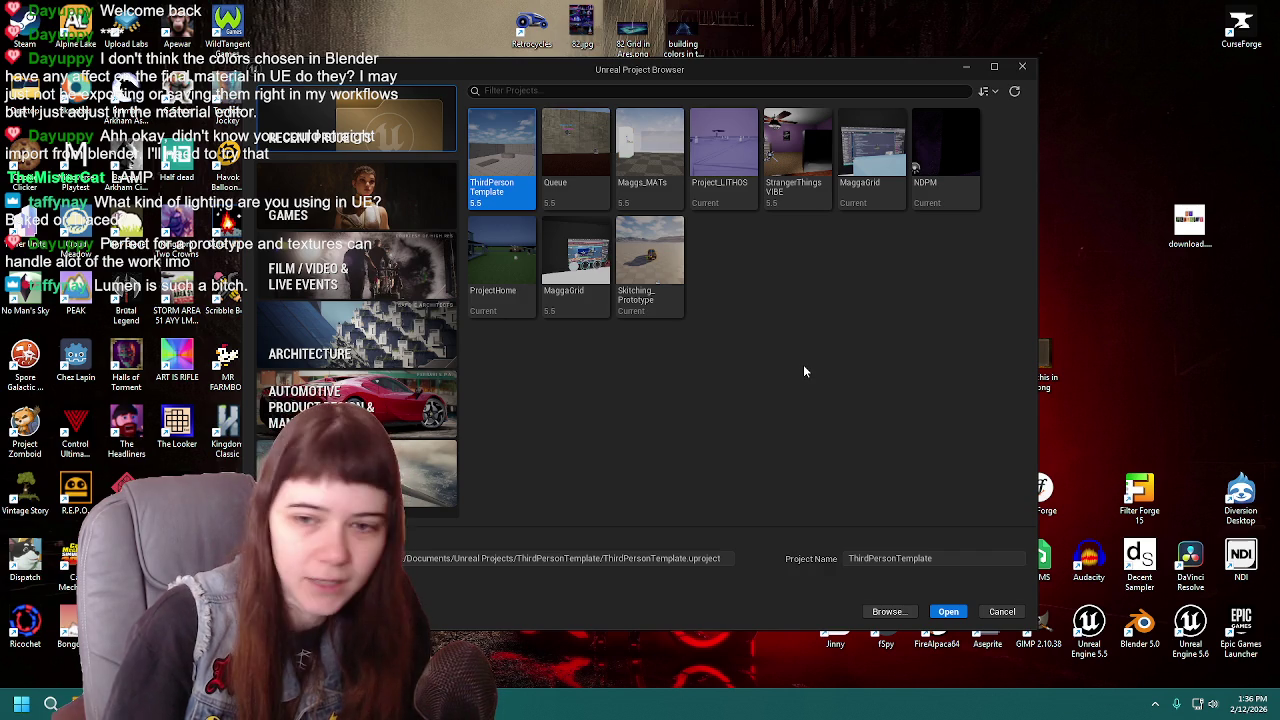
{"action": "left_click", "coordinate": [945, 611]}
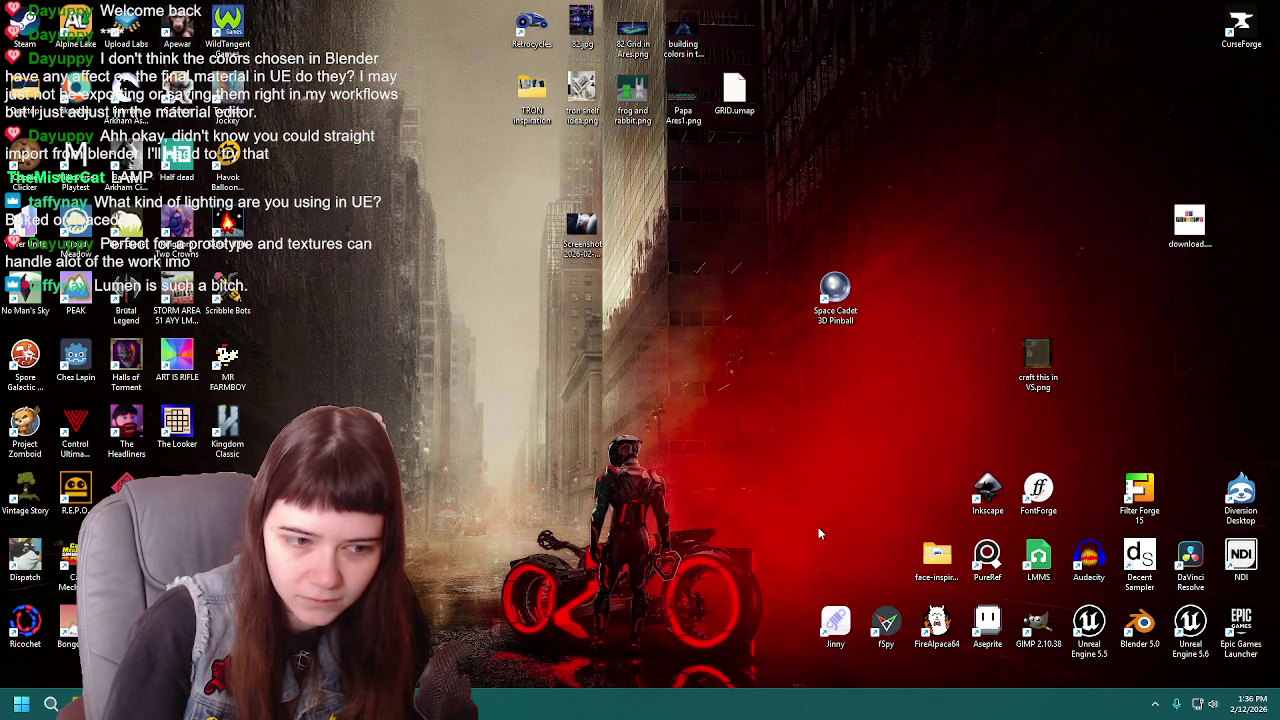
{"action": "double_click", "coordinate": [1190, 625]}
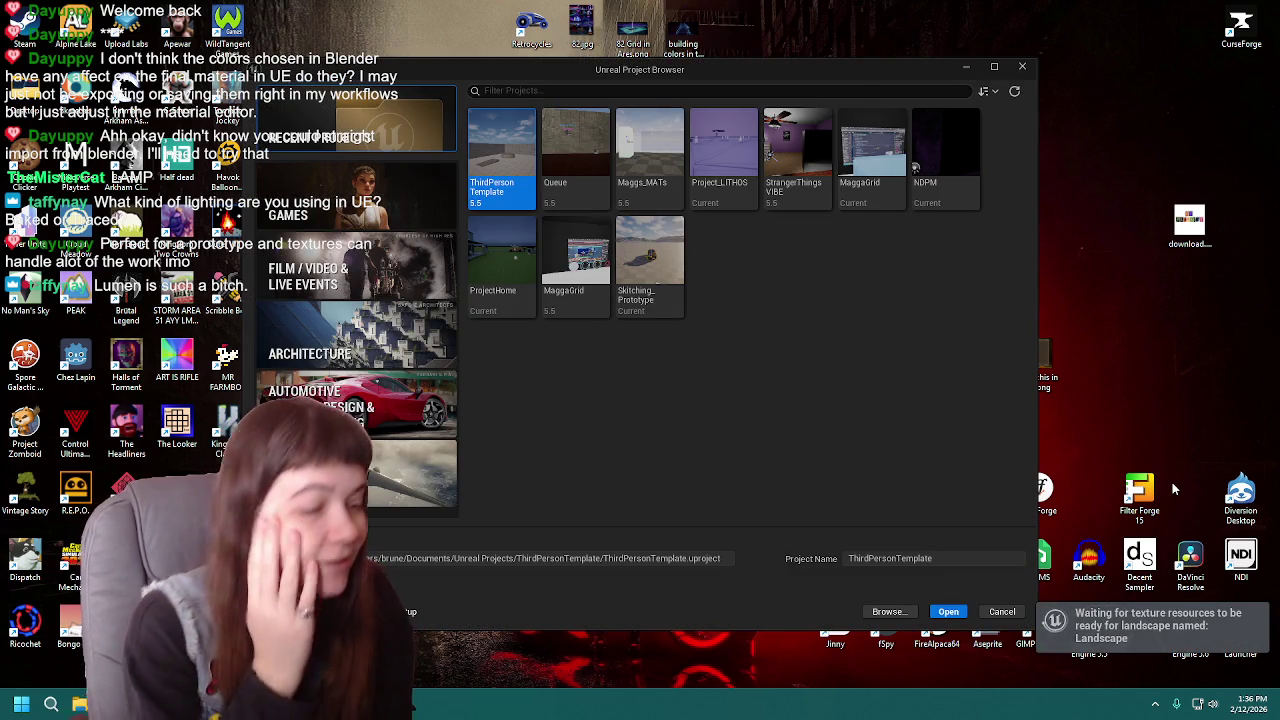
- Under Games templates, set the Scalable quality preset and name the project TestEnviro
{"action": "left_click", "coordinate": [435, 230]}
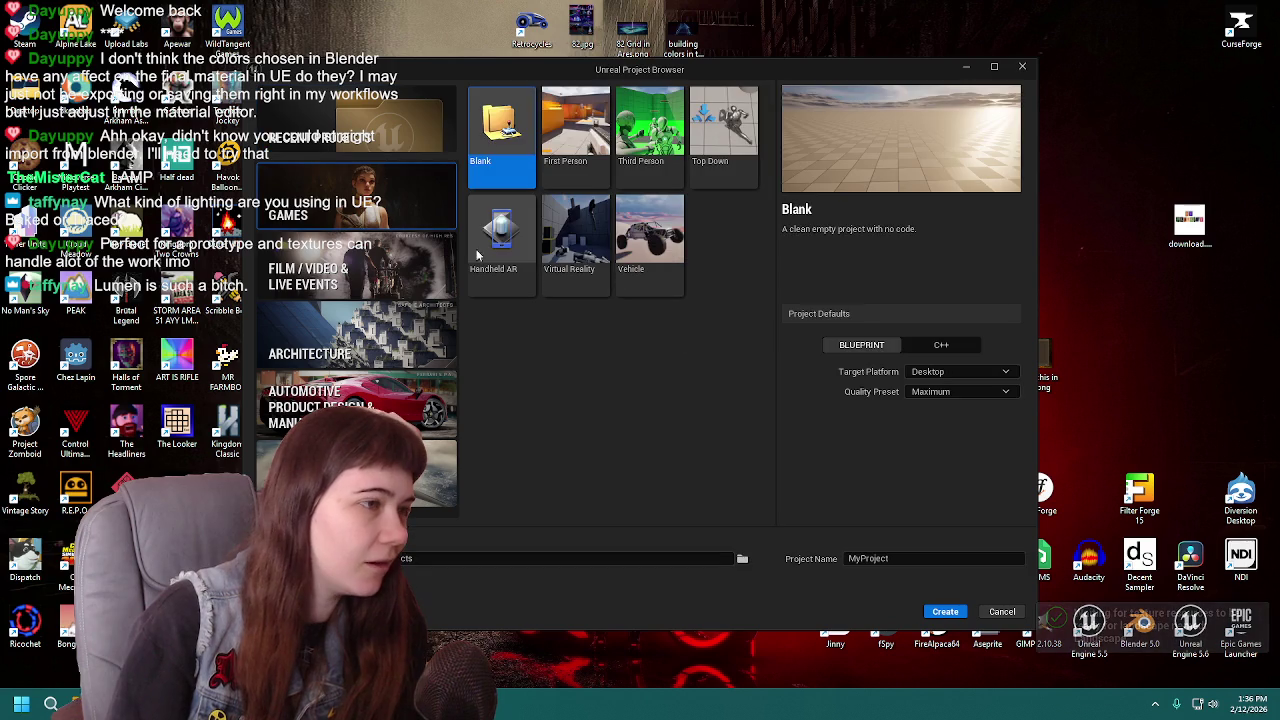
{"action": "left_click", "coordinate": [962, 391]}
{"action": "left_click", "coordinate": [937, 426]}
{"action": "left_click", "coordinate": [960, 371]}
{"action": "left_click", "coordinate": [935, 391]}
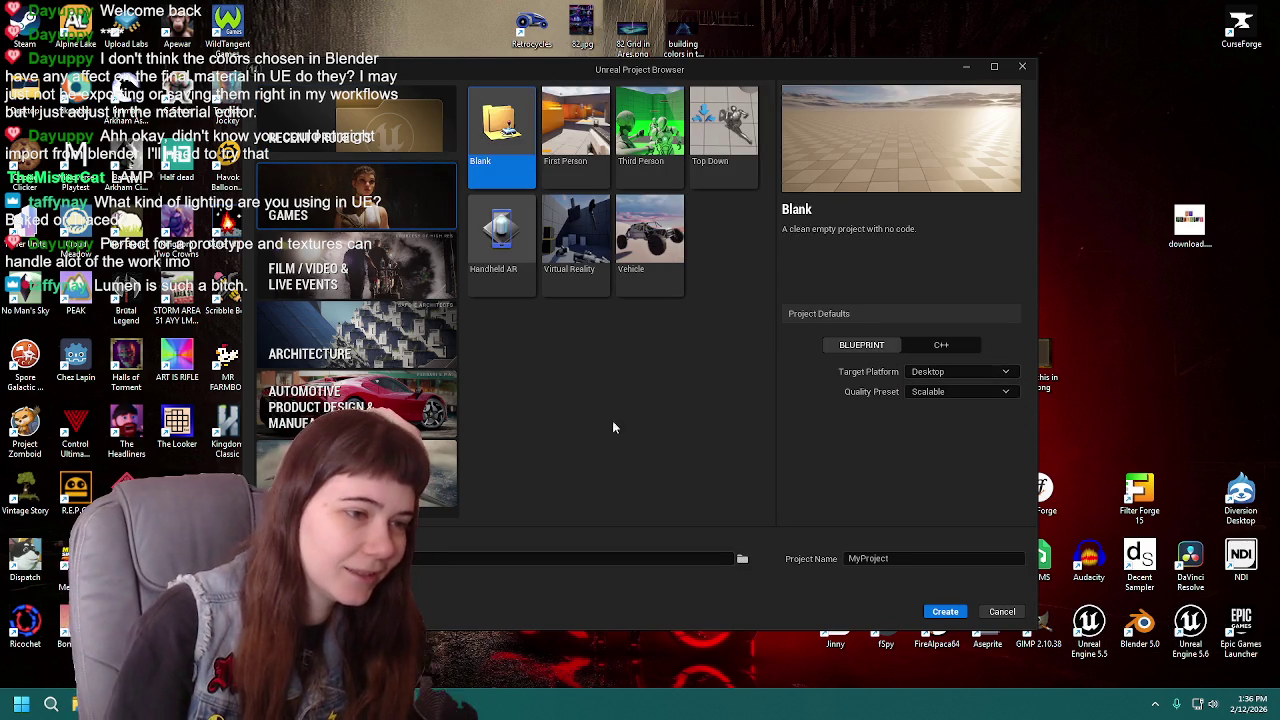
{"action": "left_click", "coordinate": [688, 555]}
{"action": "key", "text": "Tab"}
{"action": "key", "text": "BackSpace"}
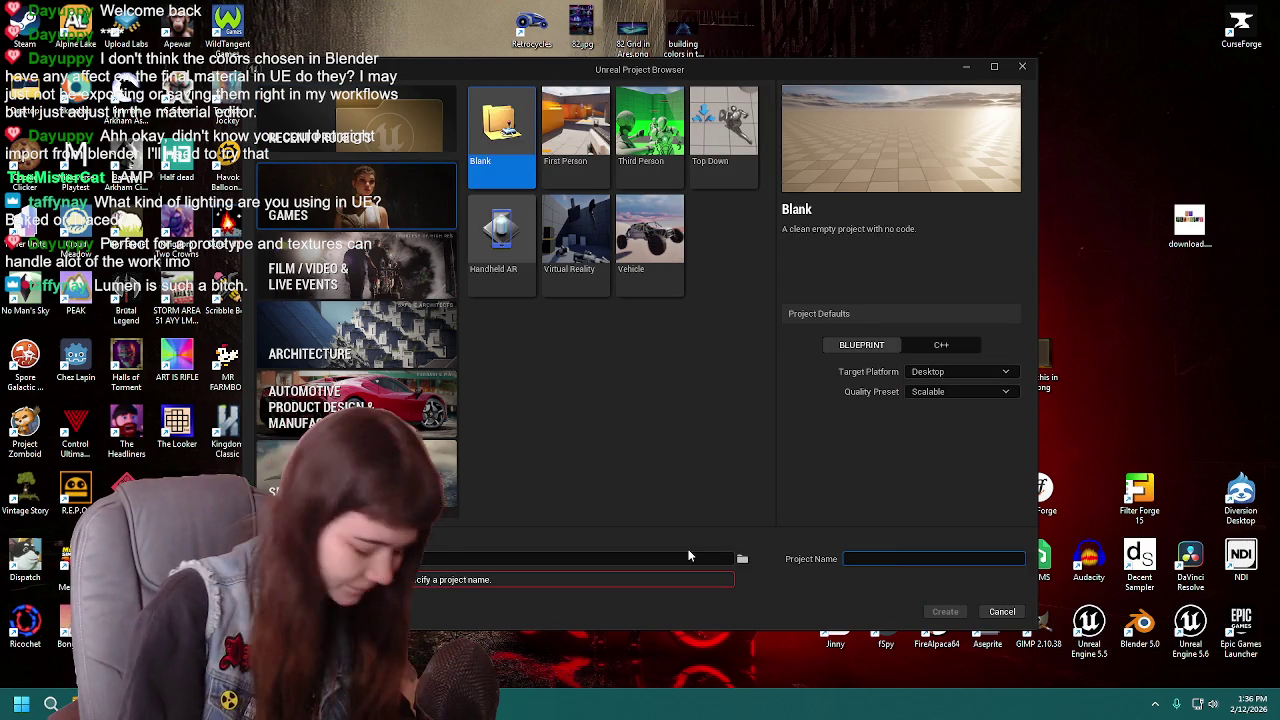
{"action": "type", "text": "TestEnv"}
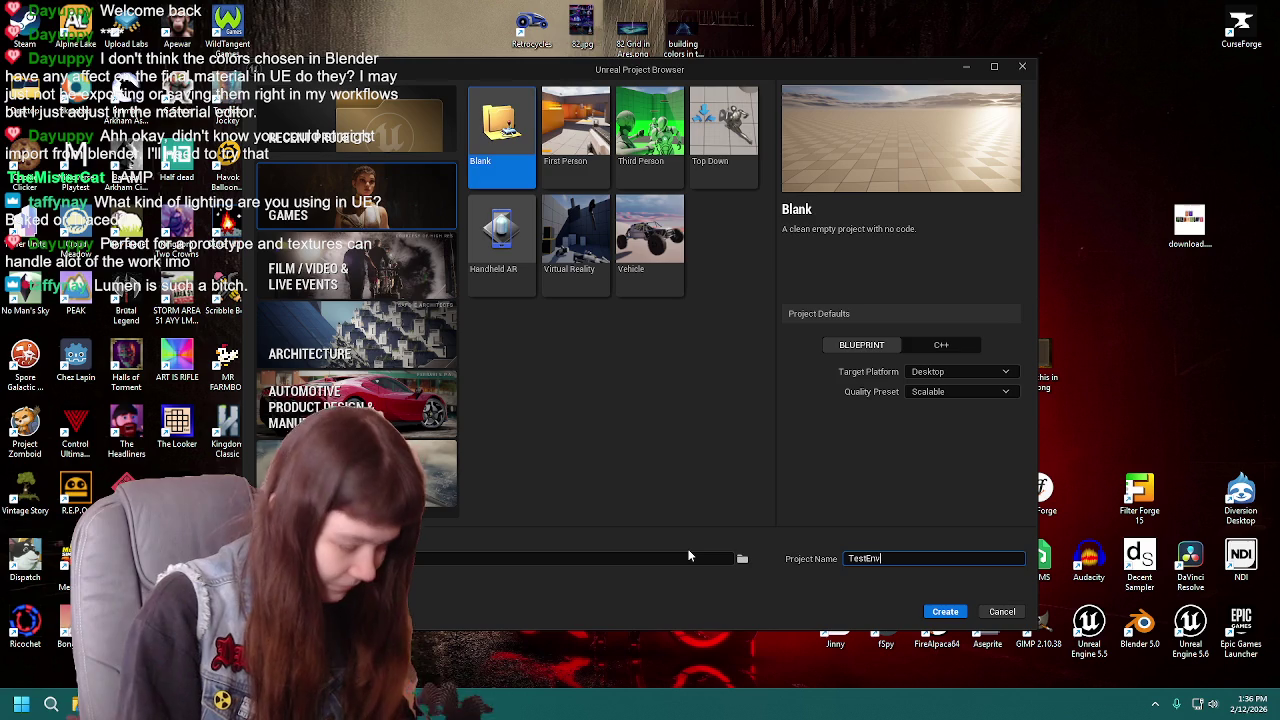
{"action": "type", "text": "iro"}
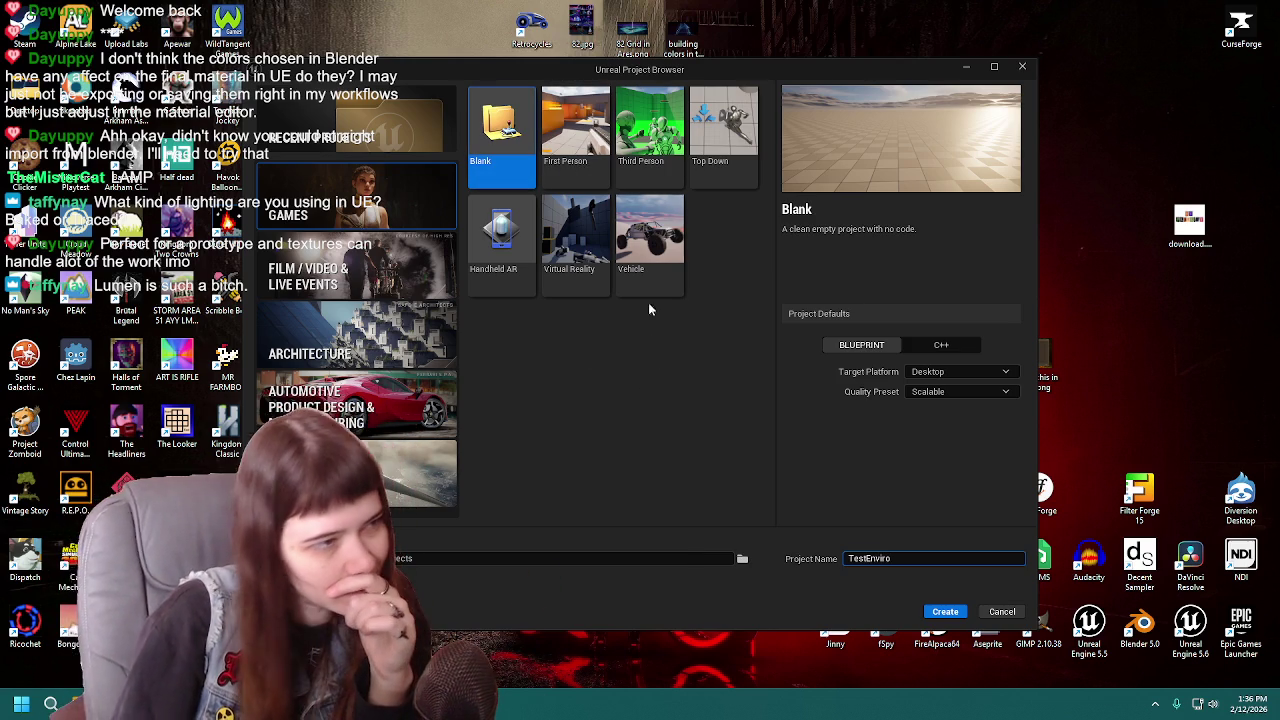
- Choose the First Person template with the Survival Horror variant and create the project
{"action": "left_click", "coordinate": [575, 135]}
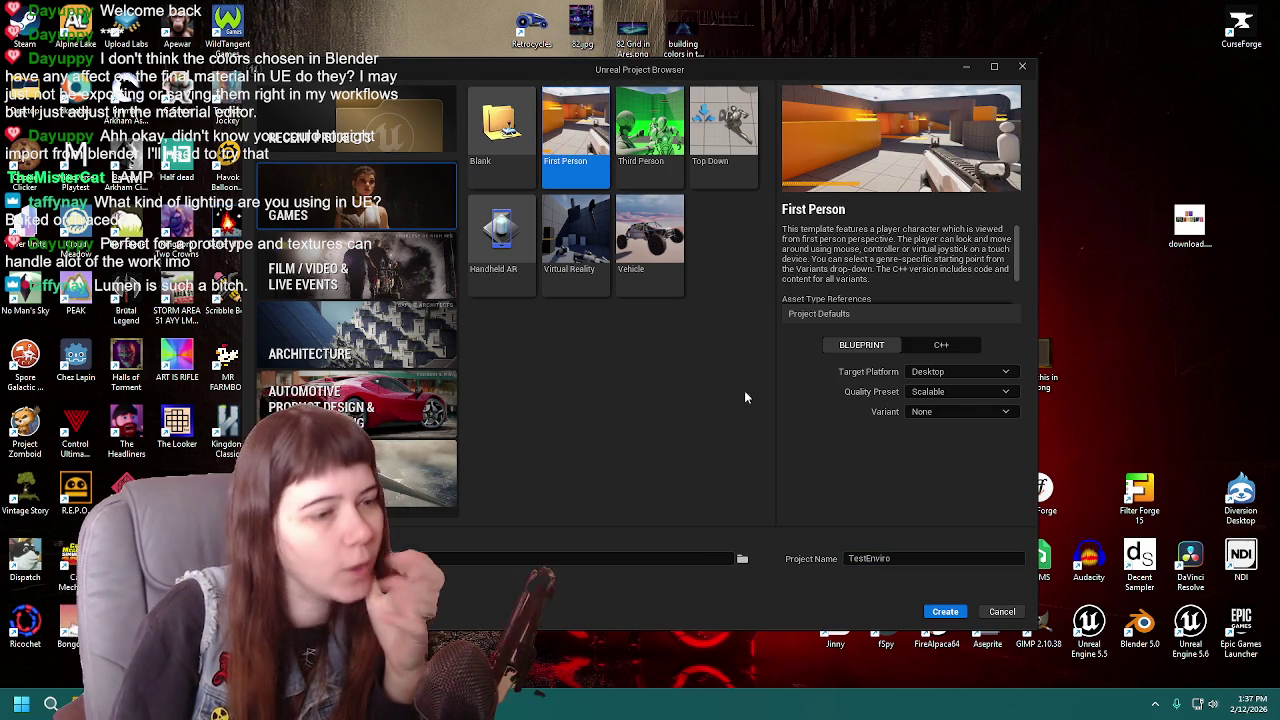
{"action": "left_click", "coordinate": [958, 411]}
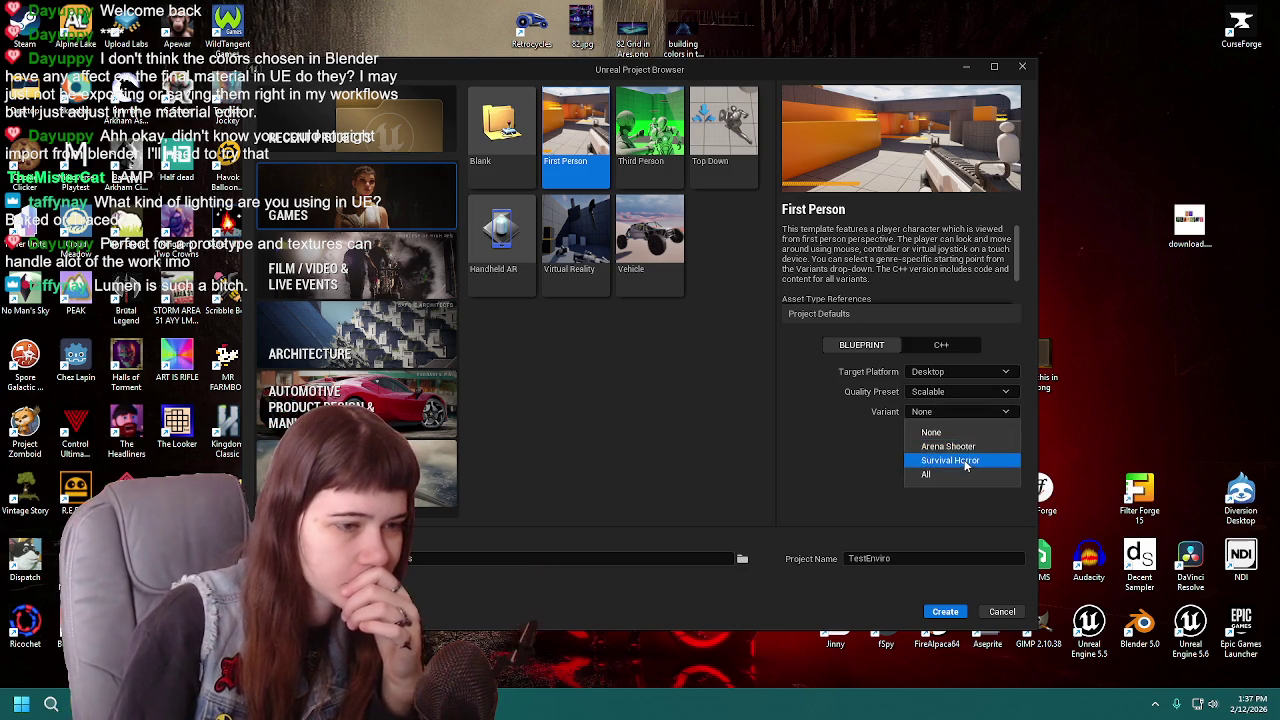
{"action": "left_click", "coordinate": [962, 460]}
{"action": "left_click", "coordinate": [947, 612]}
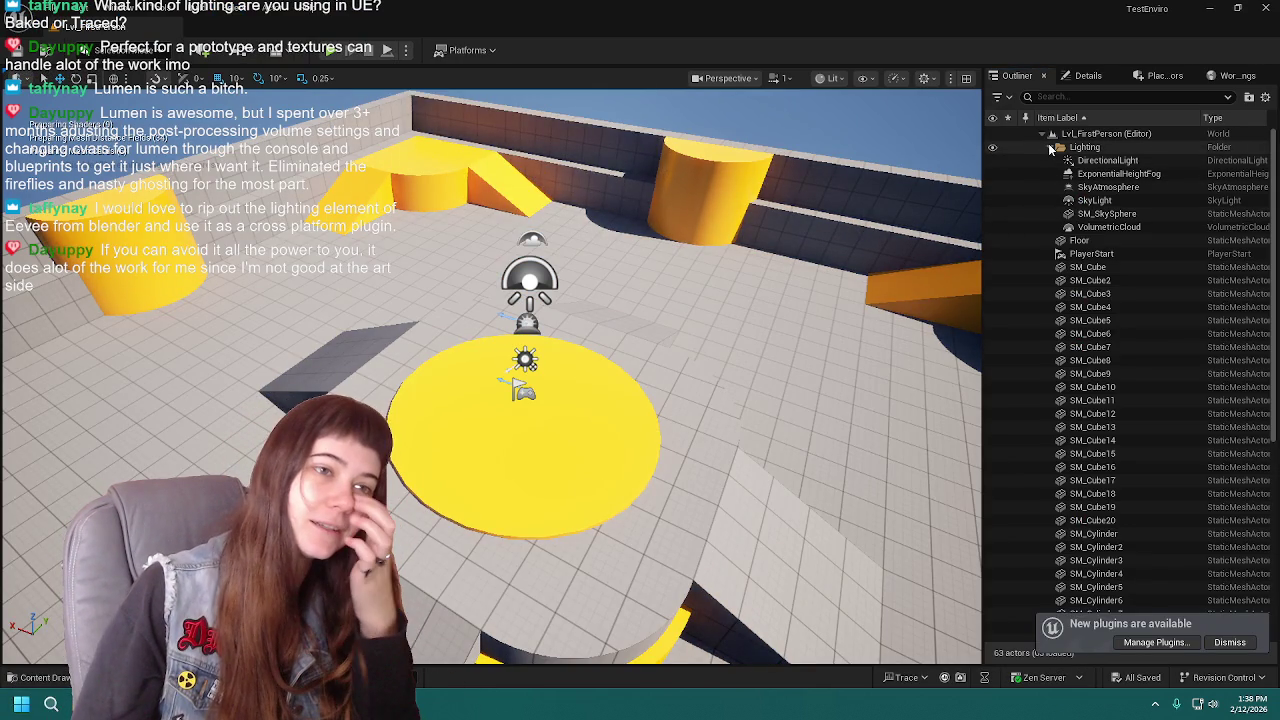
- Open Lvl_Horror from the Content Drawer and fly the camera toward its blue block corridors
{"action": "left_click", "coordinate": [1048, 145]}
{"action": "key", "text": "ctrl+space"}
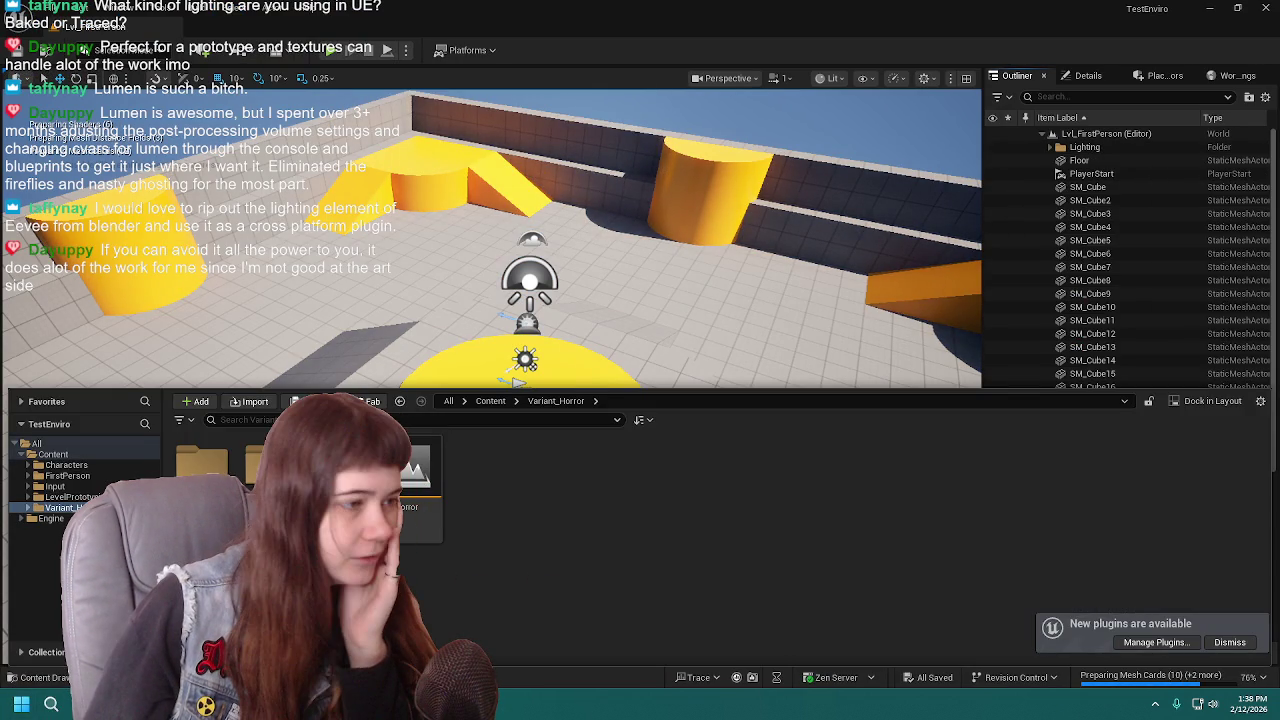
{"action": "double_click", "coordinate": [410, 480]}
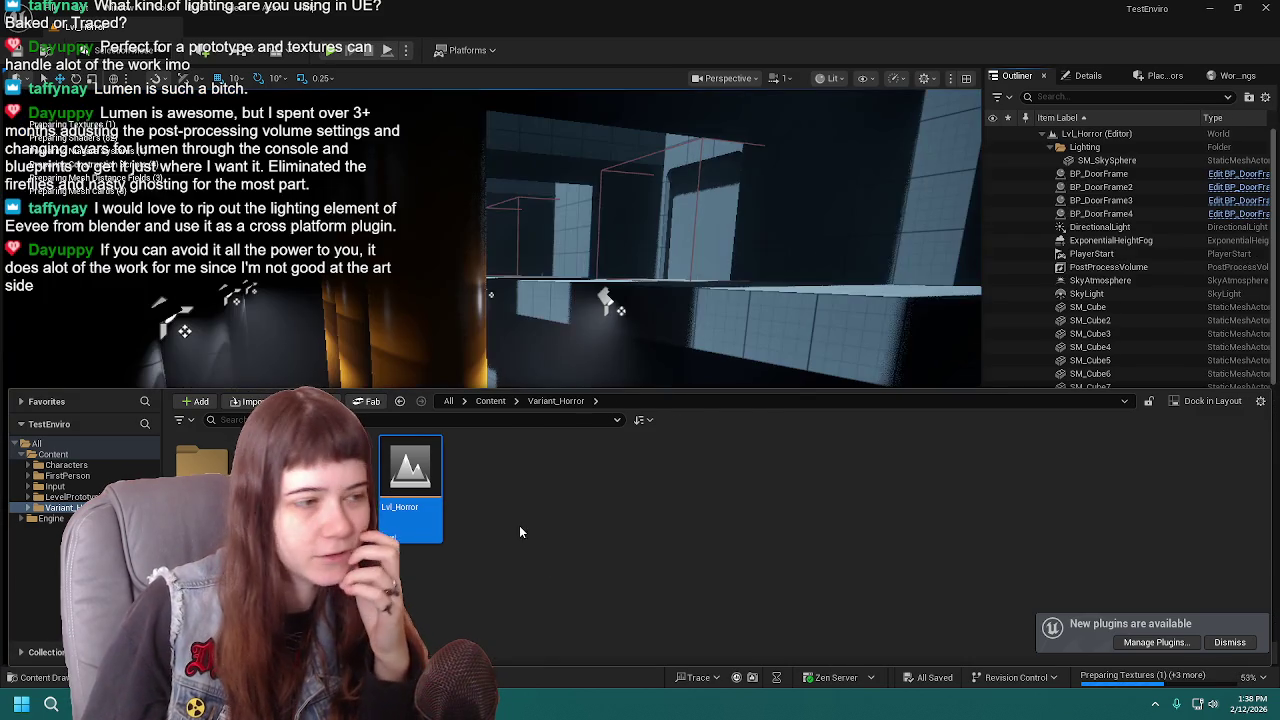
{"action": "left_click", "coordinate": [48, 680]}
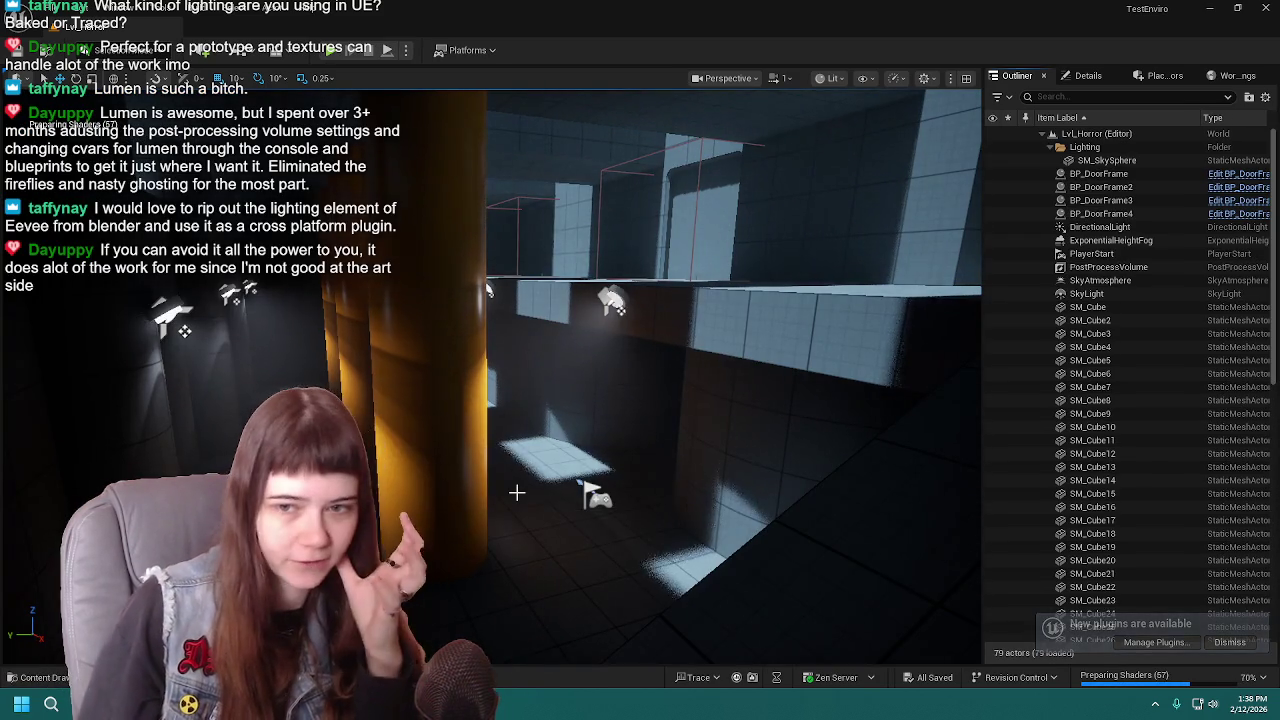
{"action": "right_click_drag", "start_coordinate": [751, 457], "coordinate": [751, 457]}
{"action": "key", "text": "ctrl+space"}
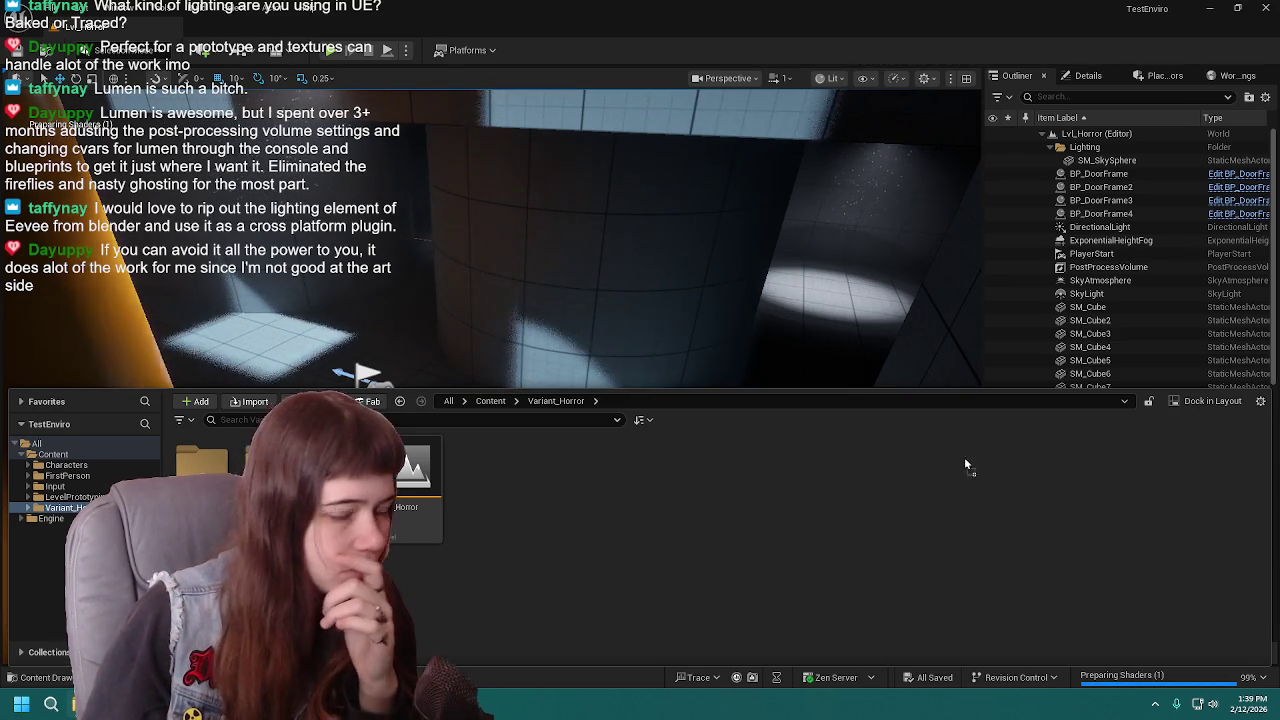
{"action": "key", "text": "ctrl+space"}
{"action": "key", "text": "ctrl+space"}
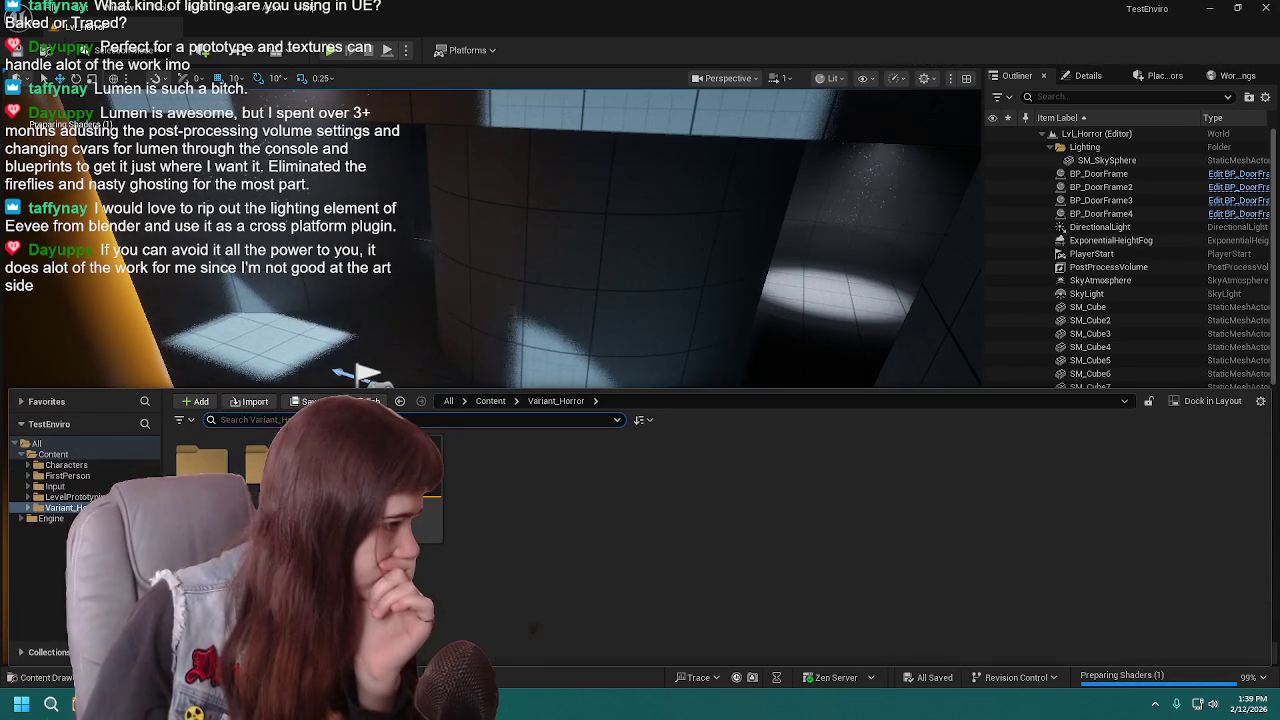
{"action": "right_click", "coordinate": [515, 578]}
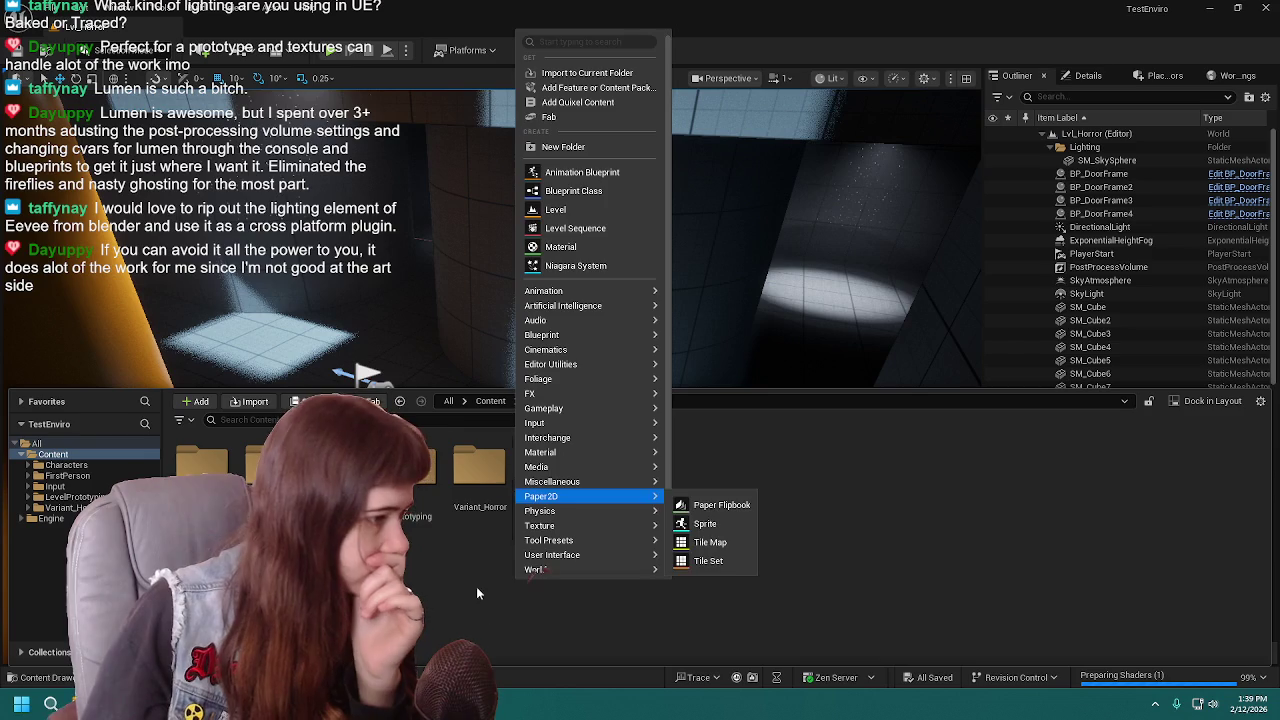
- Create a Models folder, drag in the streetlamp FBX, and import it with materials
{"action": "left_click", "coordinate": [575, 140]}
{"action": "type", "text": "Models"}
{"action": "key", "text": "Return"}
{"action": "key", "text": "Return"}
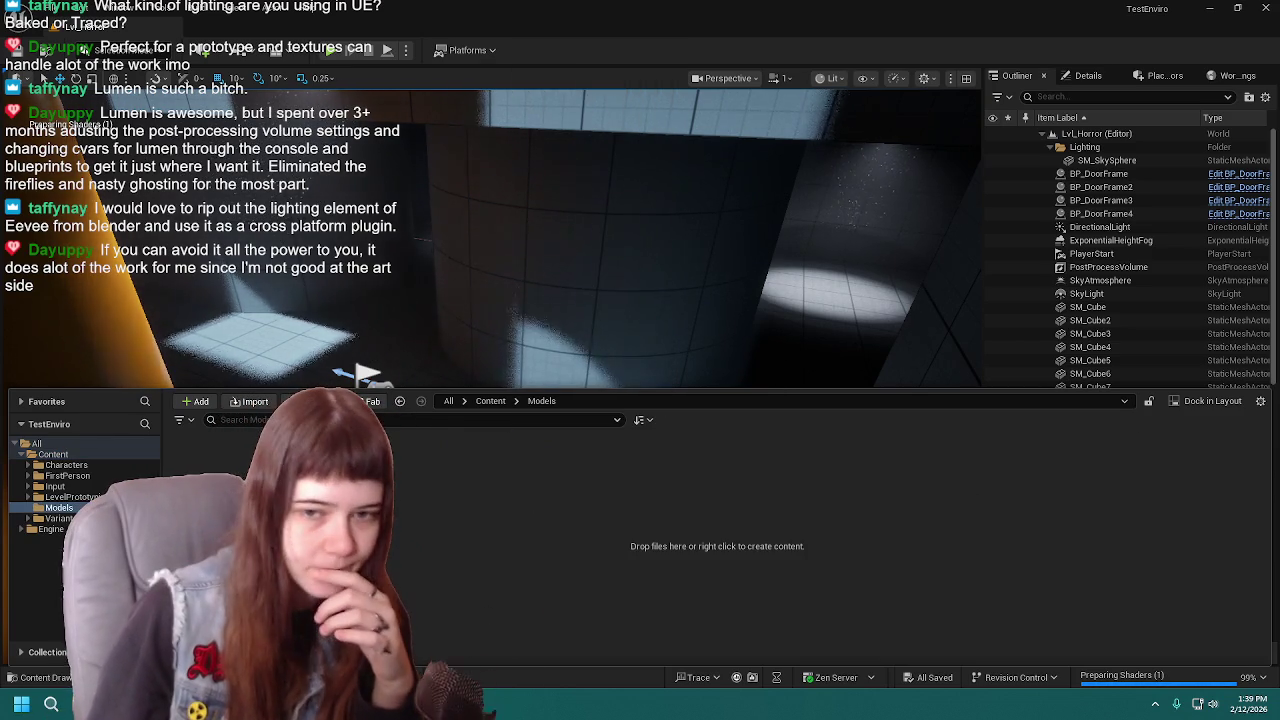
{"action": "left_click_drag", "start_coordinate": [967, 491], "coordinate": [701, 546]}
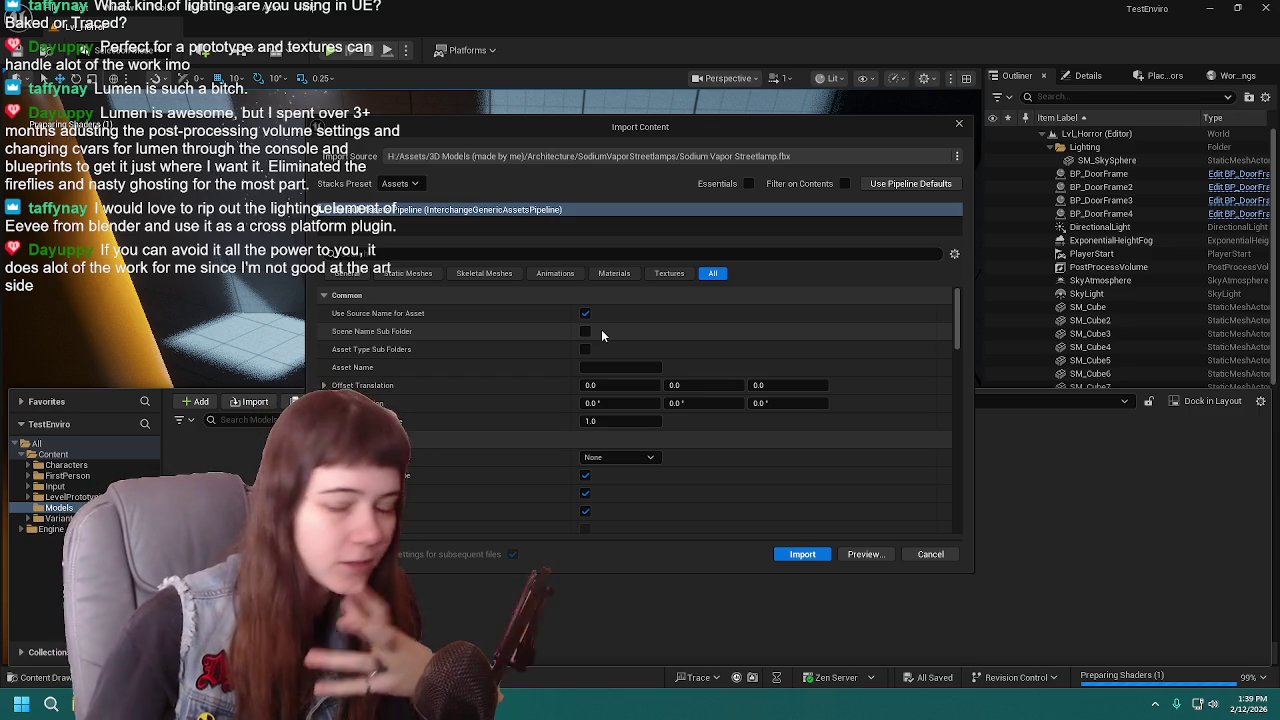
{"action": "left_click", "coordinate": [616, 274]}
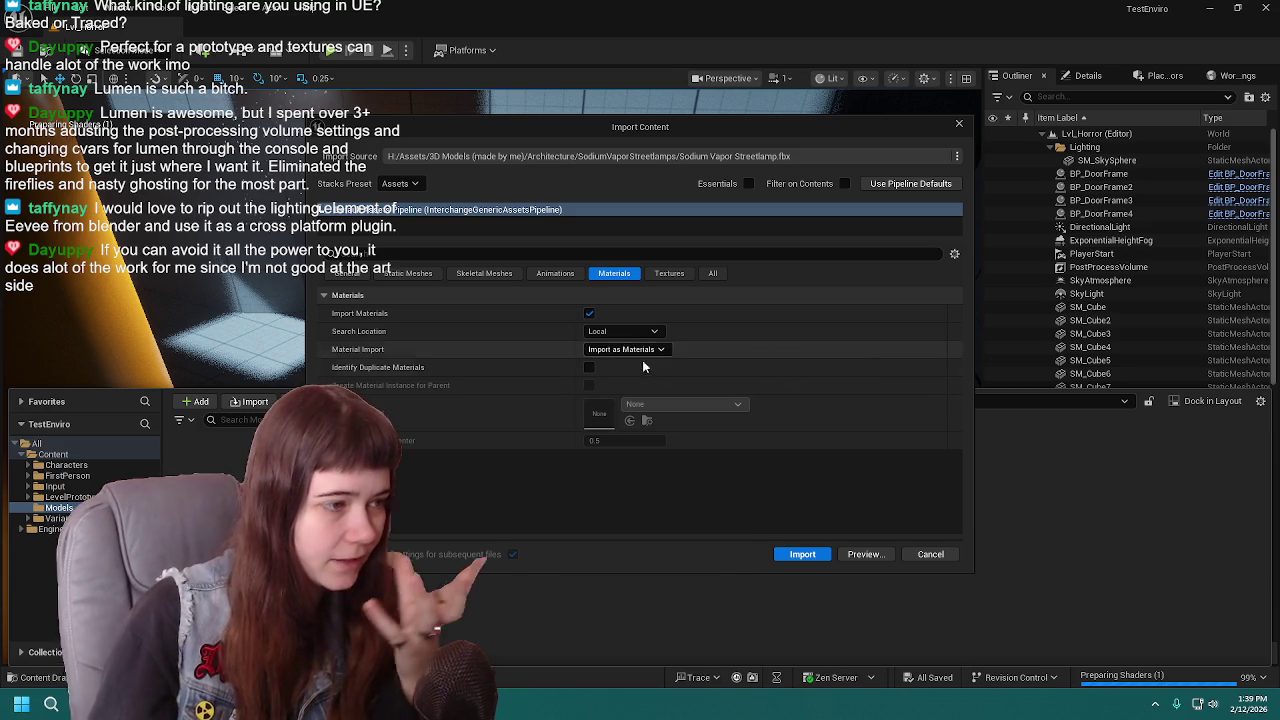
{"action": "left_click", "coordinate": [801, 554]}
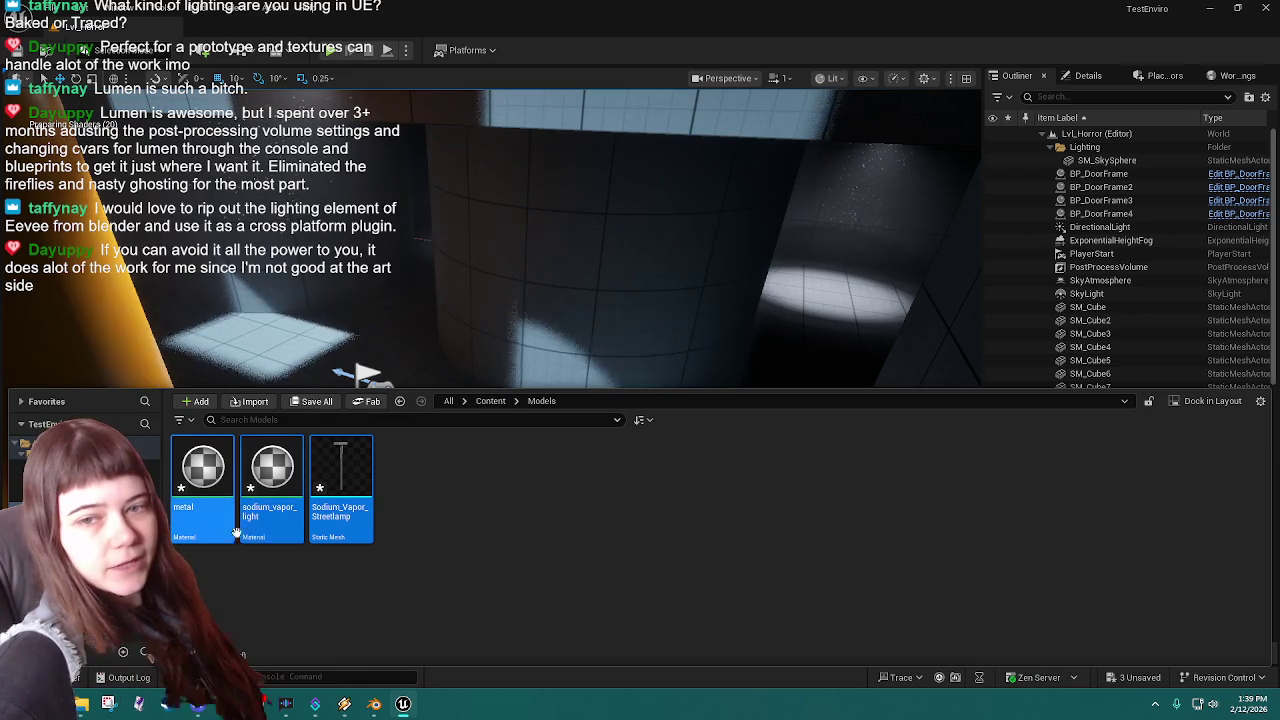
- Inspect Sodium_Vapor_Streetlamp in the Static Mesh Editor, then save it with the metal and sodium_vapor_light materials
{"action": "left_click", "coordinate": [435, 543]}
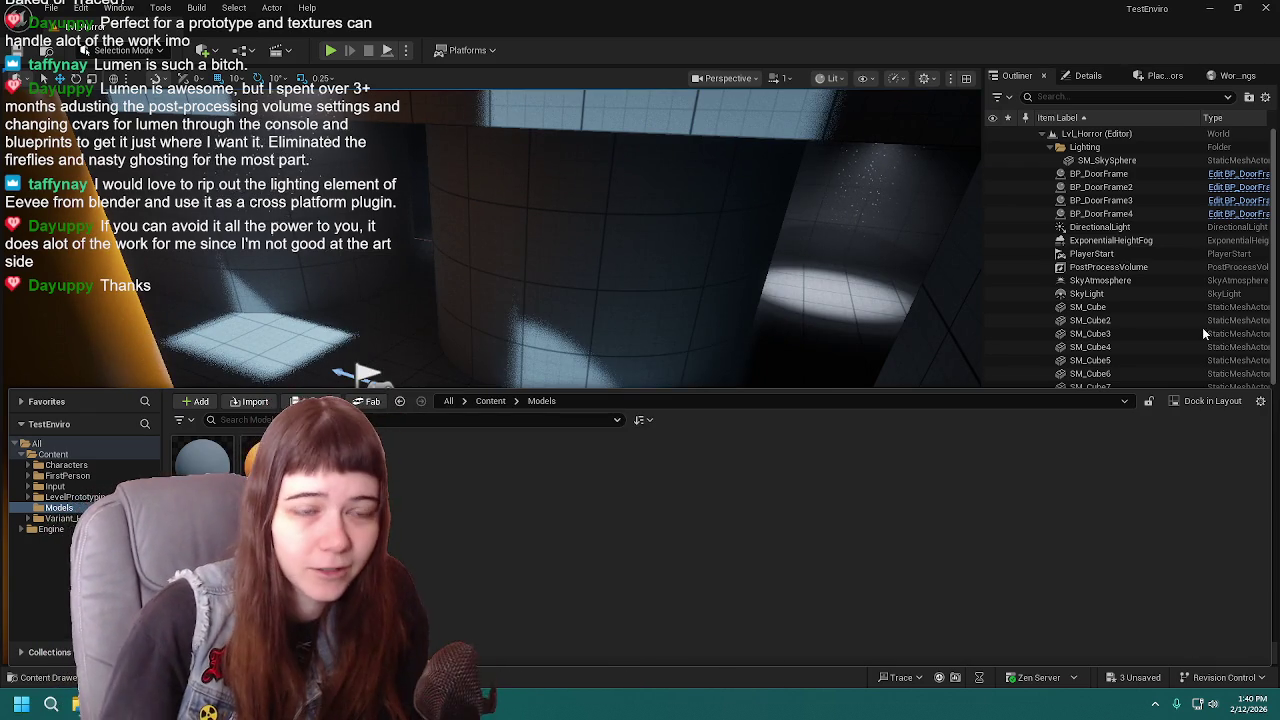
{"action": "double_click", "coordinate": [338, 460]}
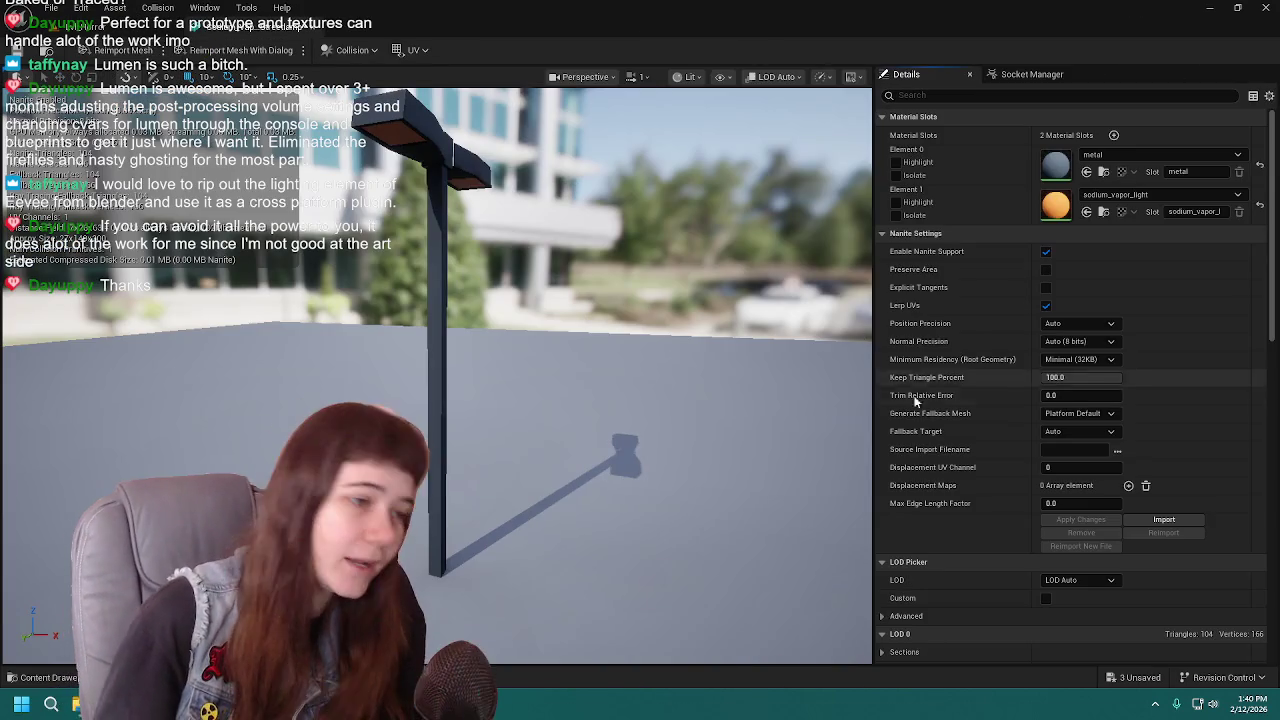
{"action": "left_click_drag", "start_coordinate": [608, 321], "coordinate": [680, 334]}
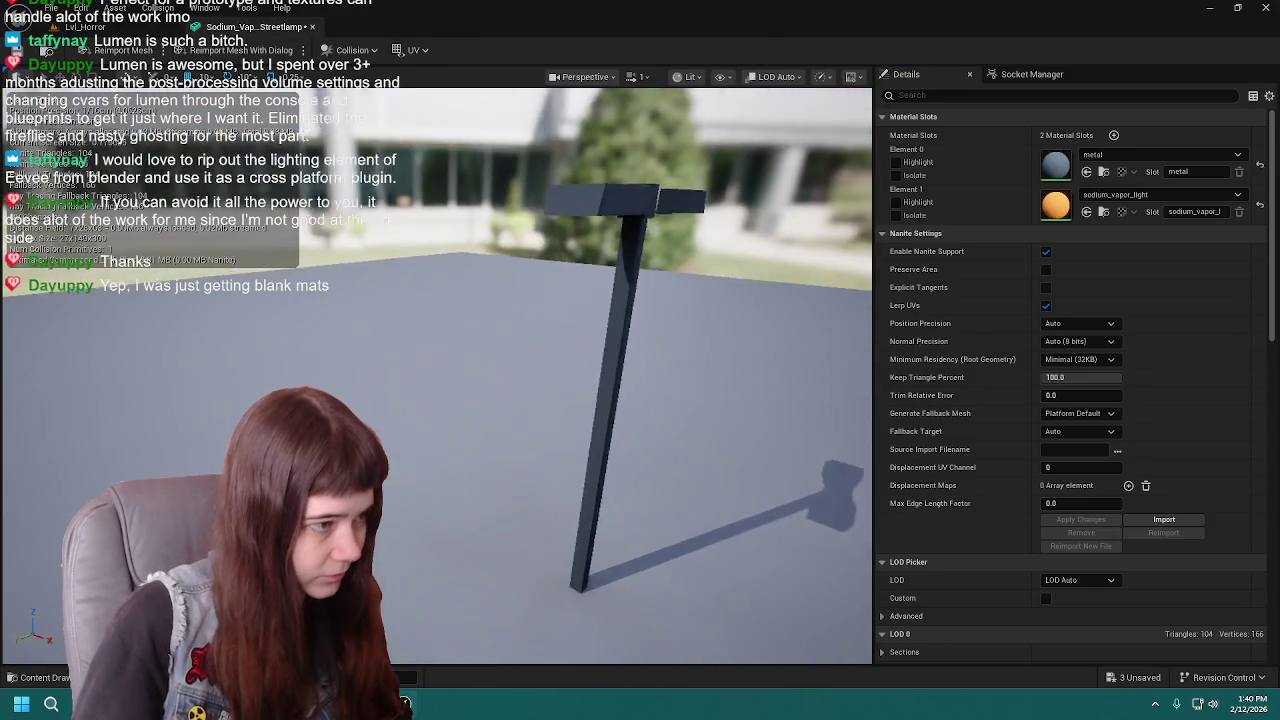
{"action": "key", "text": "ctrl+space"}
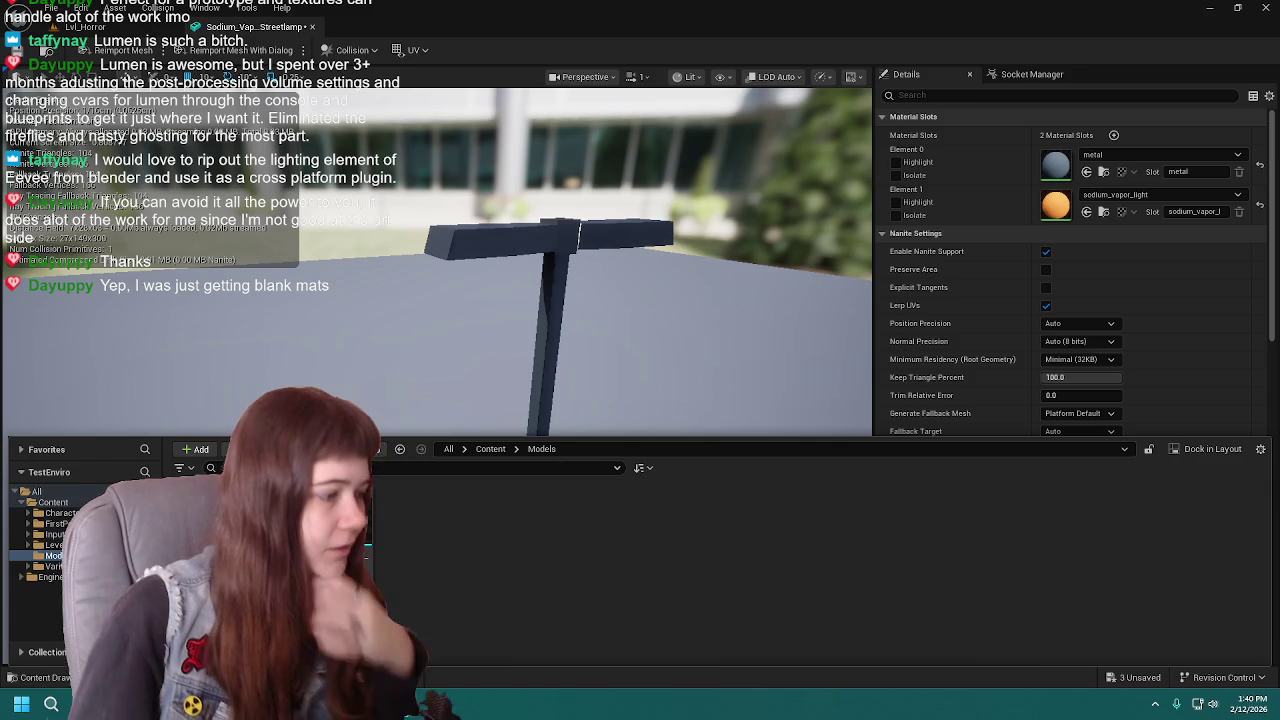
{"action": "key", "text": "ctrl+shift+s"}
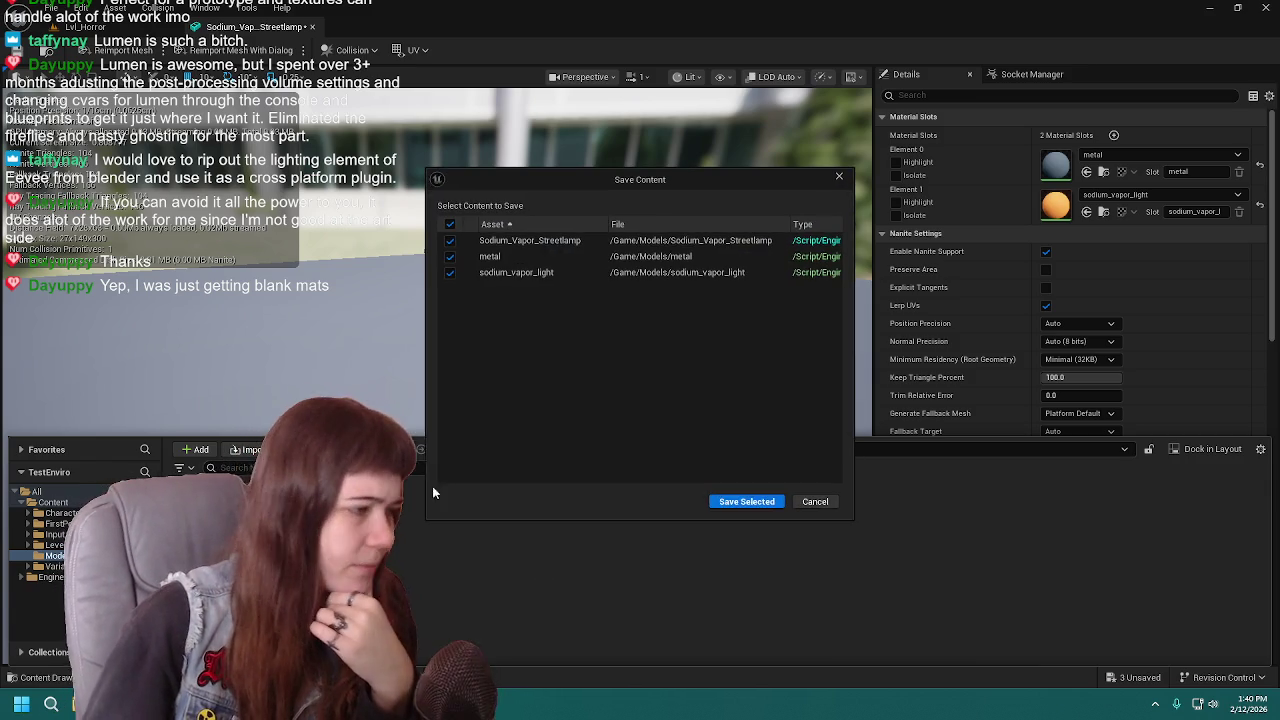
{"action": "left_click", "coordinate": [748, 502]}
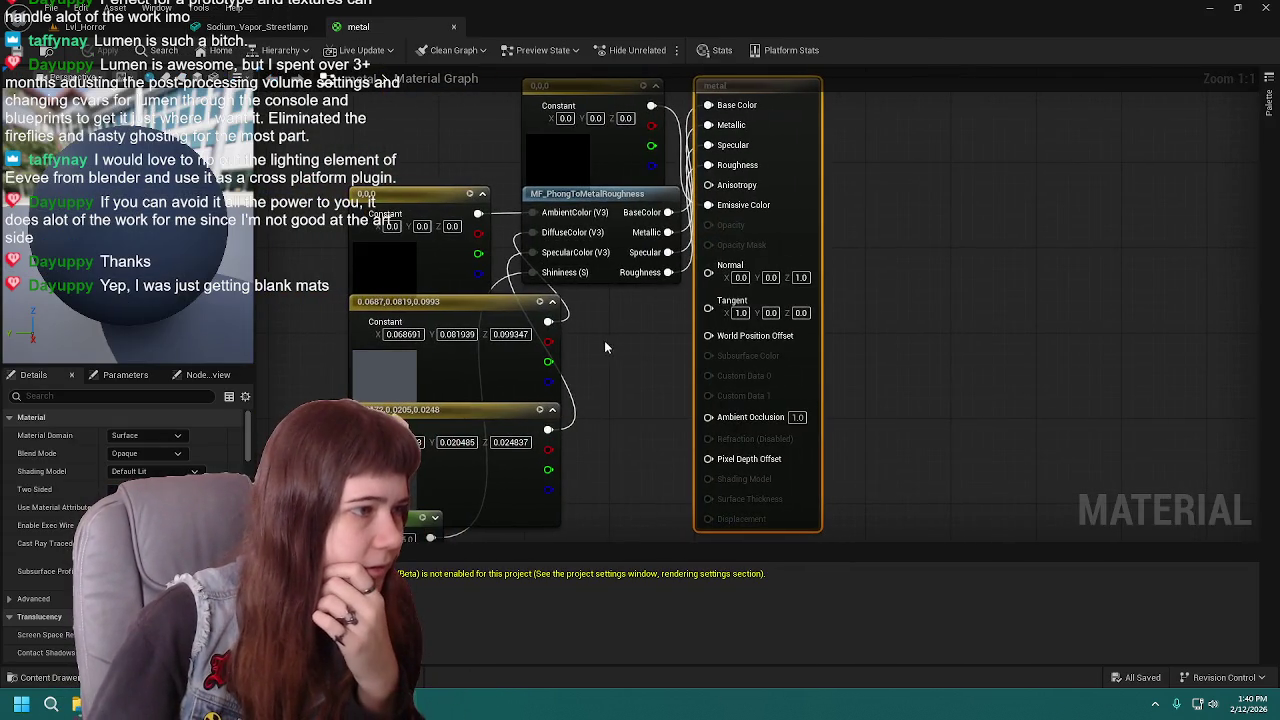
- Spread out the metal material's 0.0687, 0.0172 and black constant nodes in the graph
{"action": "right_click_drag", "start_coordinate": [604, 340], "coordinate": [671, 356]}
{"action": "scroll", "coordinate": [700, 375], "scroll_direction": "down", "scroll_amount": 1}
{"action": "scroll", "coordinate": [700, 375], "scroll_direction": "down", "scroll_amount": 1}
{"action": "left_click_drag", "start_coordinate": [446, 147], "coordinate": [640, 515]}
{"action": "right_click_drag", "start_coordinate": [714, 509], "coordinate": [714, 428]}
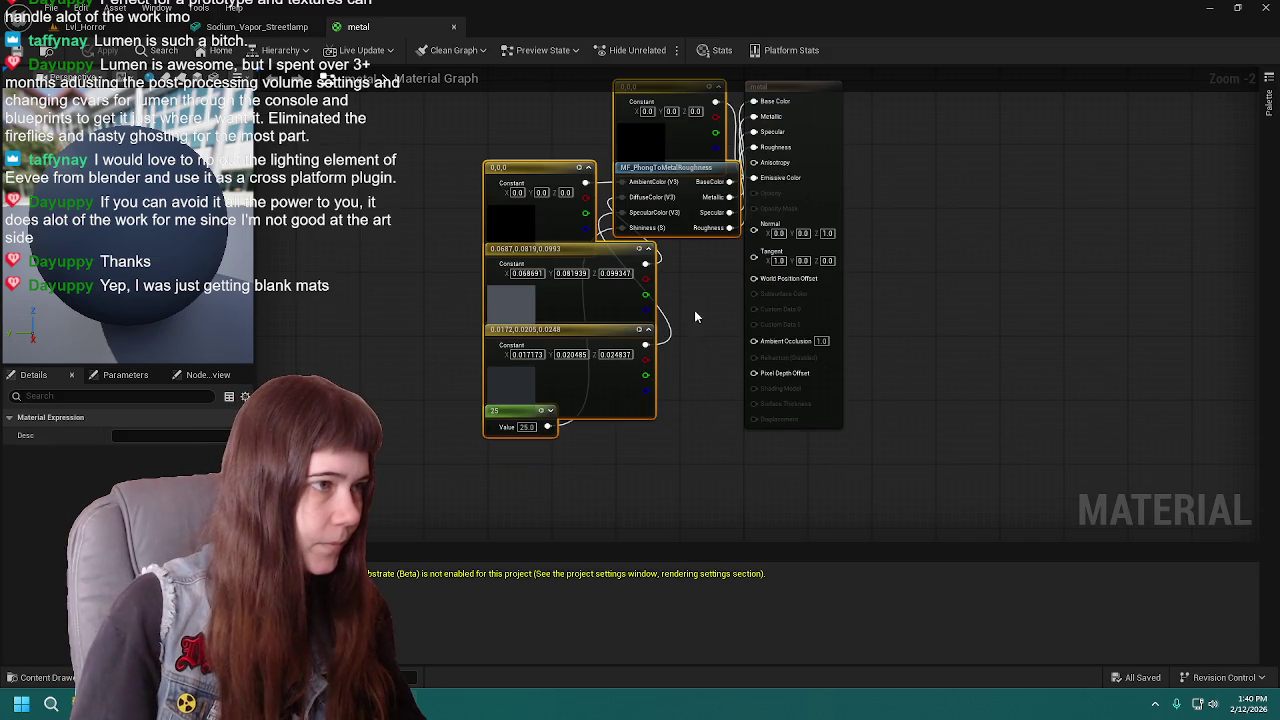
{"action": "right_click_drag", "start_coordinate": [697, 343], "coordinate": [702, 385]}
{"action": "left_click", "coordinate": [619, 355]}
{"action": "mouse_move", "coordinate": [619, 355]}
{"action": "left_mouse_down"}
{"action": "mouse_move", "coordinate": [397, 255]}
{"action": "mouse_move", "coordinate": [397, 241]}
{"action": "left_mouse_up"}
{"action": "right_click_drag", "start_coordinate": [517, 339], "coordinate": [554, 350]}
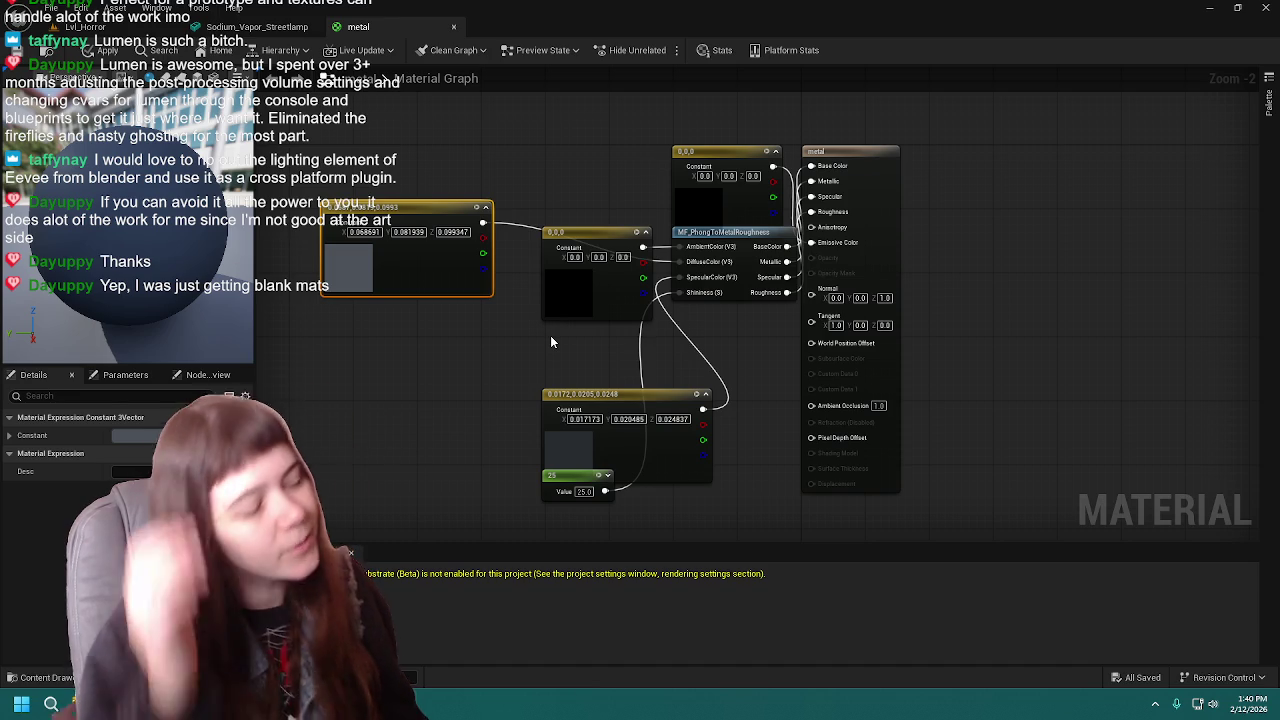
{"action": "mouse_move", "coordinate": [629, 396]}
{"action": "left_mouse_down"}
{"action": "mouse_move", "coordinate": [480, 363]}
{"action": "mouse_move", "coordinate": [414, 311]}
{"action": "left_mouse_up"}
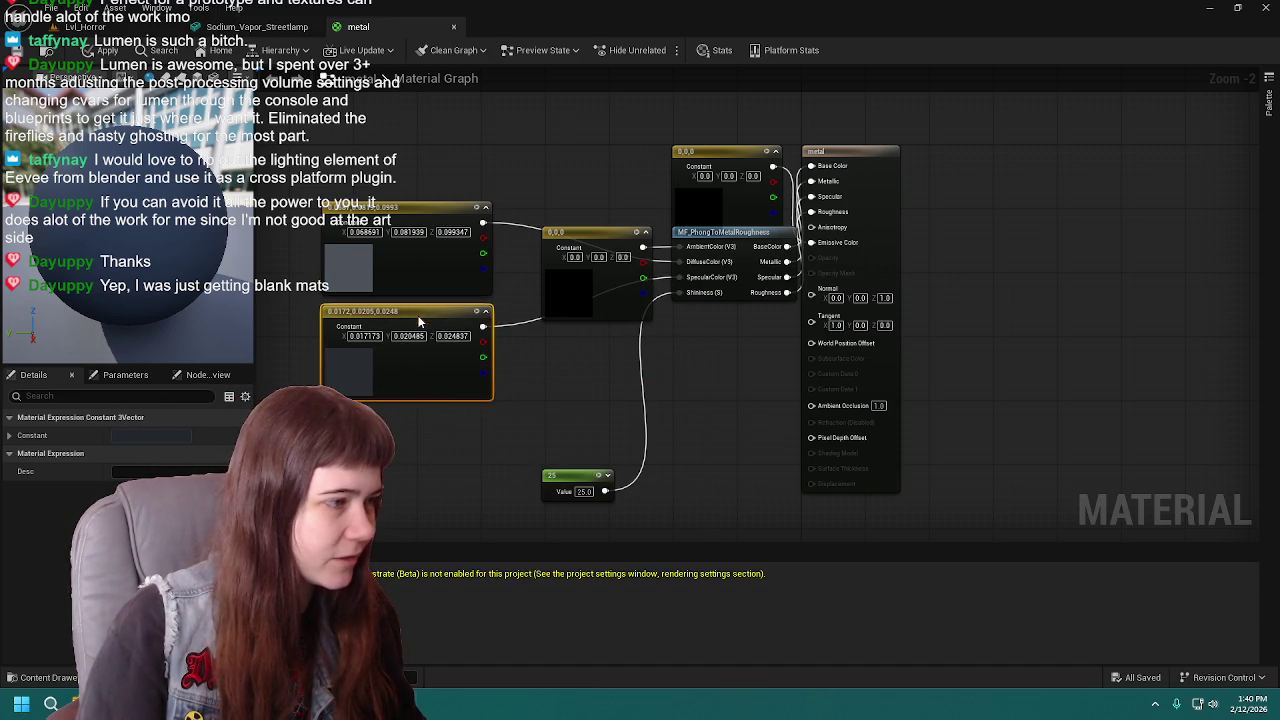
{"action": "mouse_move", "coordinate": [611, 258]}
{"action": "left_mouse_down"}
{"action": "mouse_move", "coordinate": [617, 292]}
{"action": "mouse_move", "coordinate": [706, 212]}
{"action": "mouse_move", "coordinate": [695, 255]}
{"action": "mouse_move", "coordinate": [670, 261]}
{"action": "left_mouse_up"}
- Delete the 0,0,0 constant, MF_PhongToMetalRoughness, Value and remaining imported nodes from the metal graph
{"action": "left_click", "coordinate": [697, 126]}
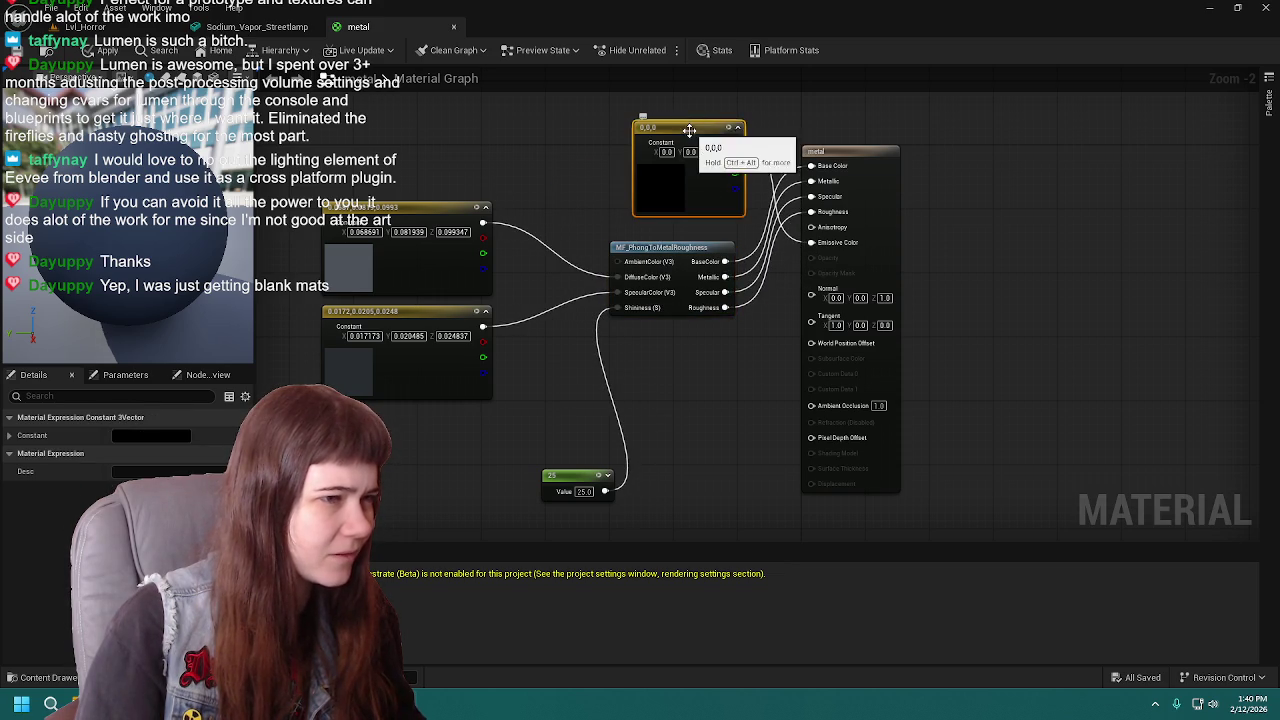
{"action": "key", "text": "Delete"}
{"action": "left_click_drag", "start_coordinate": [670, 248], "coordinate": [671, 222]}
{"action": "key", "text": "Delete"}
{"action": "left_click", "coordinate": [567, 476]}
{"action": "key", "text": "Delete"}
{"action": "left_click_drag", "start_coordinate": [310, 195], "coordinate": [471, 408]}
{"action": "key", "text": "Delete"}
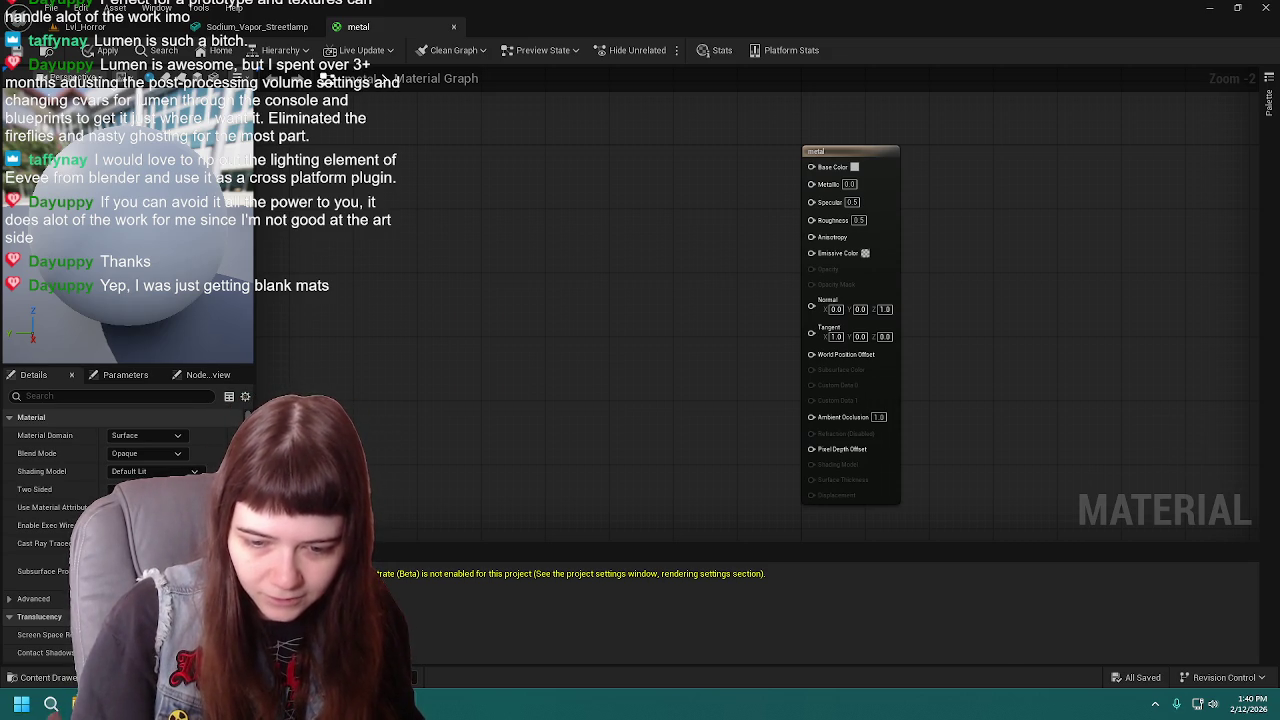
{"action": "key", "text": "alt+Tab"}
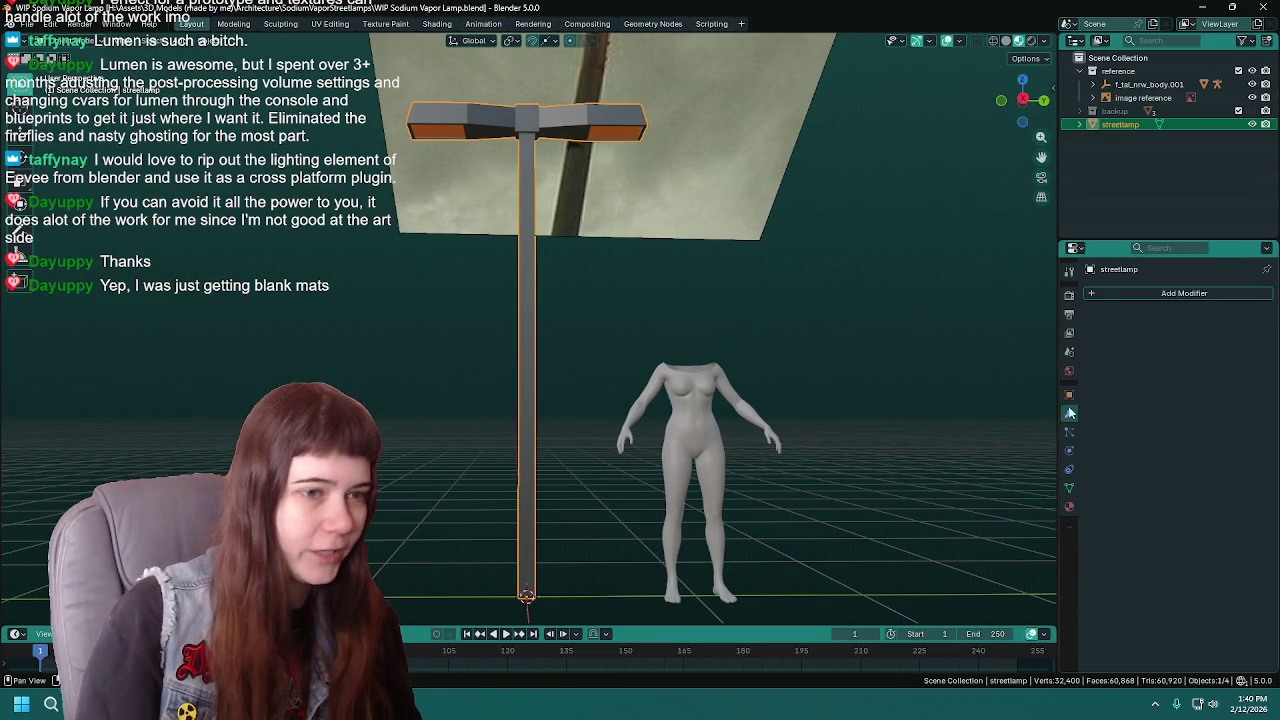
{"action": "left_click", "coordinate": [1069, 508]}
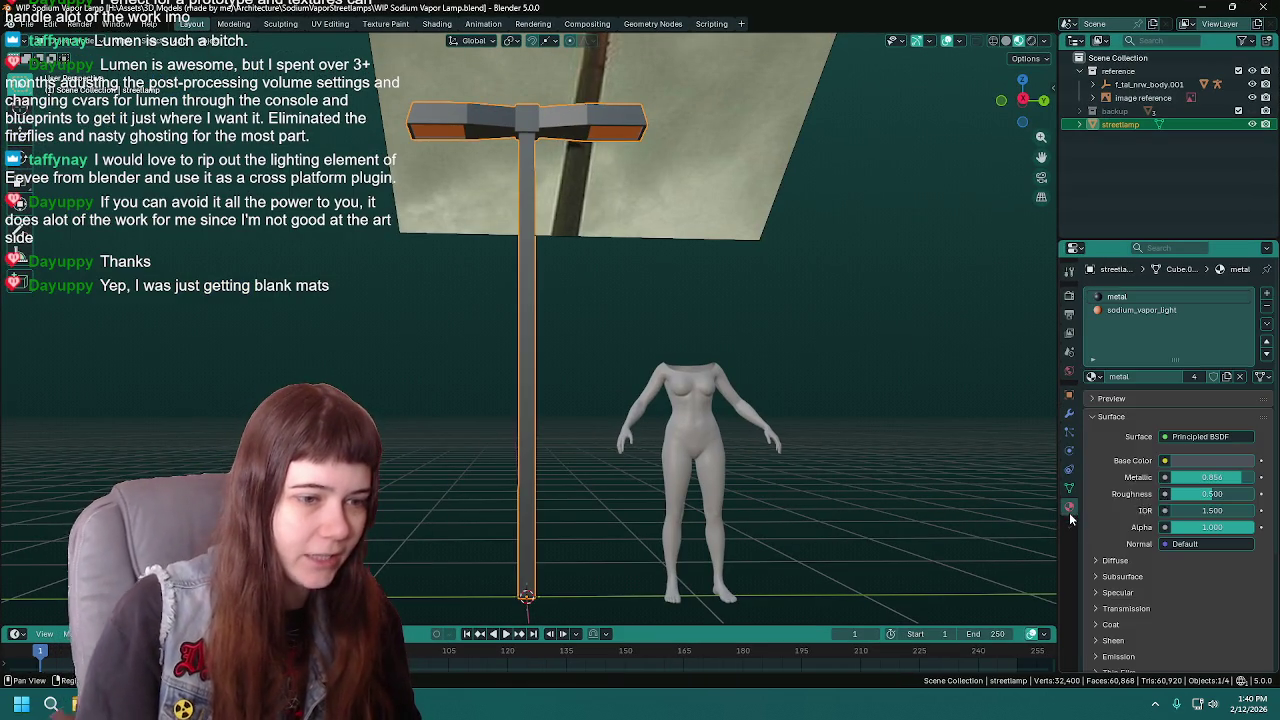
{"action": "left_click", "coordinate": [1238, 461]}
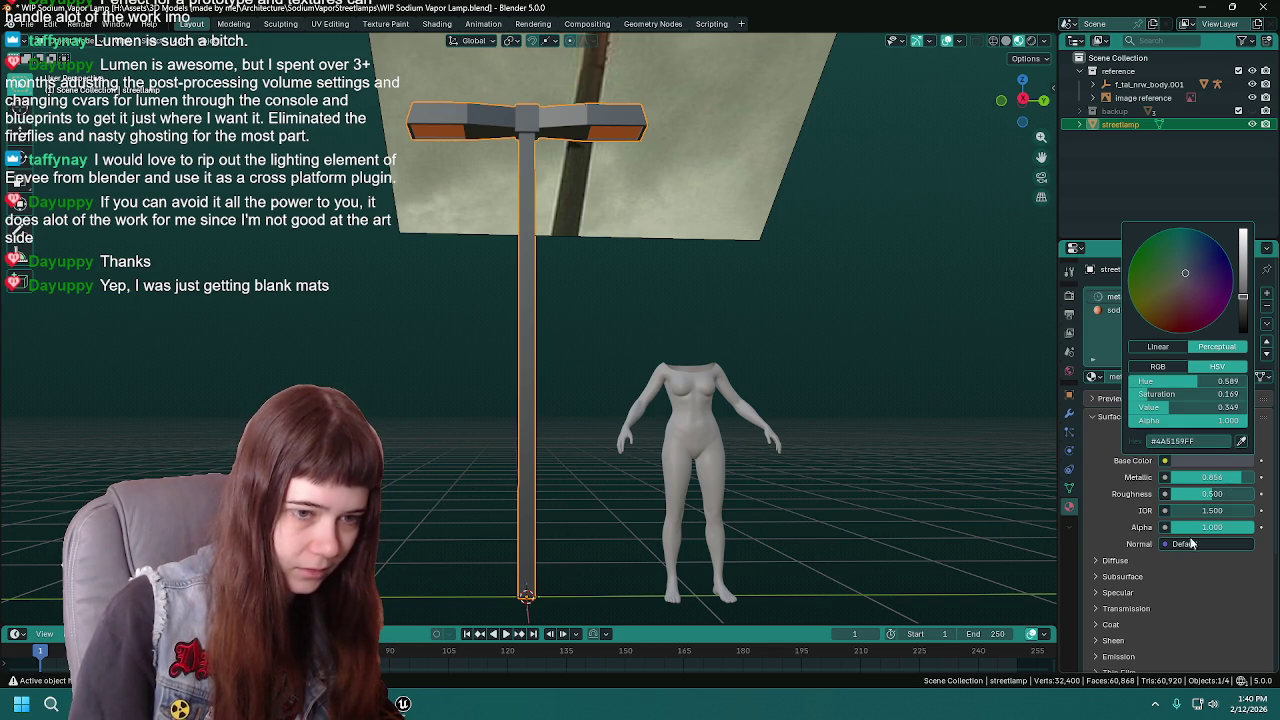
{"action": "left_click", "coordinate": [1227, 476]}
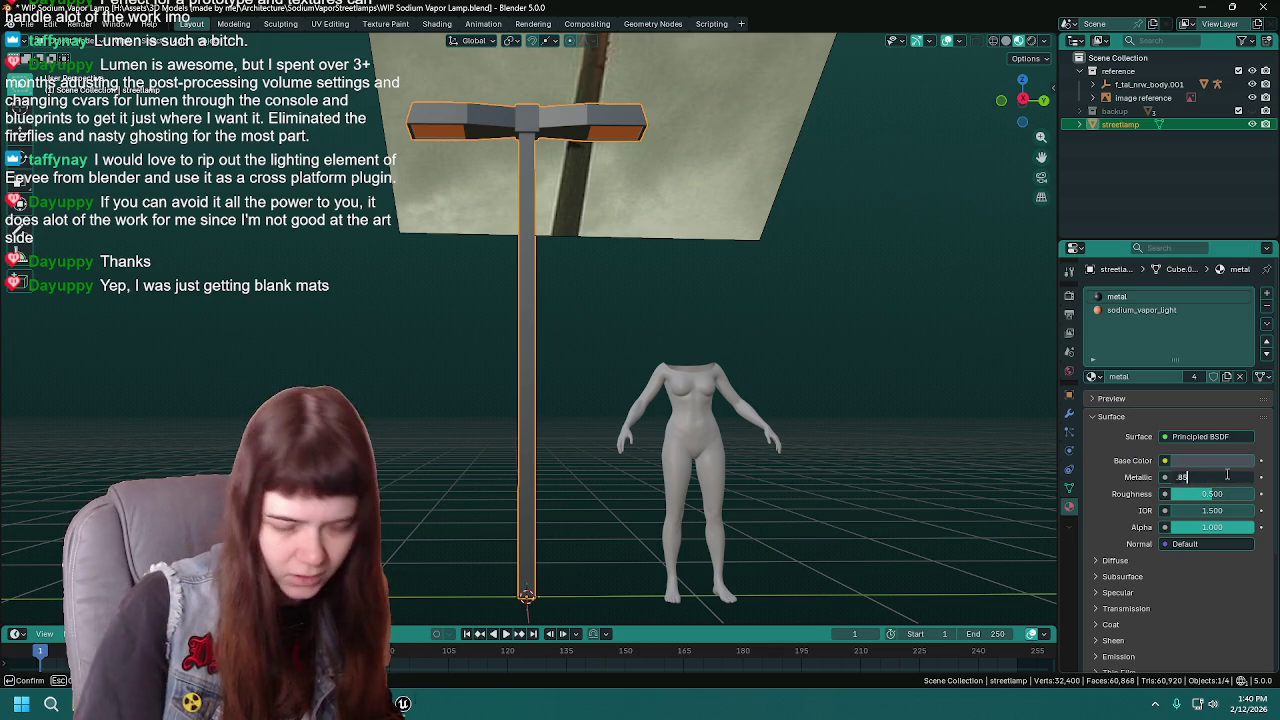
{"action": "type", "text": "5"}
{"action": "key", "text": "Return"}
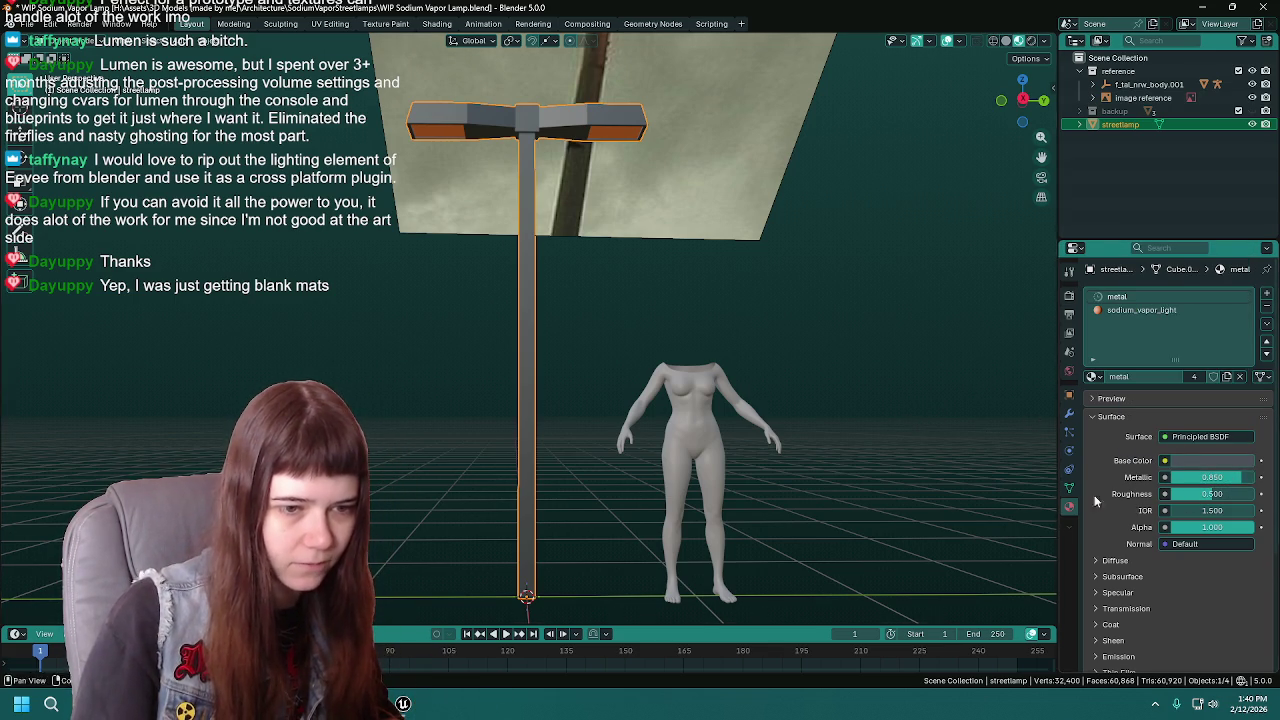
{"action": "left_click", "coordinate": [403, 705]}
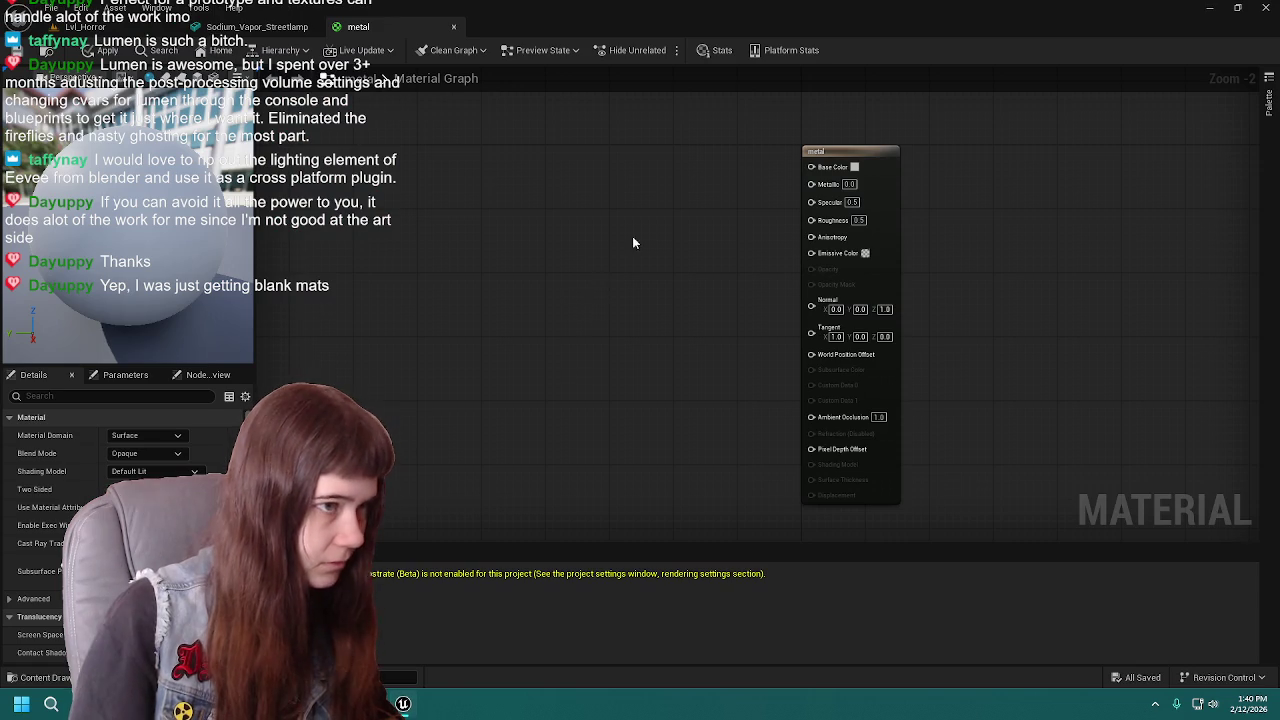
{"action": "left_click", "coordinate": [540, 204]}
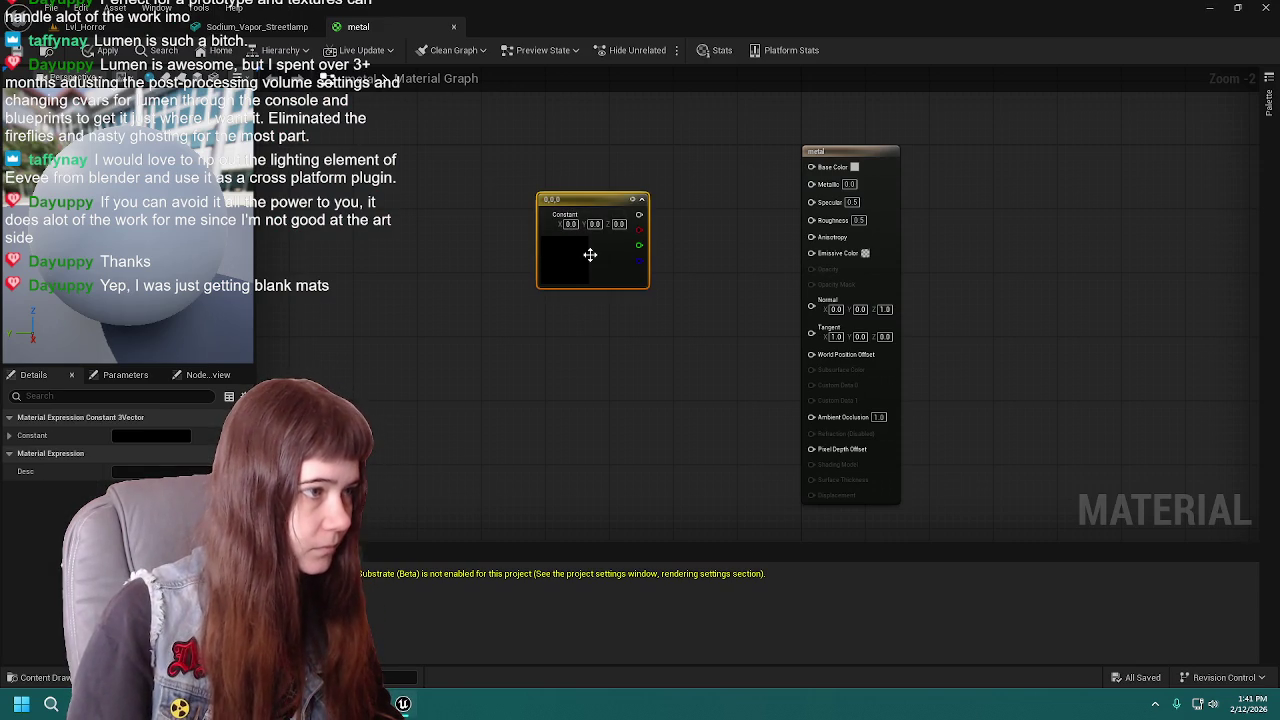
{"action": "double_click", "coordinate": [586, 252]}
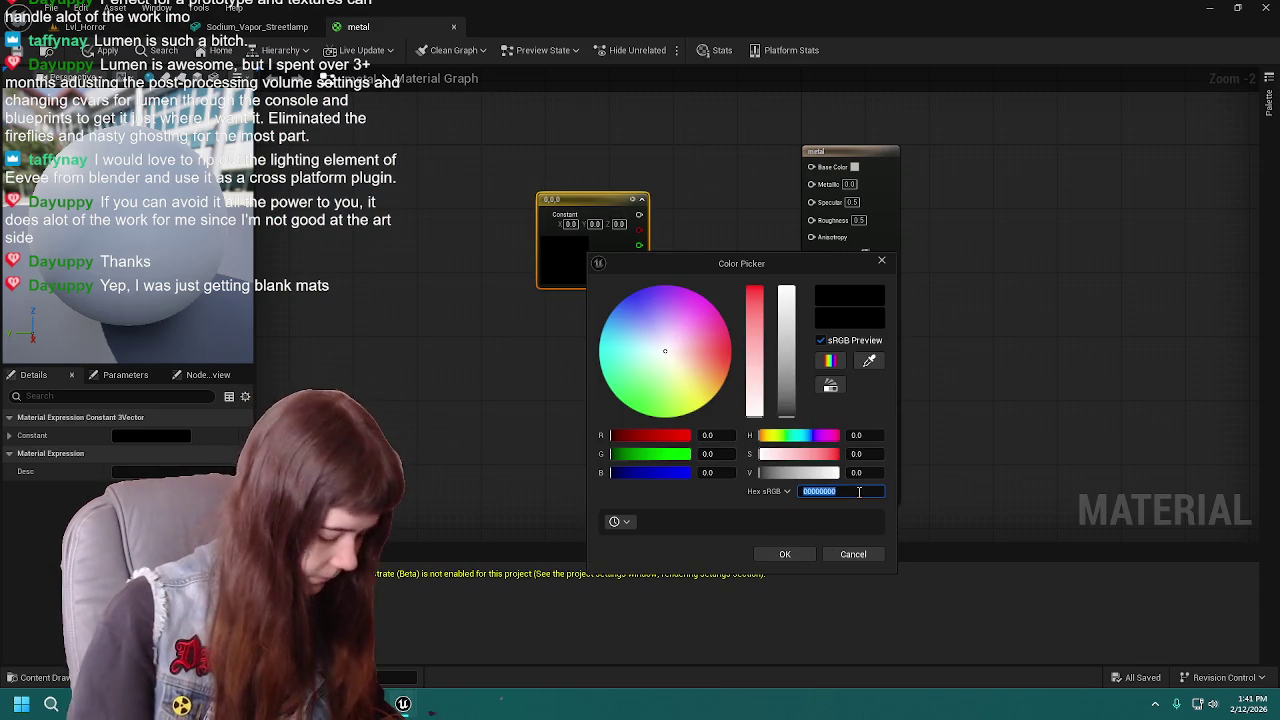
{"action": "type", "text": "4A5159FF"}
{"action": "key", "text": "Return"}
{"action": "left_click", "coordinate": [790, 554]}
{"action": "mouse_move", "coordinate": [626, 199]}
{"action": "left_mouse_down"}
{"action": "mouse_move", "coordinate": [506, 154]}
{"action": "mouse_move", "coordinate": [811, 166]}
{"action": "left_mouse_up"}
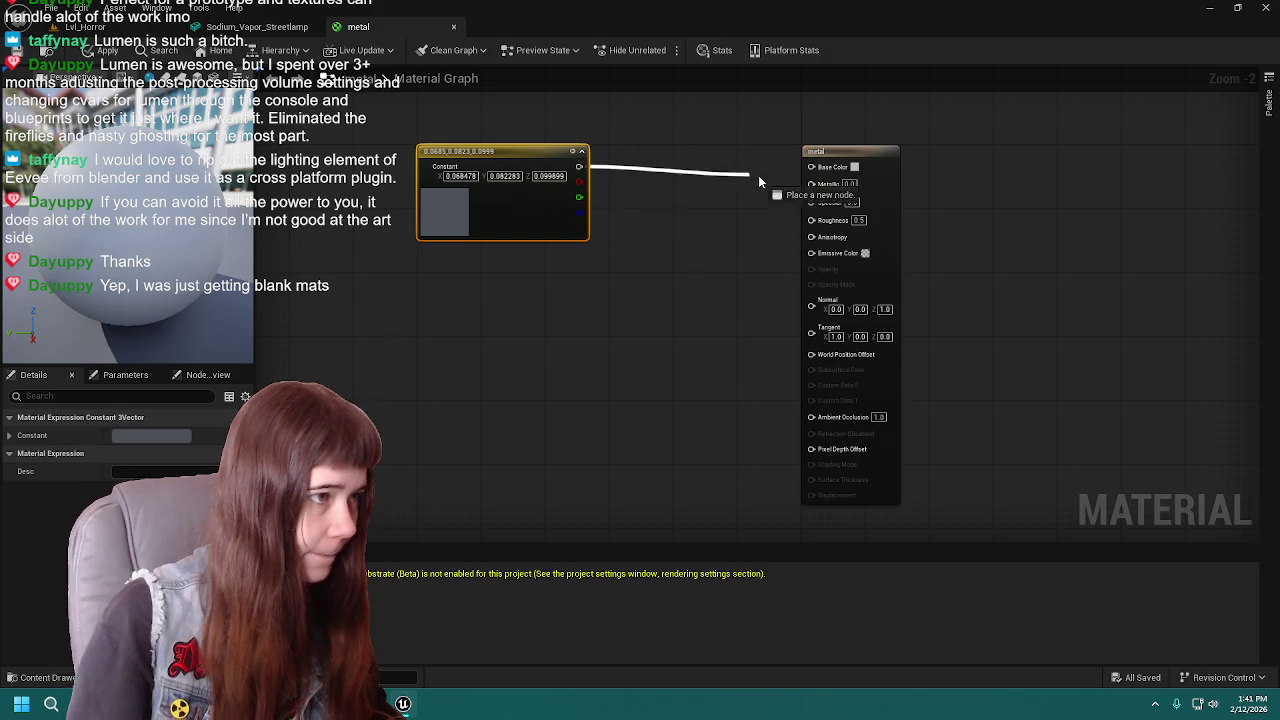
{"action": "left_click", "coordinate": [606, 273]}
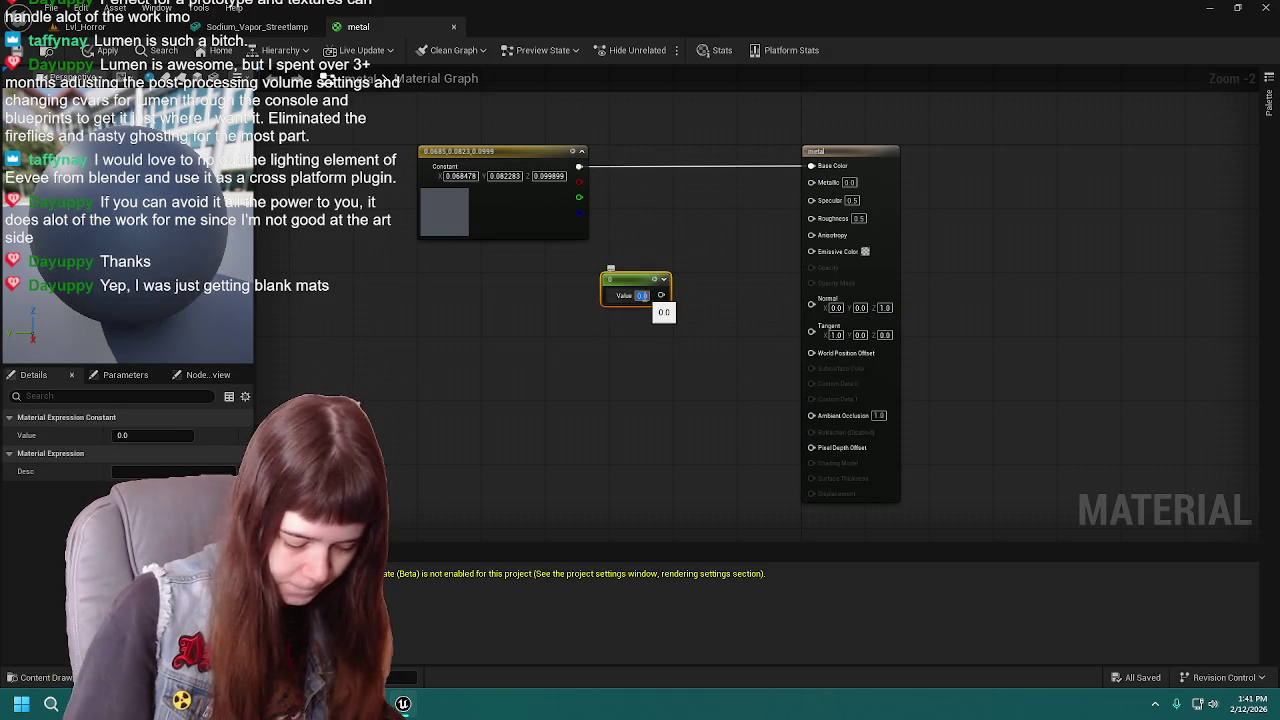
{"action": "type", "text": "0.85"}
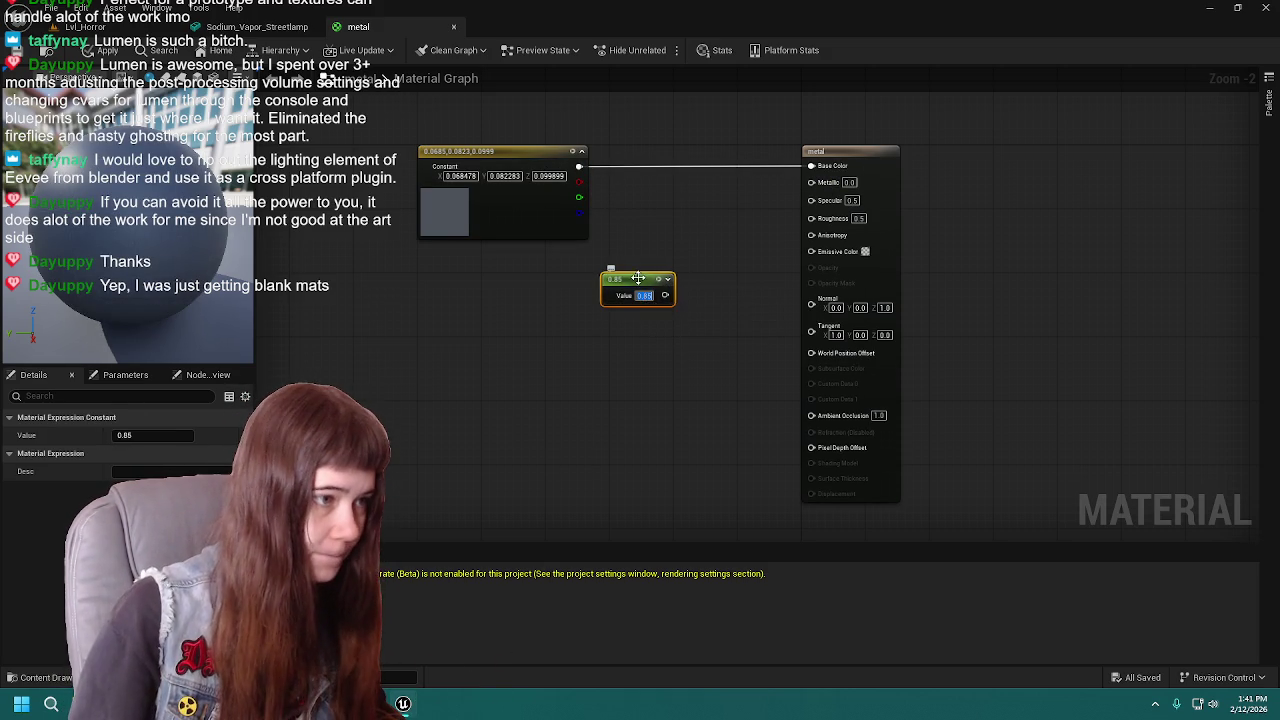
{"action": "left_click_drag", "start_coordinate": [673, 263], "coordinate": [685, 261]}
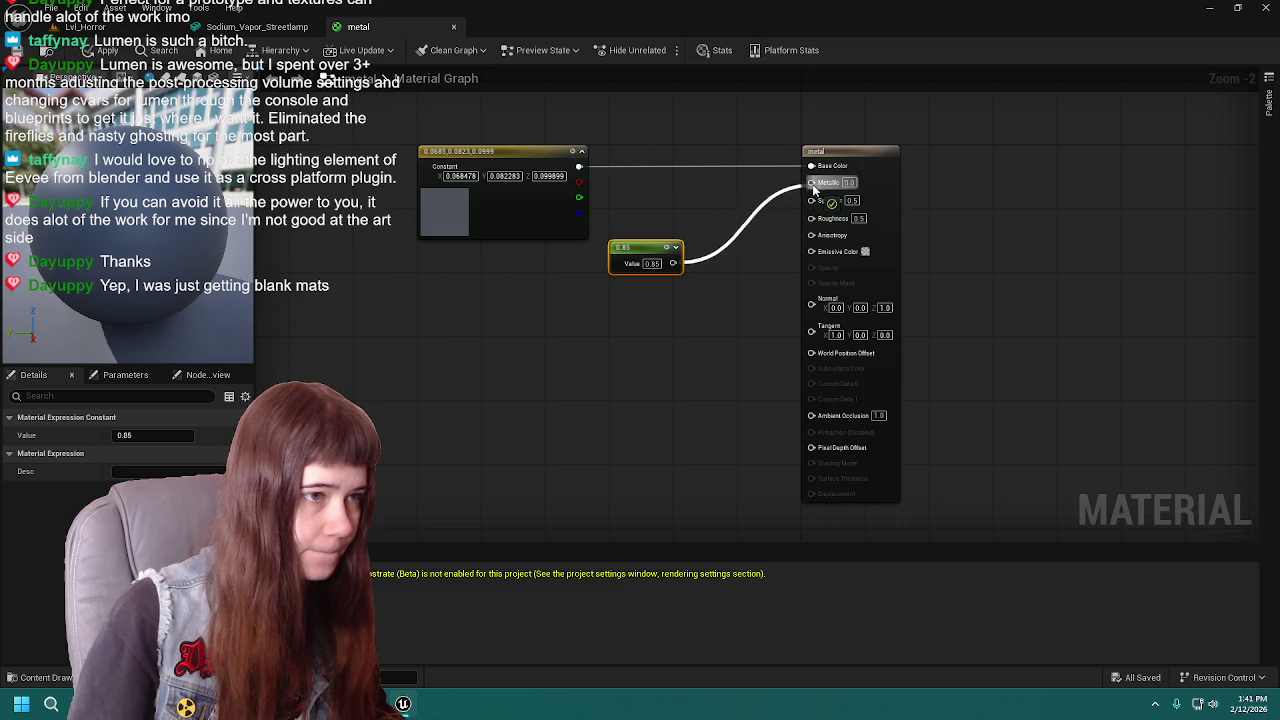
{"action": "left_click_drag", "start_coordinate": [812, 193], "coordinate": [811, 182]}
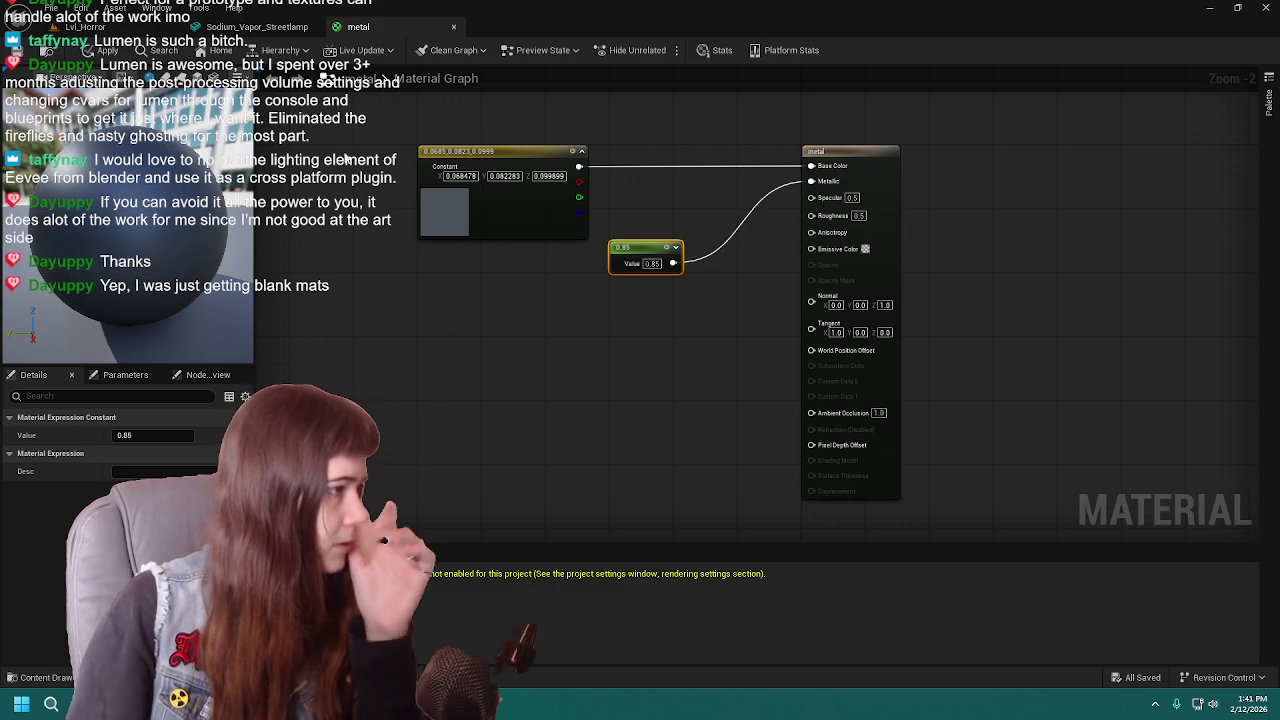
{"action": "left_click", "coordinate": [85, 27]}
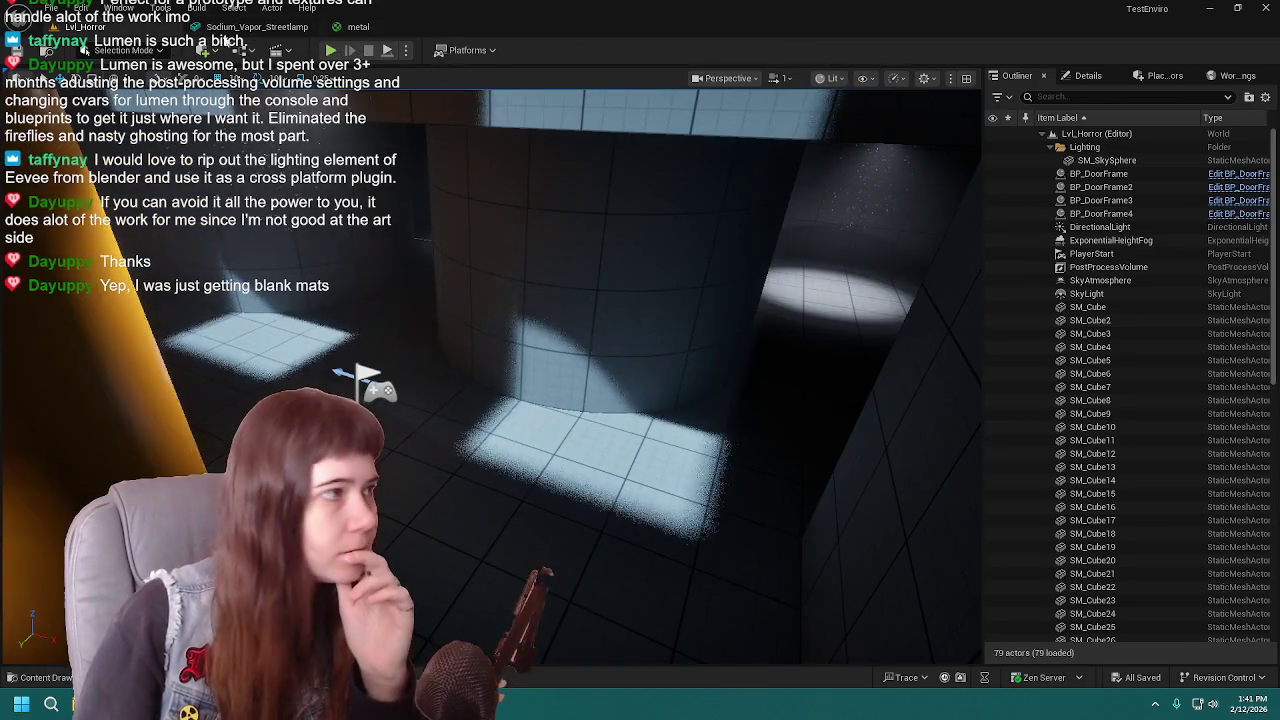
{"action": "left_click", "coordinate": [235, 27]}
{"action": "left_click_drag", "start_coordinate": [589, 310], "coordinate": [520, 340]}
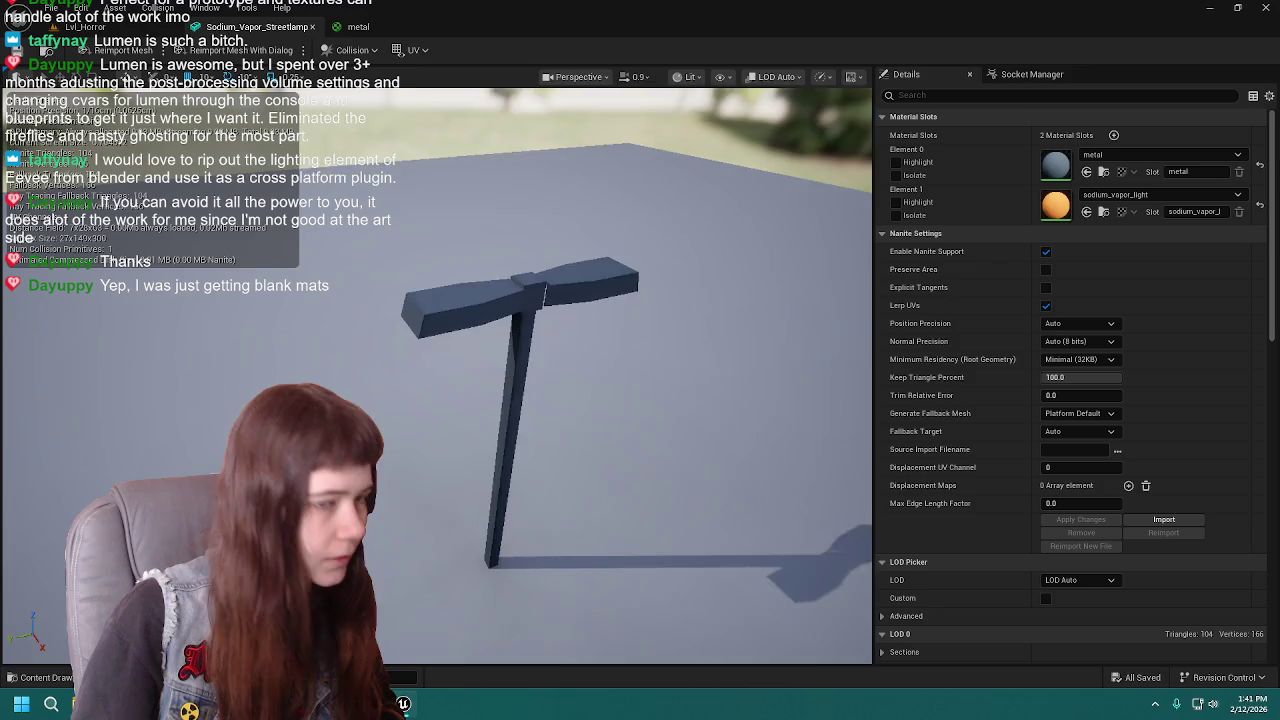
{"action": "left_click", "coordinate": [358, 27]}
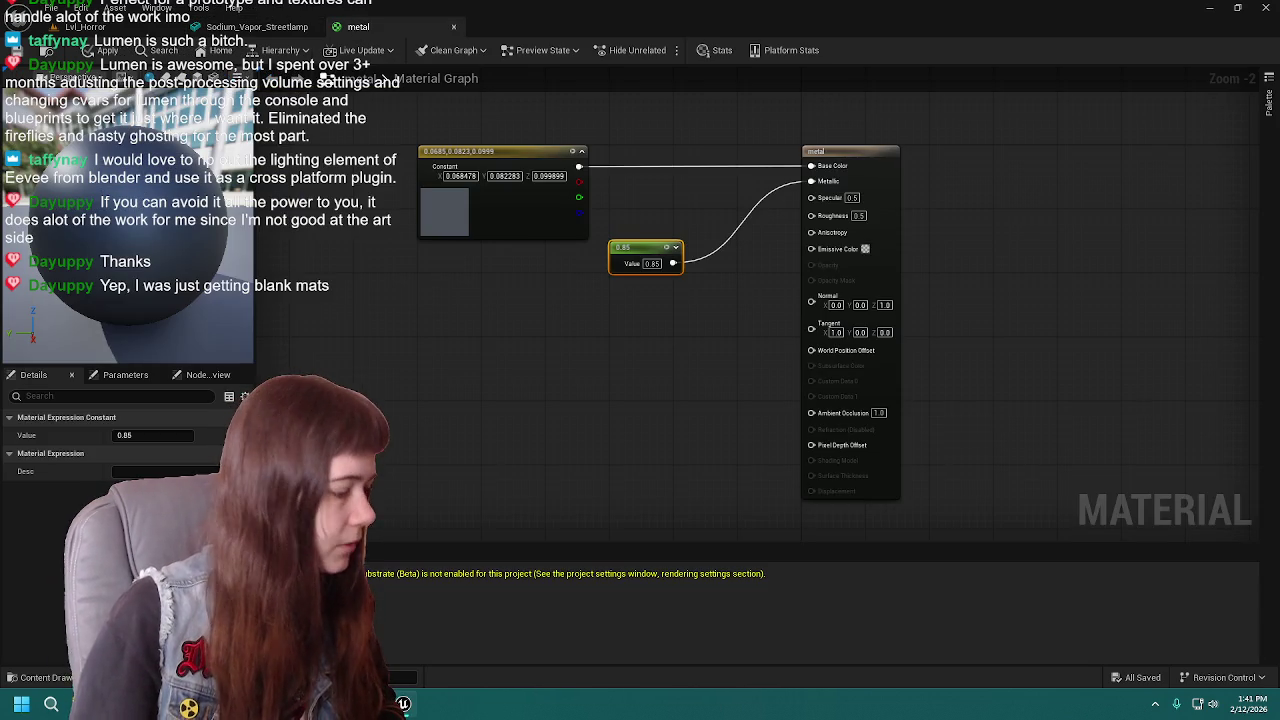
{"action": "left_click", "coordinate": [40, 677]}
{"action": "double_click", "coordinate": [370, 545]}
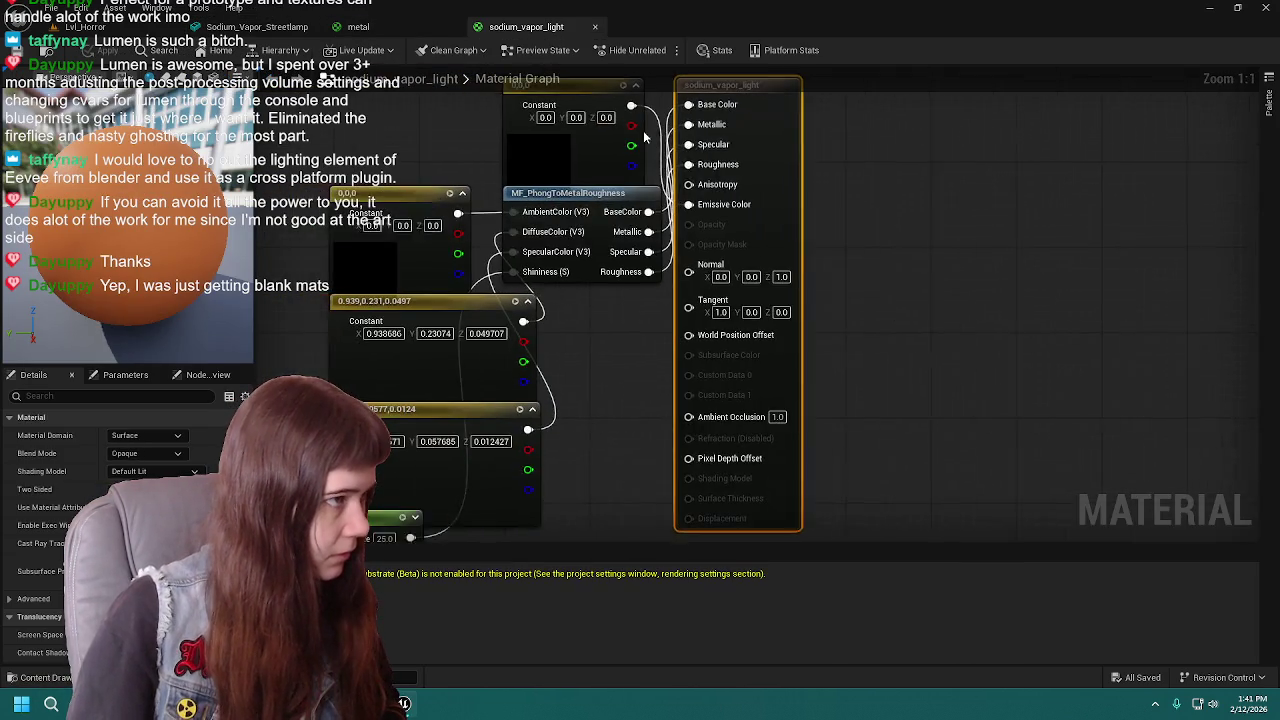
{"action": "left_click_drag", "start_coordinate": [512, 142], "coordinate": [684, 450]}
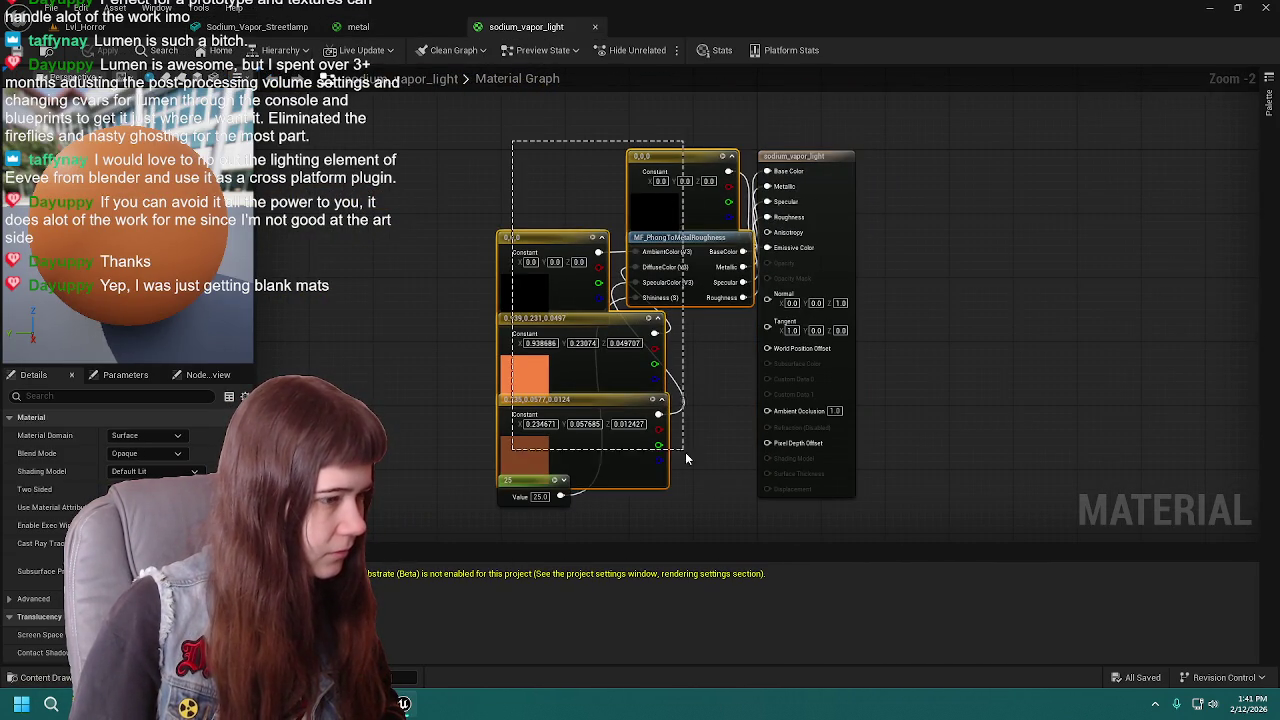
{"action": "left_click_drag", "start_coordinate": [706, 510], "coordinate": [703, 440]}
{"action": "key", "text": "Delete"}
{"action": "mouse_move", "coordinate": [629, 335]}
{"action": "right_mouse_down"}
{"action": "mouse_move", "coordinate": [602, 315]}
{"action": "mouse_move", "coordinate": [636, 323]}
{"action": "right_mouse_up"}
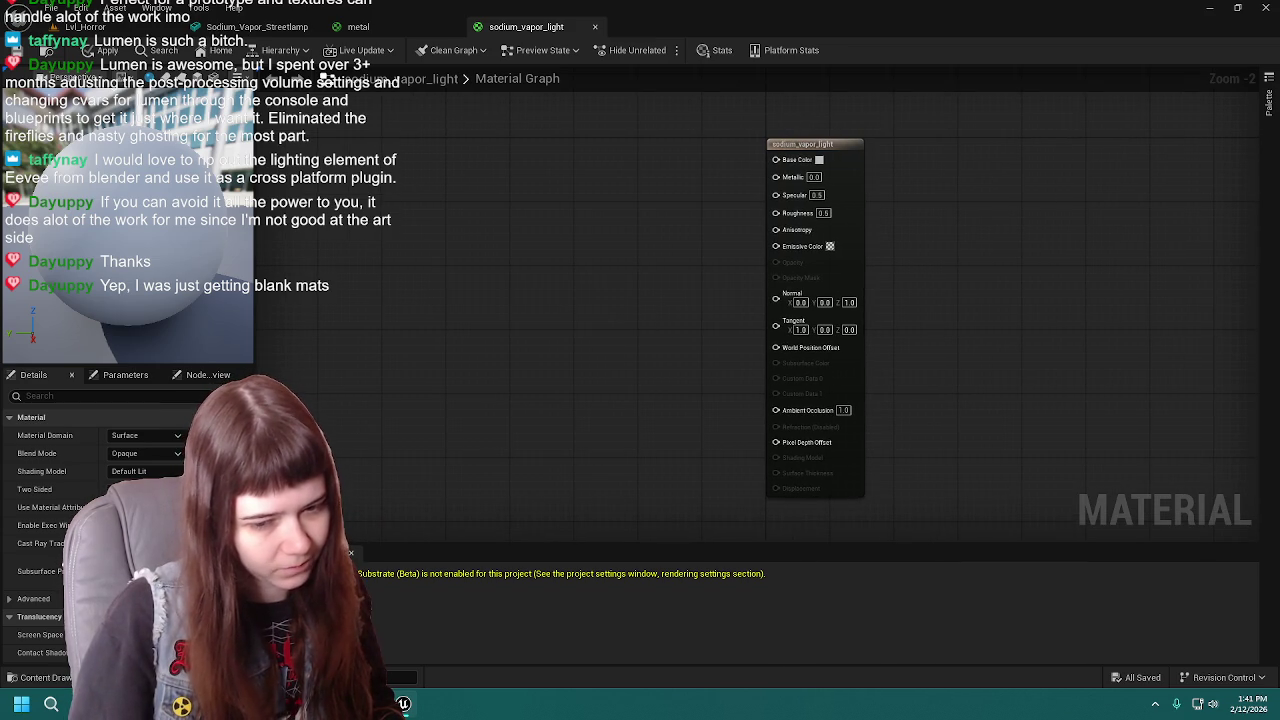
{"action": "key", "text": "alt+Tab"}
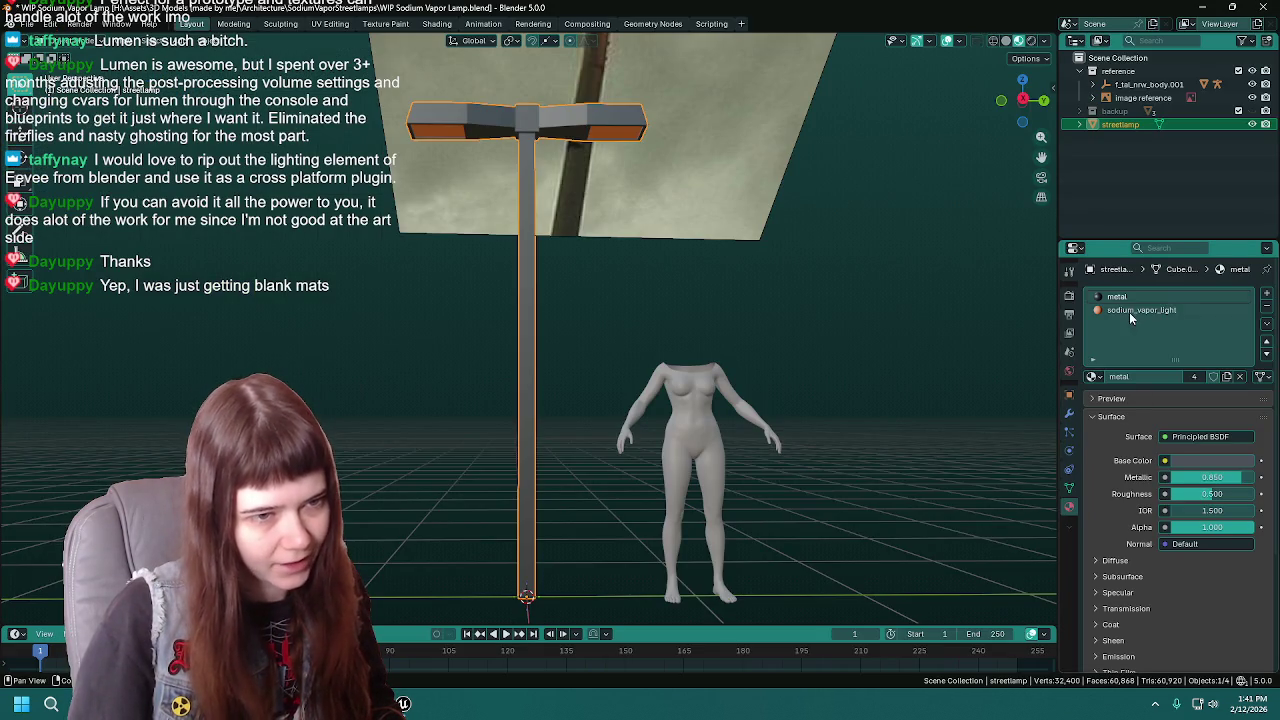
{"action": "left_click", "coordinate": [1131, 312]}
{"action": "left_click", "coordinate": [1217, 461]}
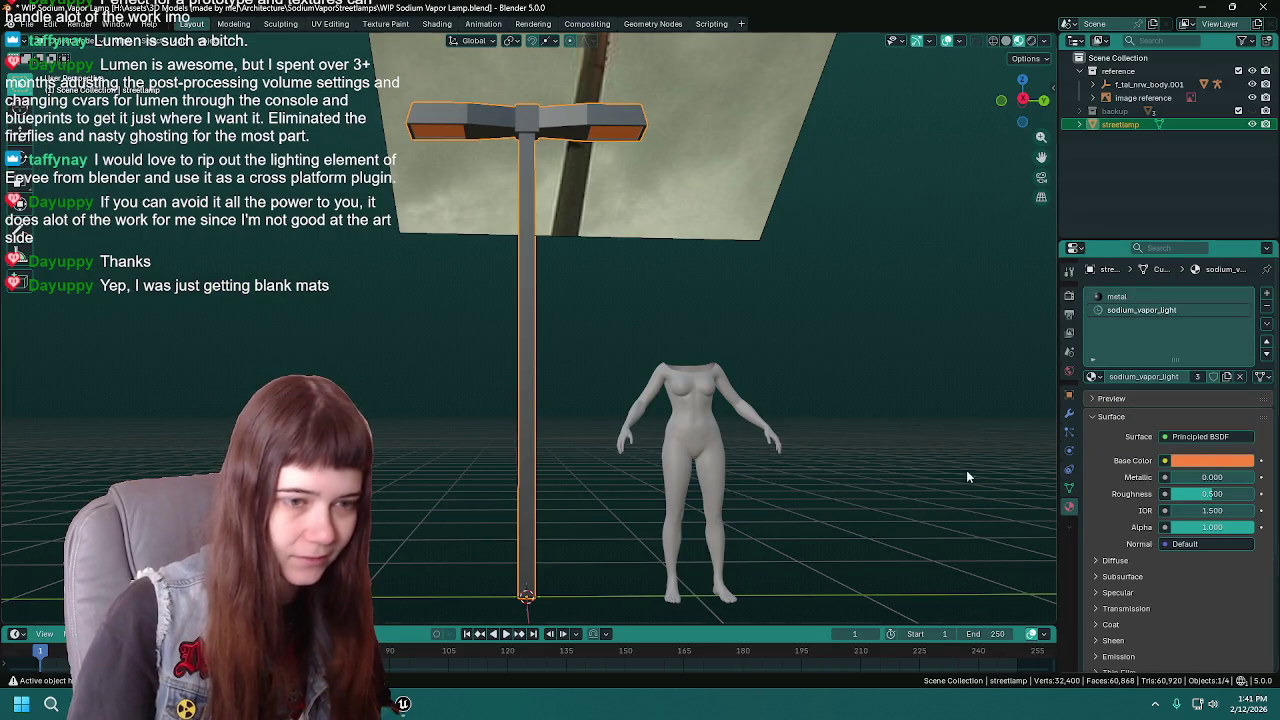
{"action": "key", "text": "alt+Tab"}
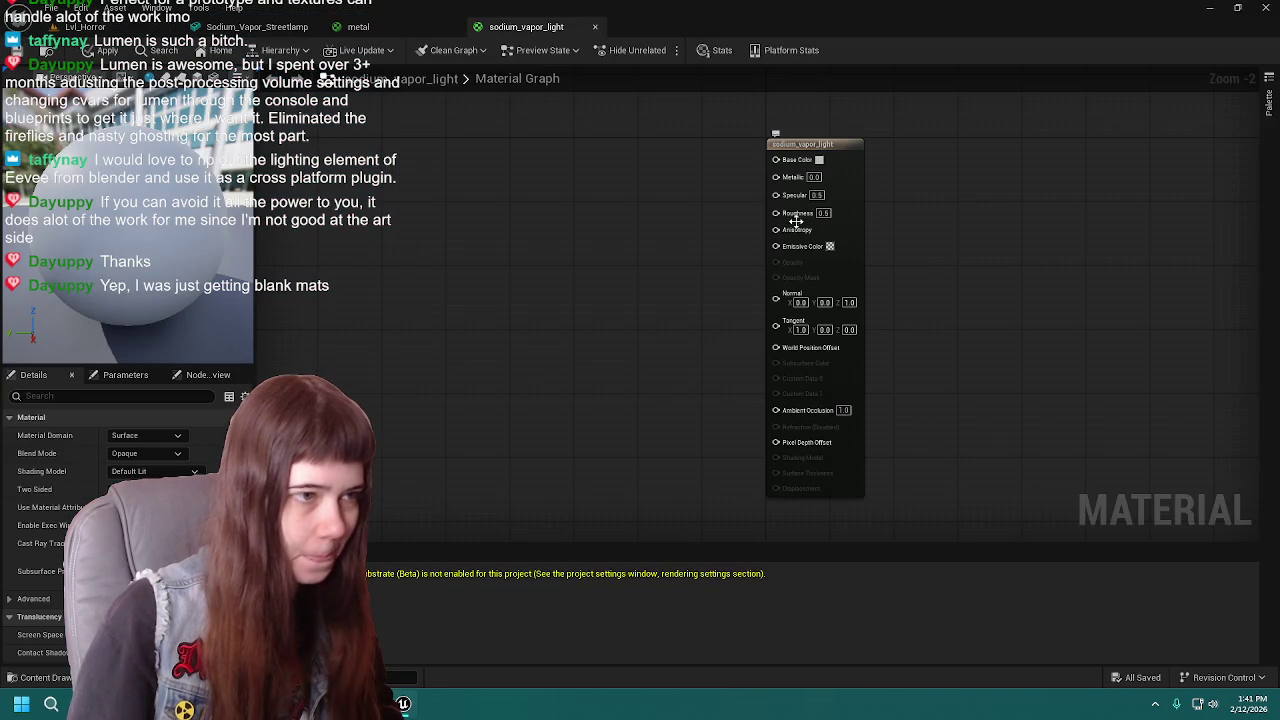
{"action": "left_click", "coordinate": [572, 160]}
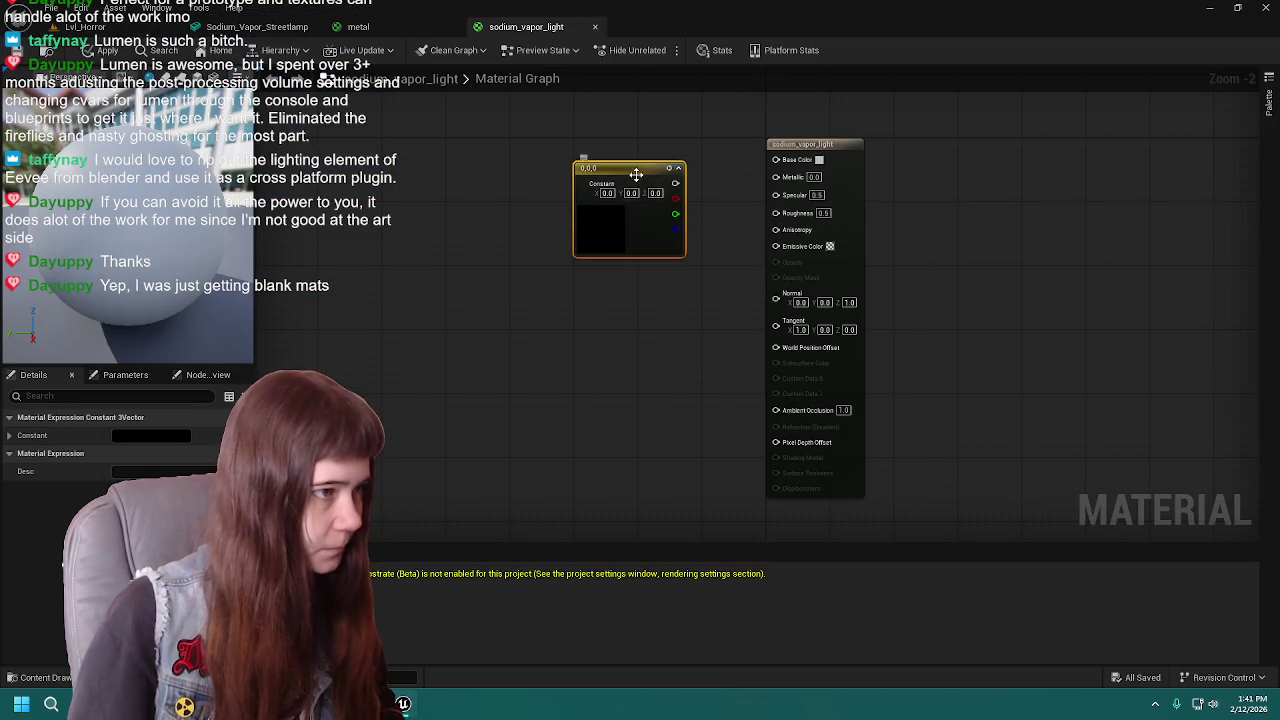
{"action": "left_click_drag", "start_coordinate": [631, 179], "coordinate": [450, 160]}
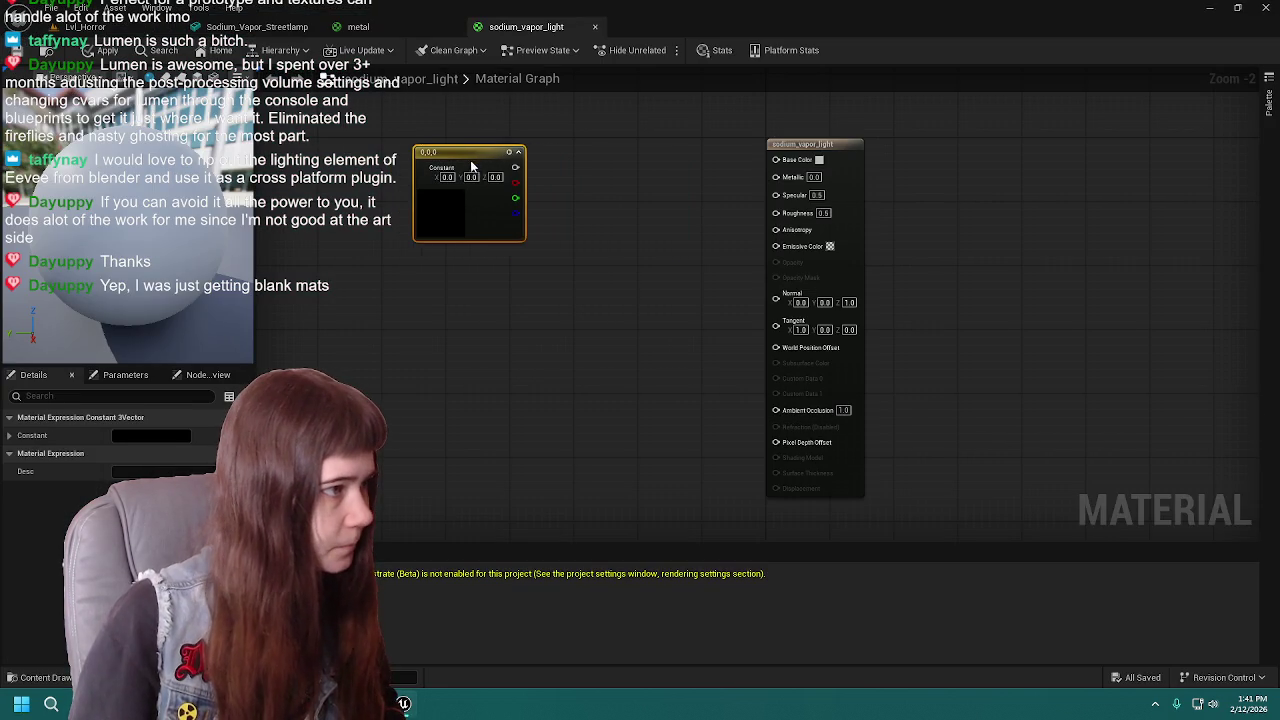
{"action": "double_click", "coordinate": [444, 206]}
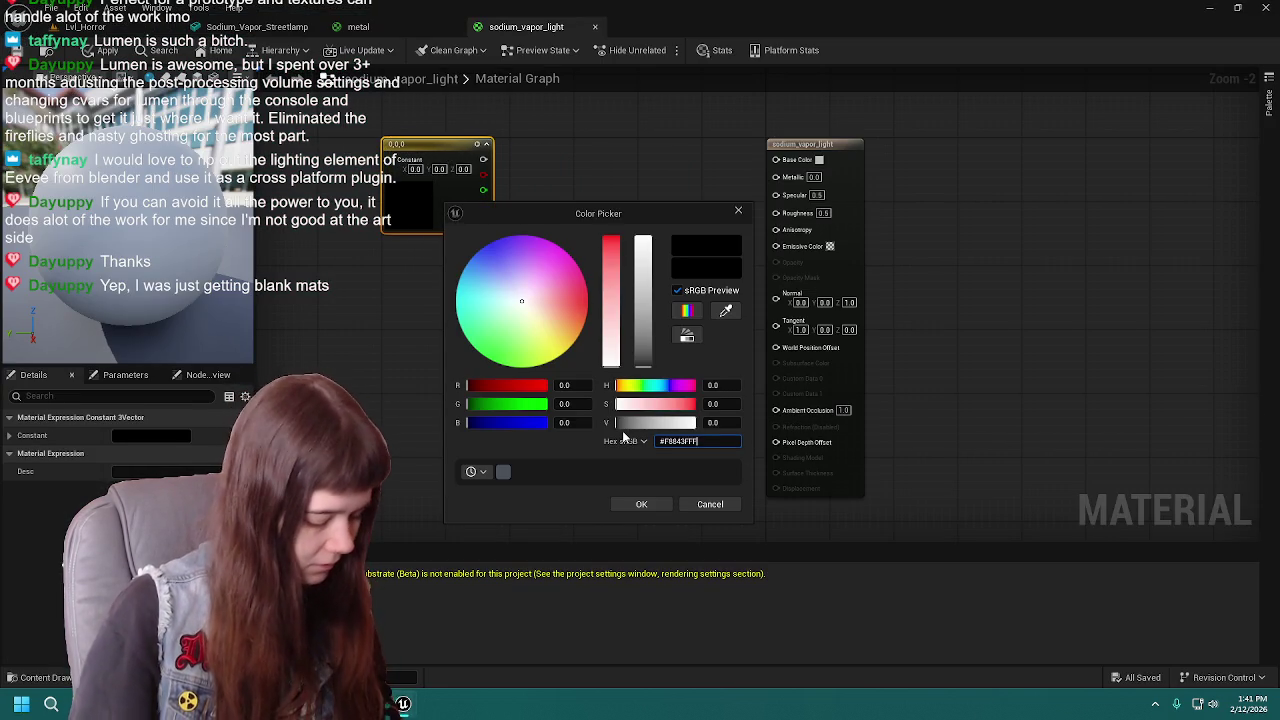
{"action": "type", "text": "F8843FFF"}
{"action": "key", "text": "Return"}
{"action": "left_click", "coordinate": [642, 505]}
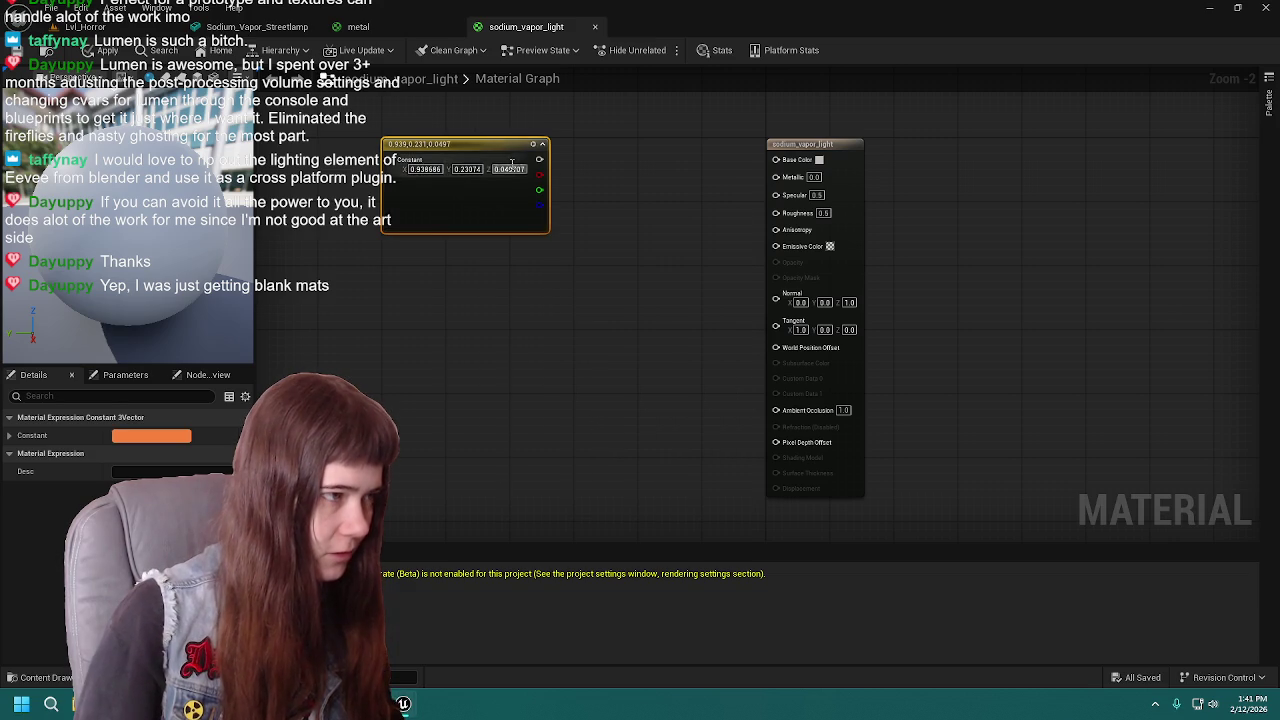
{"action": "mouse_move", "coordinate": [500, 144]}
{"action": "left_mouse_down"}
{"action": "mouse_move", "coordinate": [498, 283]}
{"action": "mouse_move", "coordinate": [495, 272]}
{"action": "left_mouse_up"}
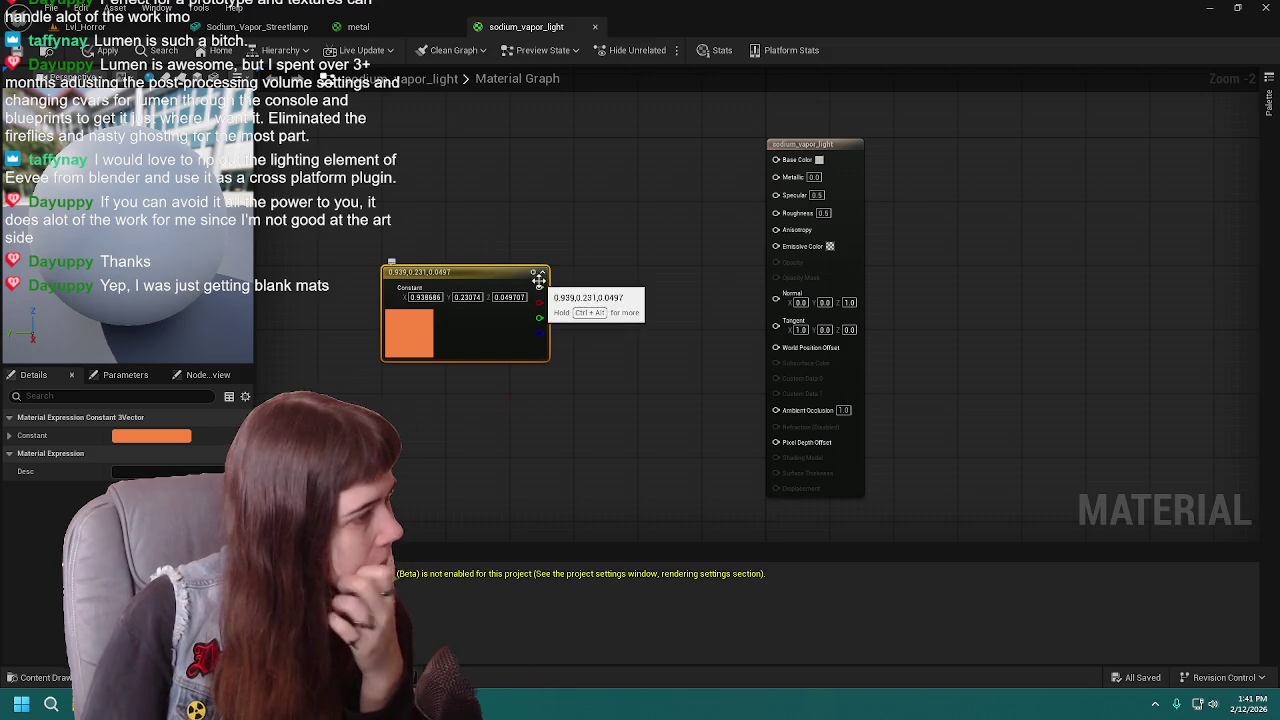
{"action": "mouse_move", "coordinate": [509, 272]}
{"action": "left_mouse_down"}
{"action": "mouse_move", "coordinate": [549, 292]}
{"action": "mouse_move", "coordinate": [610, 272]}
{"action": "left_mouse_up"}
{"action": "type", "text": "power"}
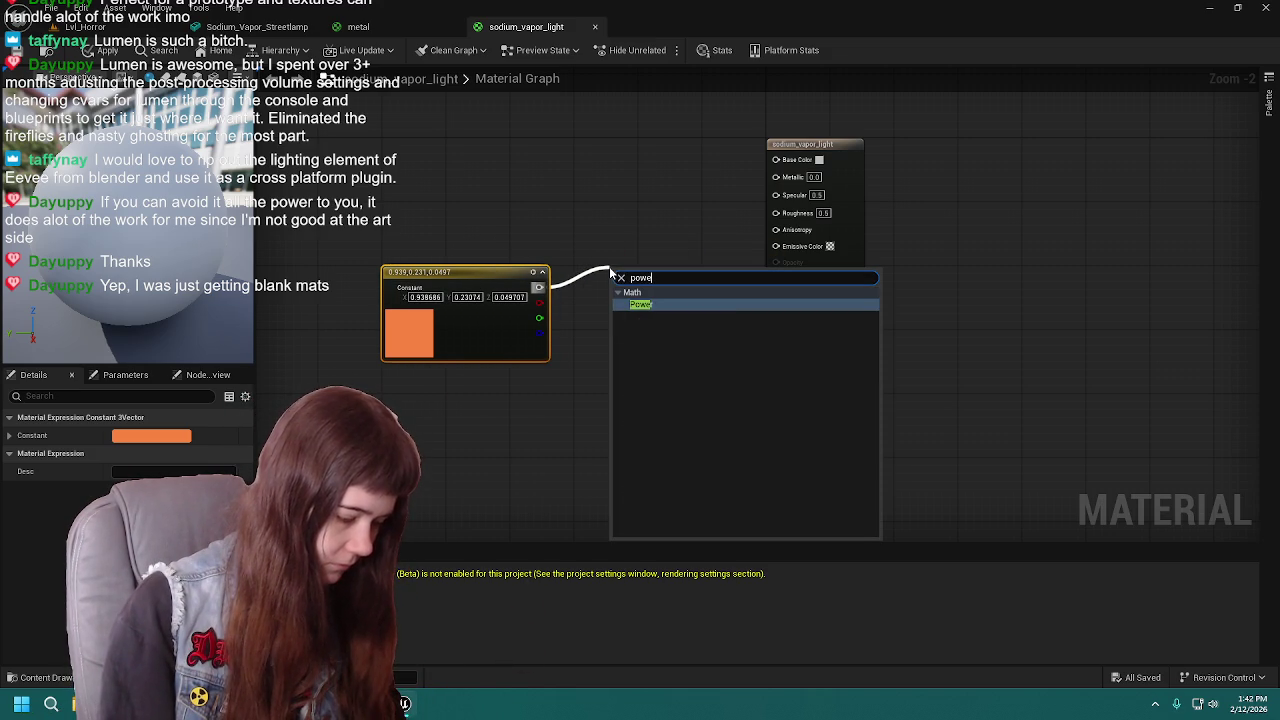
{"action": "key", "text": "BackSpace"}
{"action": "key", "text": "BackSpace"}
{"action": "key", "text": "BackSpace"}
{"action": "type", "text": "x"}
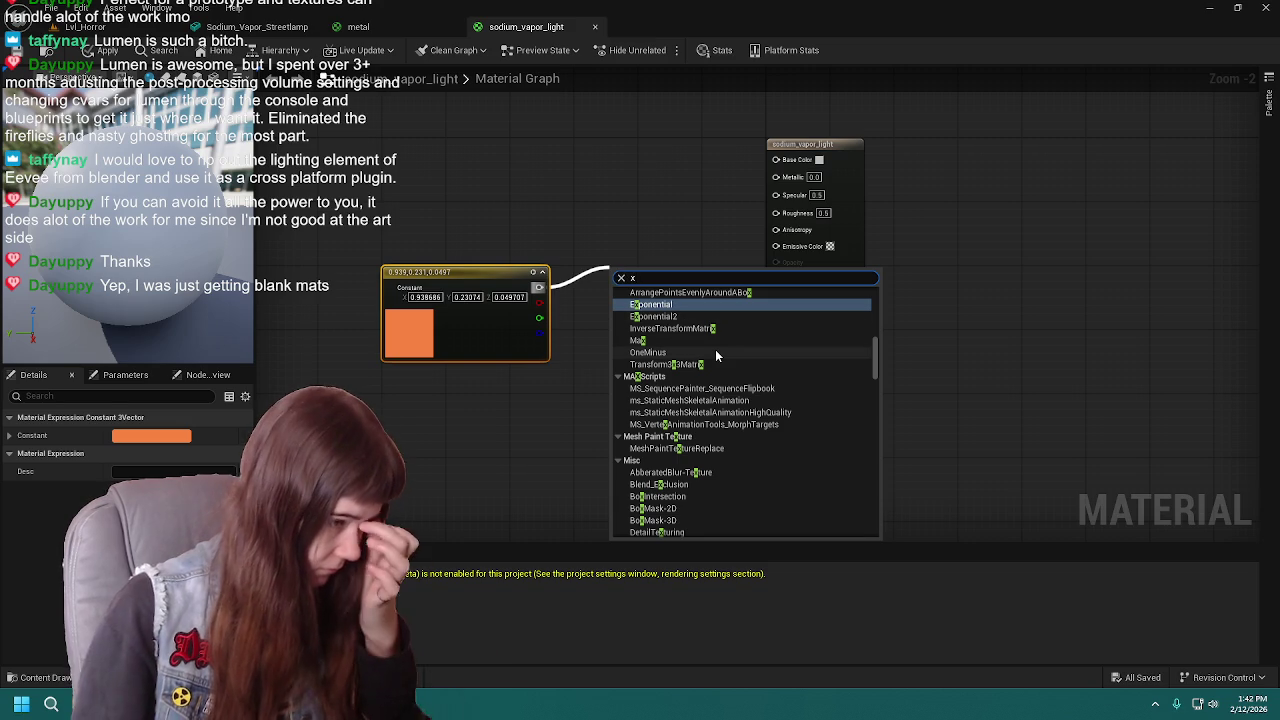
{"action": "key", "text": "BackSpace"}
{"action": "type", "text": "multiply"}
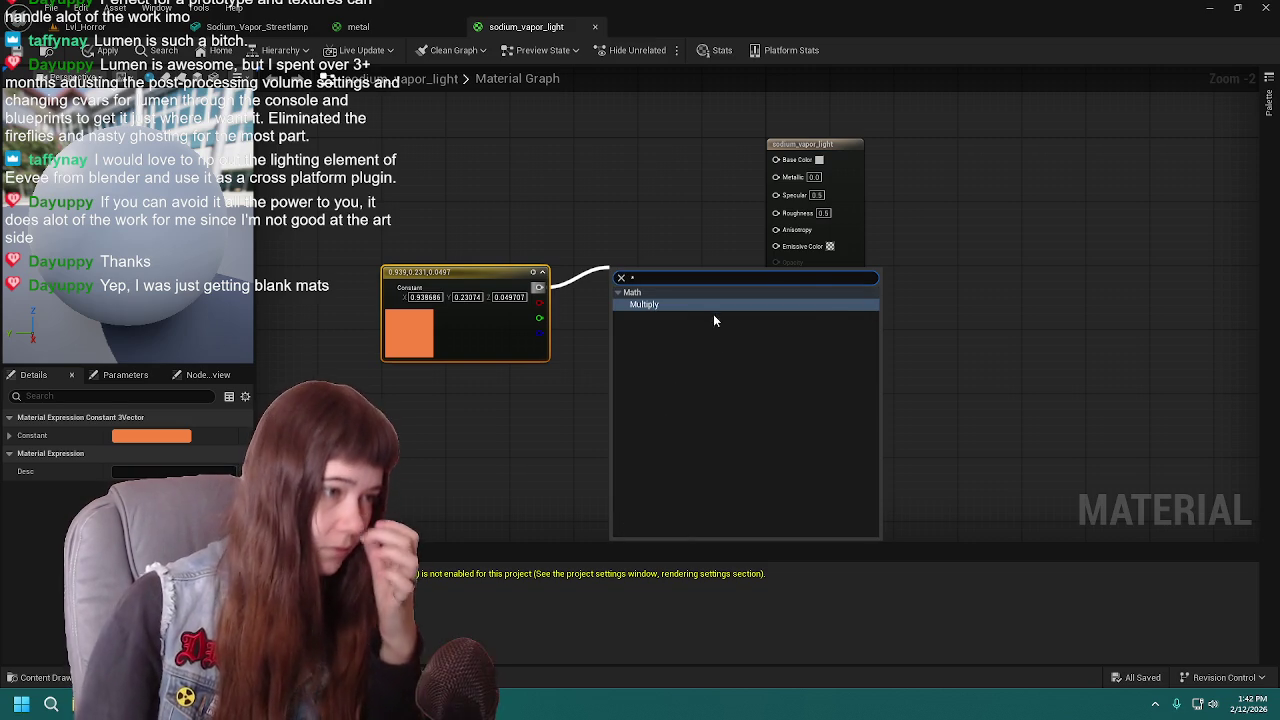
{"action": "key", "text": "Return"}
{"action": "left_click_drag", "start_coordinate": [687, 287], "coordinate": [782, 246]}
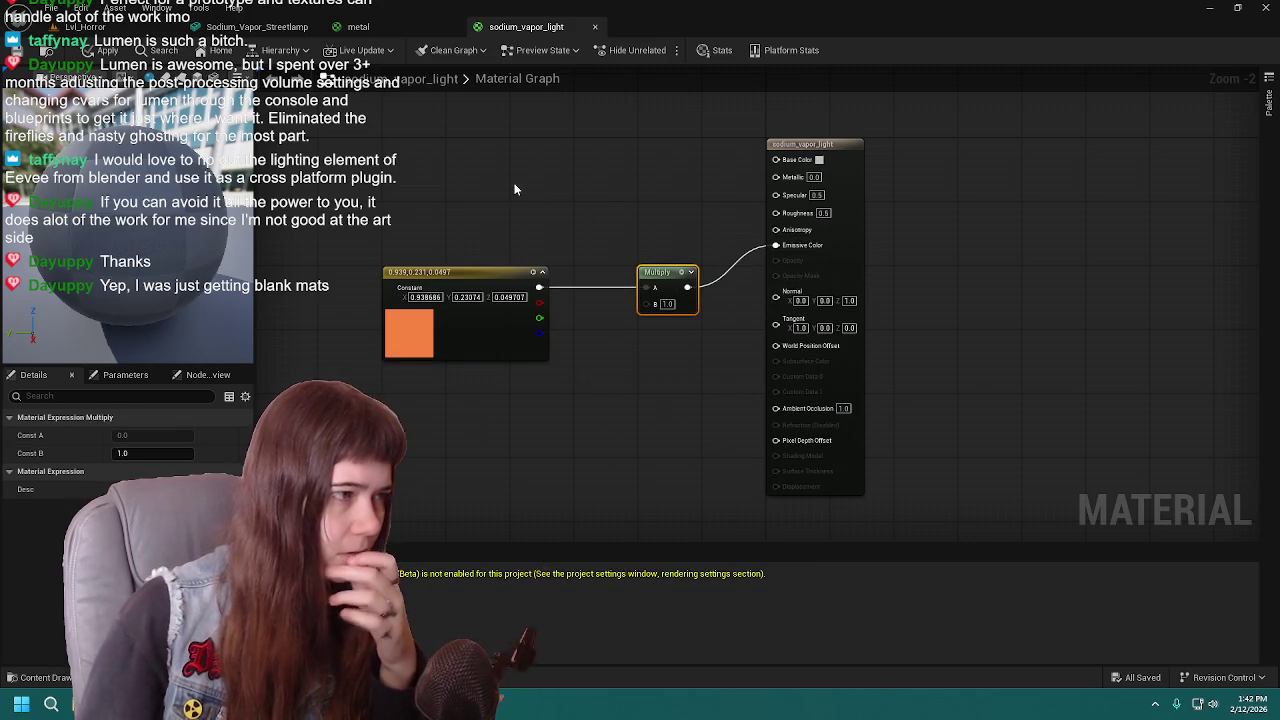
{"action": "left_click", "coordinate": [460, 156]}
{"action": "mouse_move", "coordinate": [504, 172]}
{"action": "left_mouse_down"}
{"action": "mouse_move", "coordinate": [462, 148]}
{"action": "mouse_move", "coordinate": [430, 156]}
{"action": "left_mouse_up"}
{"action": "double_click", "coordinate": [430, 156]}
{"action": "left_click", "coordinate": [628, 272]}
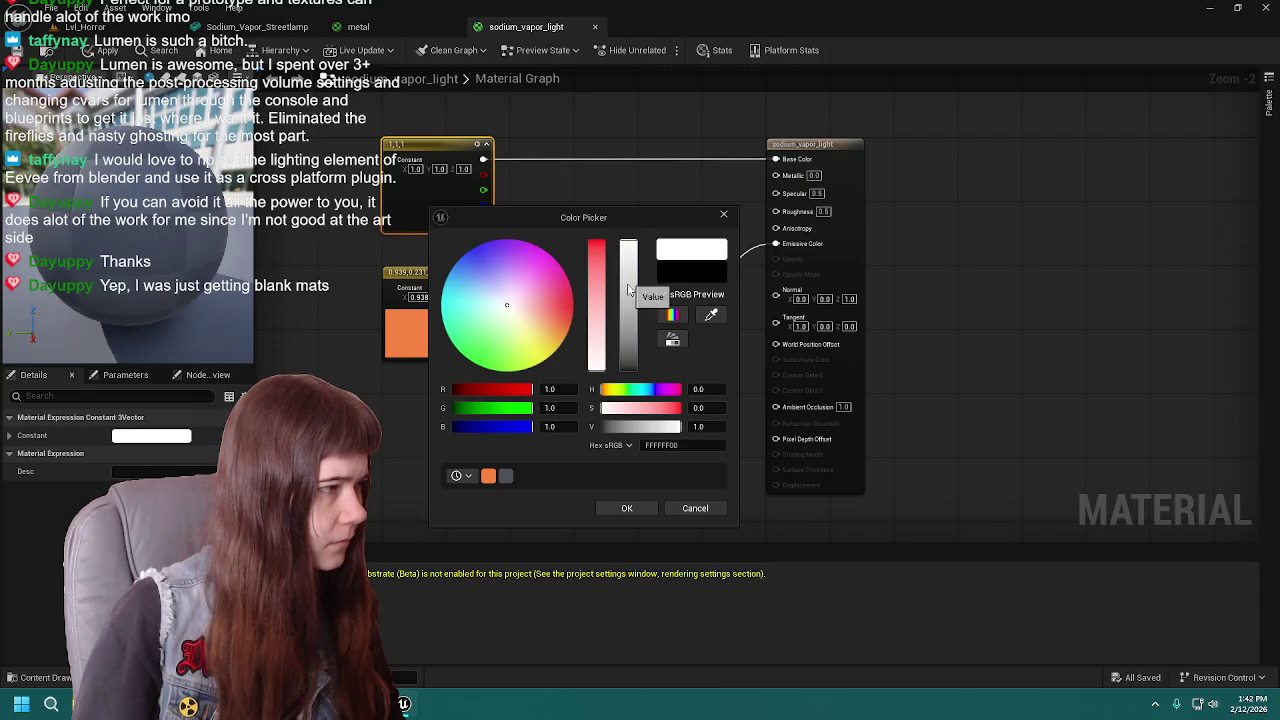
{"action": "left_click_drag", "start_coordinate": [627, 330], "coordinate": [650, 444]}
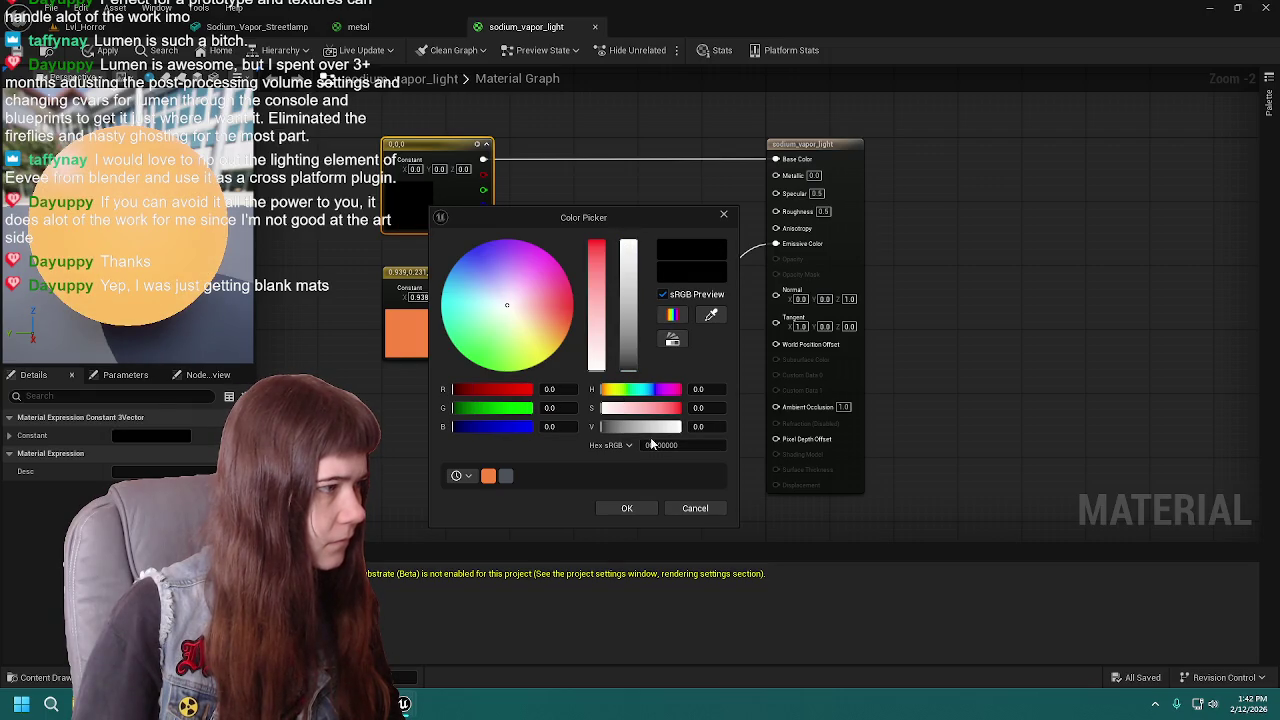
{"action": "left_click", "coordinate": [705, 511]}
{"action": "left_click", "coordinate": [584, 212]}
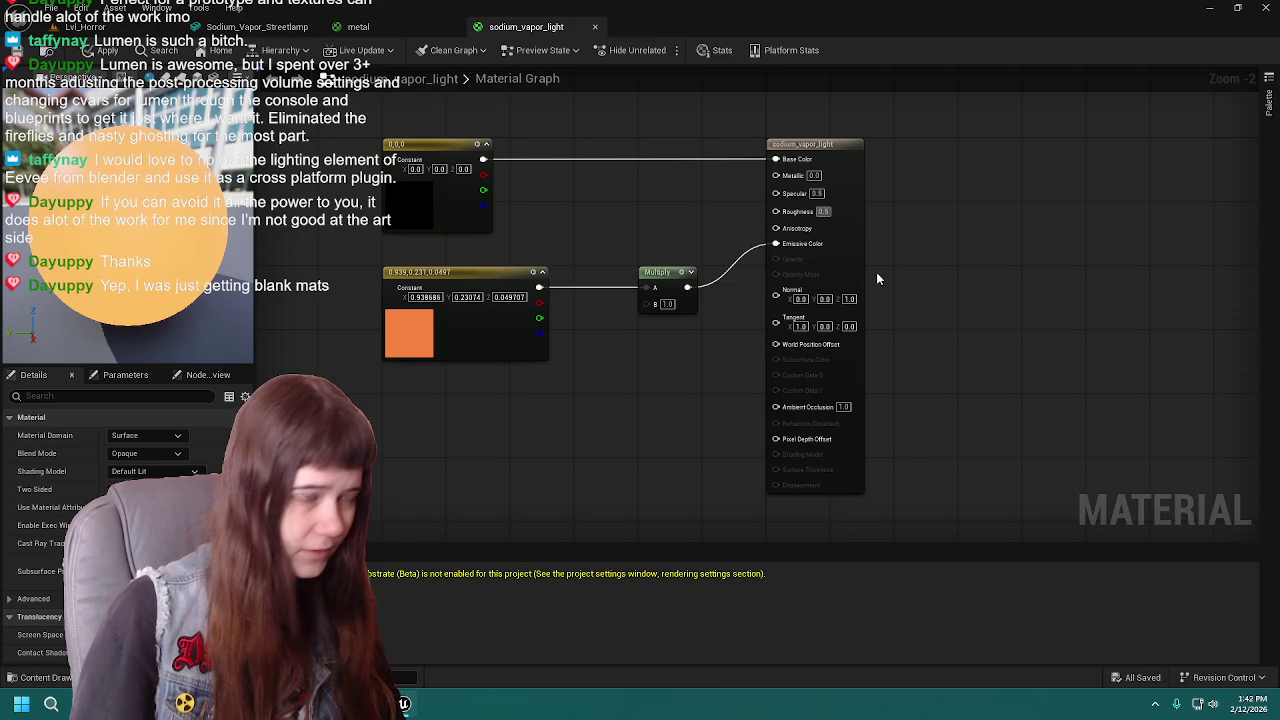
{"action": "type", "text": "1"}
{"action": "key", "text": "Return"}
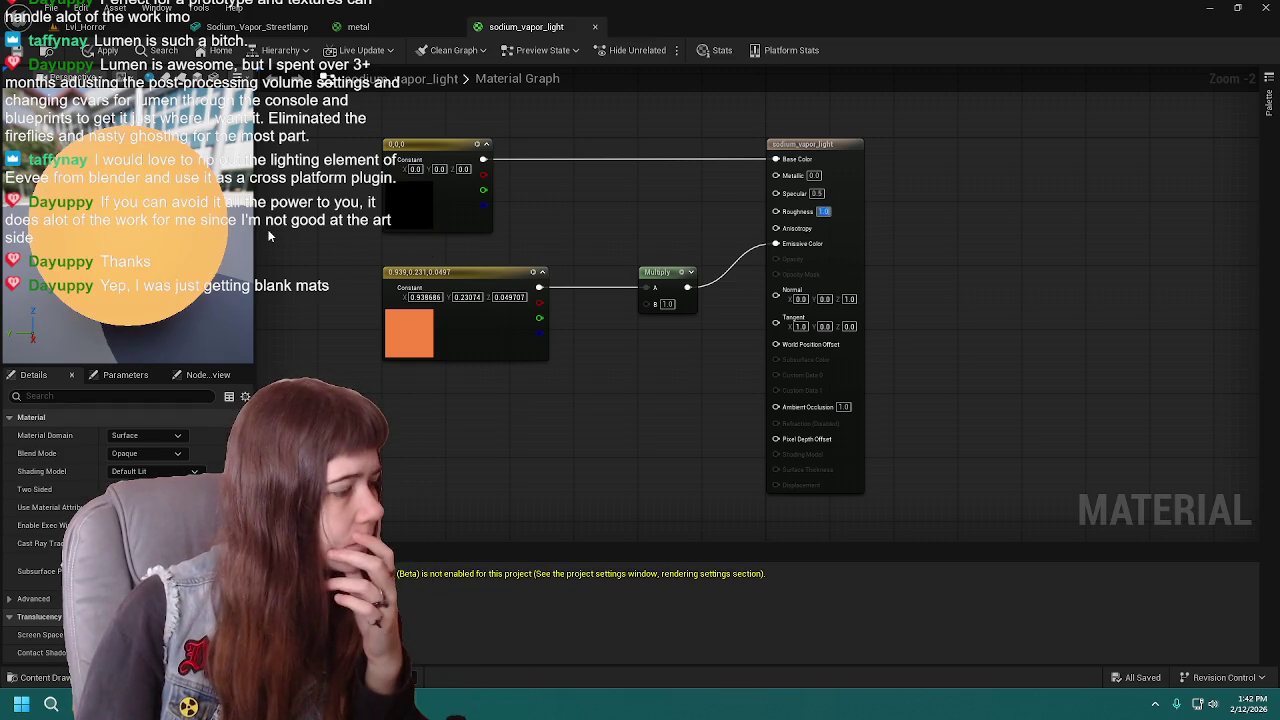
{"action": "left_click", "coordinate": [44, 50]}
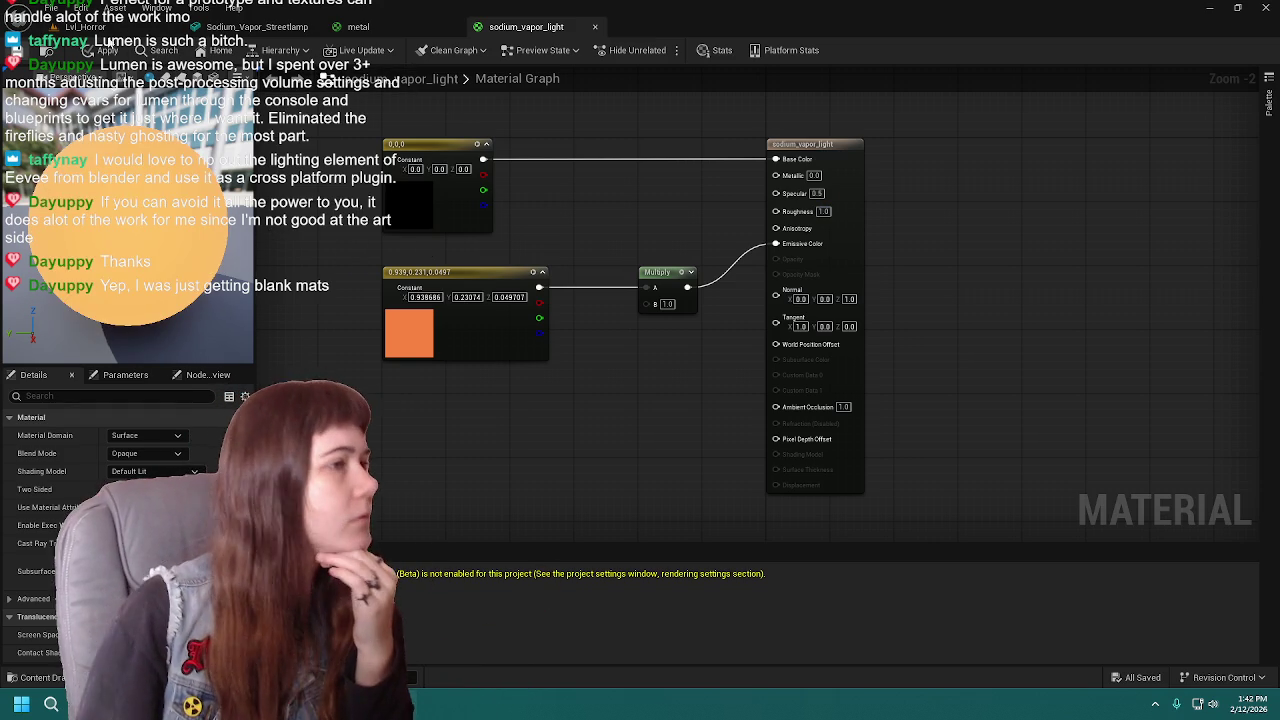
{"action": "left_click", "coordinate": [105, 50]}
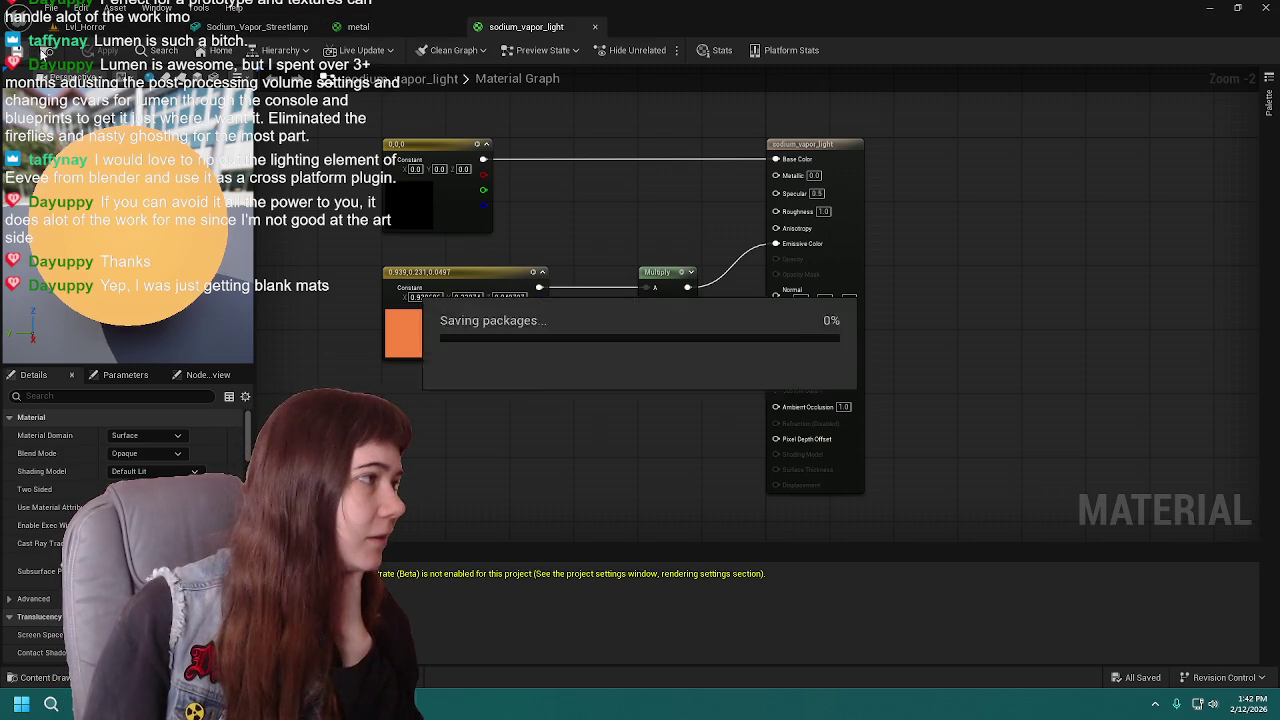
{"action": "left_click", "coordinate": [393, 33]}
{"action": "left_click", "coordinate": [15, 50]}
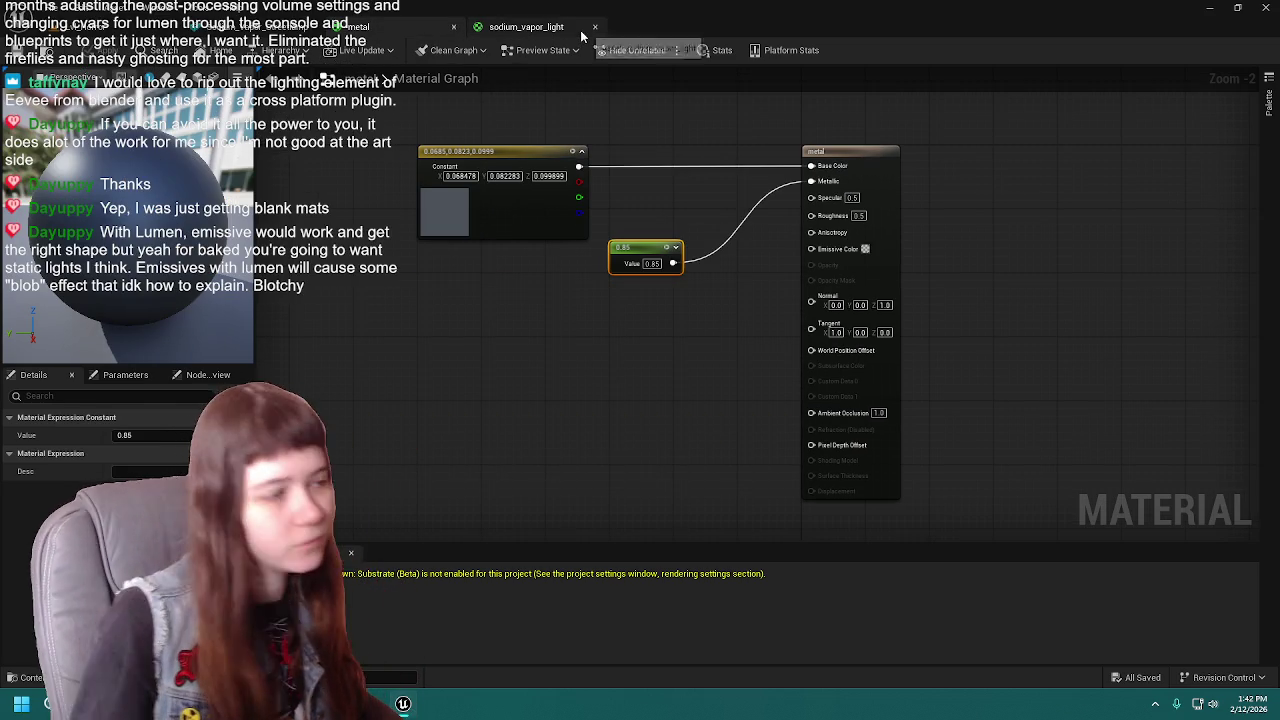
{"action": "left_click", "coordinate": [455, 30]}
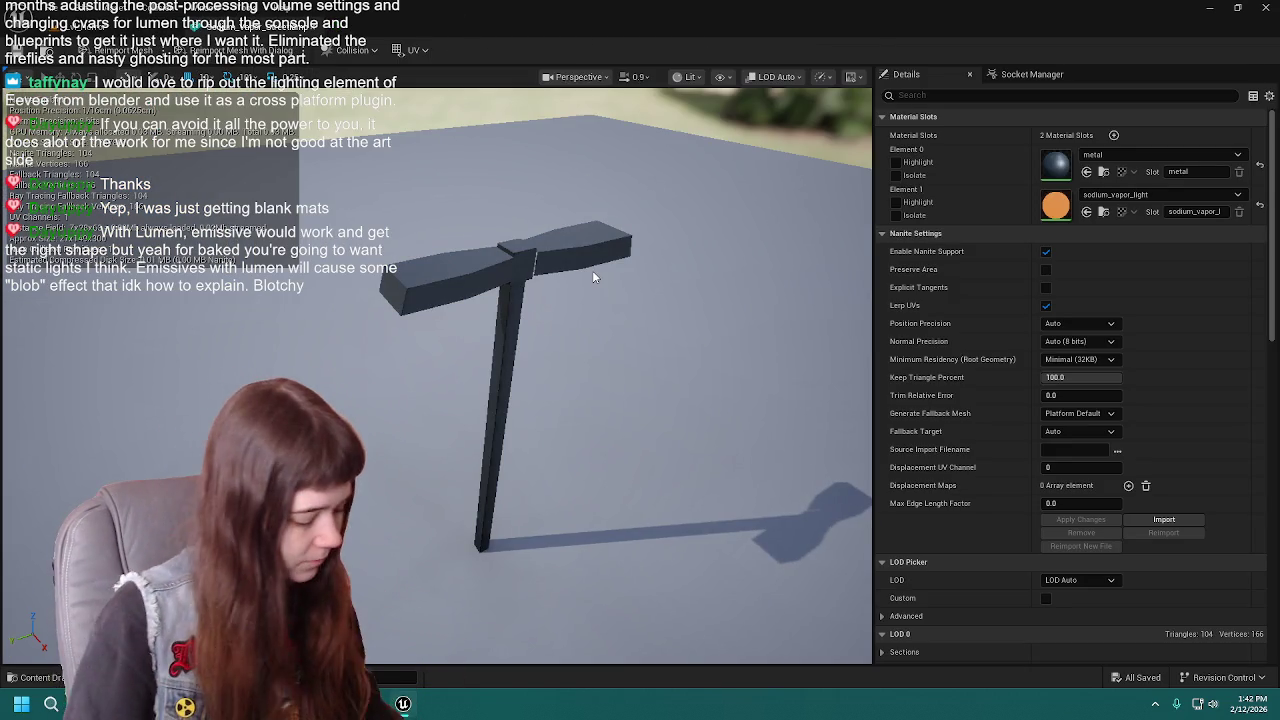
{"action": "mouse_move", "coordinate": [592, 270]}
{"action": "right_mouse_down"}
{"action": "mouse_move", "coordinate": [680, 220]}
{"action": "mouse_move", "coordinate": [640, 260]}
{"action": "mouse_move", "coordinate": [600, 260]}
{"action": "mouse_move", "coordinate": [207, 101]}
{"action": "right_mouse_up"}
{"action": "left_click", "coordinate": [16, 50]}
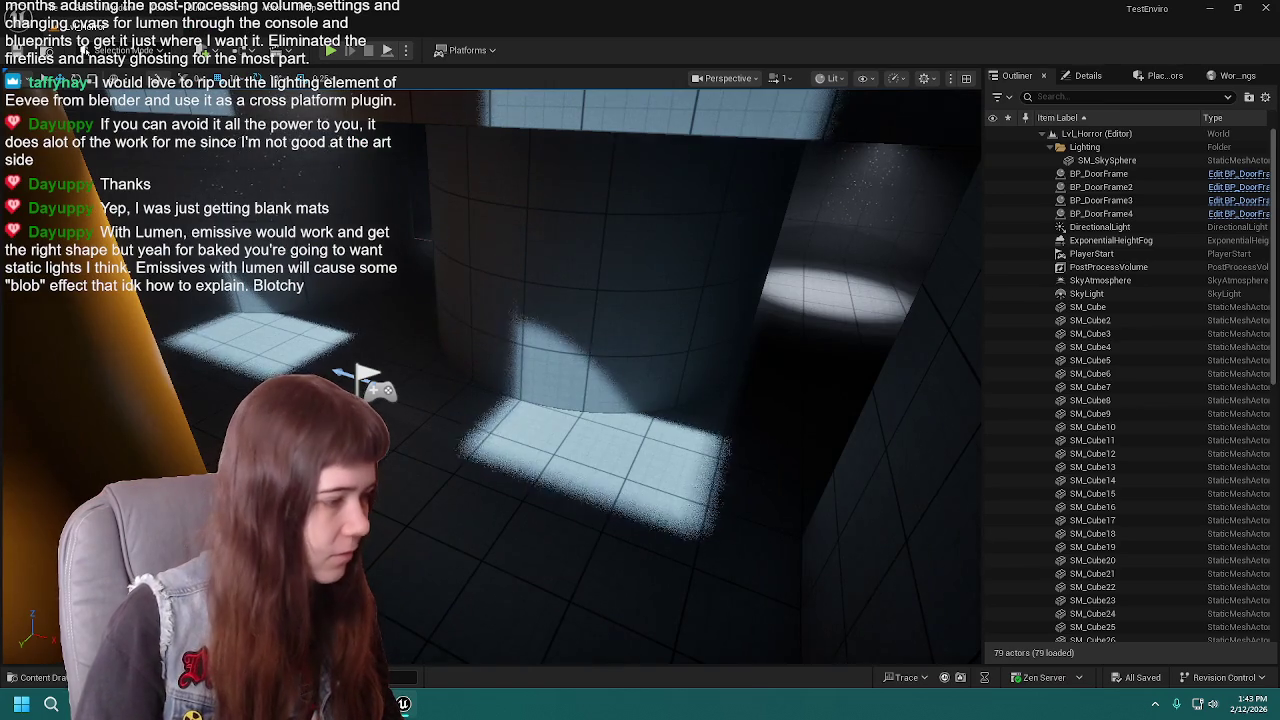
{"action": "key", "text": "ctrl+space"}
{"action": "left_click", "coordinate": [686, 380]}
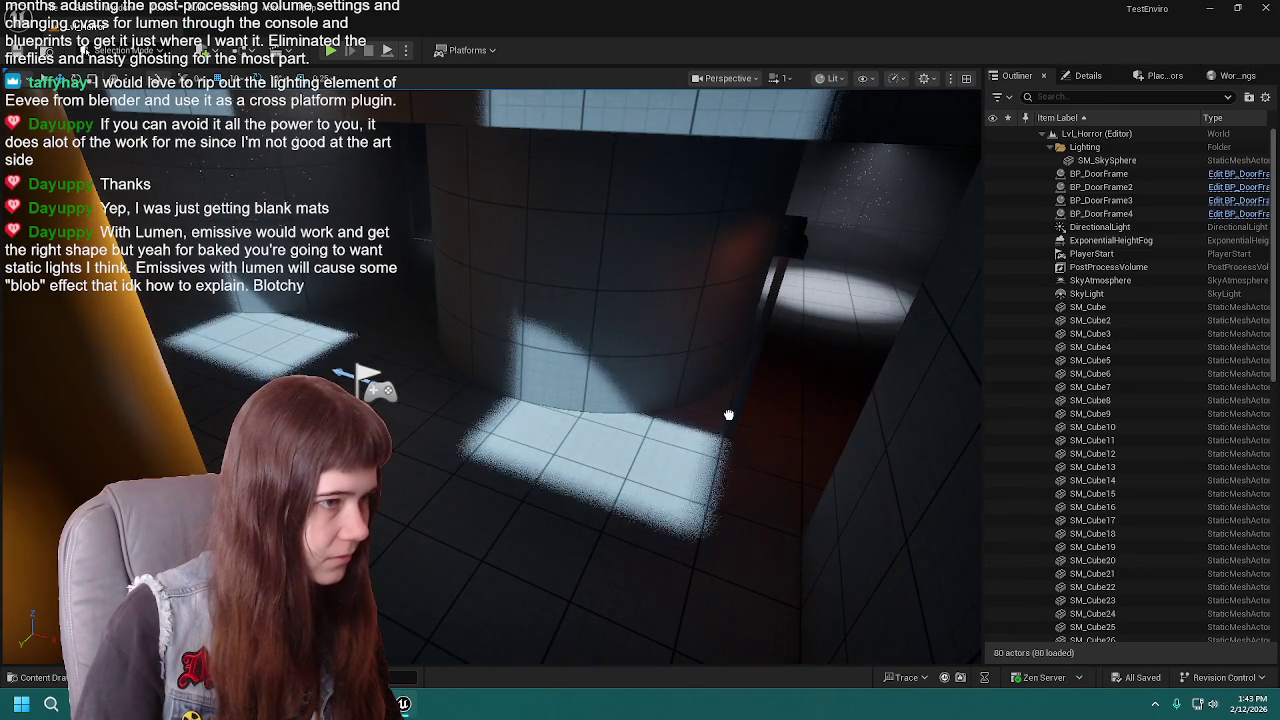
{"action": "left_click", "coordinate": [802, 406]}
{"action": "right_click_drag", "start_coordinate": [686, 443], "coordinate": [740, 490]}
{"action": "right_click_drag", "start_coordinate": [832, 190], "coordinate": [540, 358]}
{"action": "right_click_drag", "start_coordinate": [530, 612], "coordinate": [537, 612]}
{"action": "left_click_drag", "start_coordinate": [542, 553], "coordinate": [409, 488]}
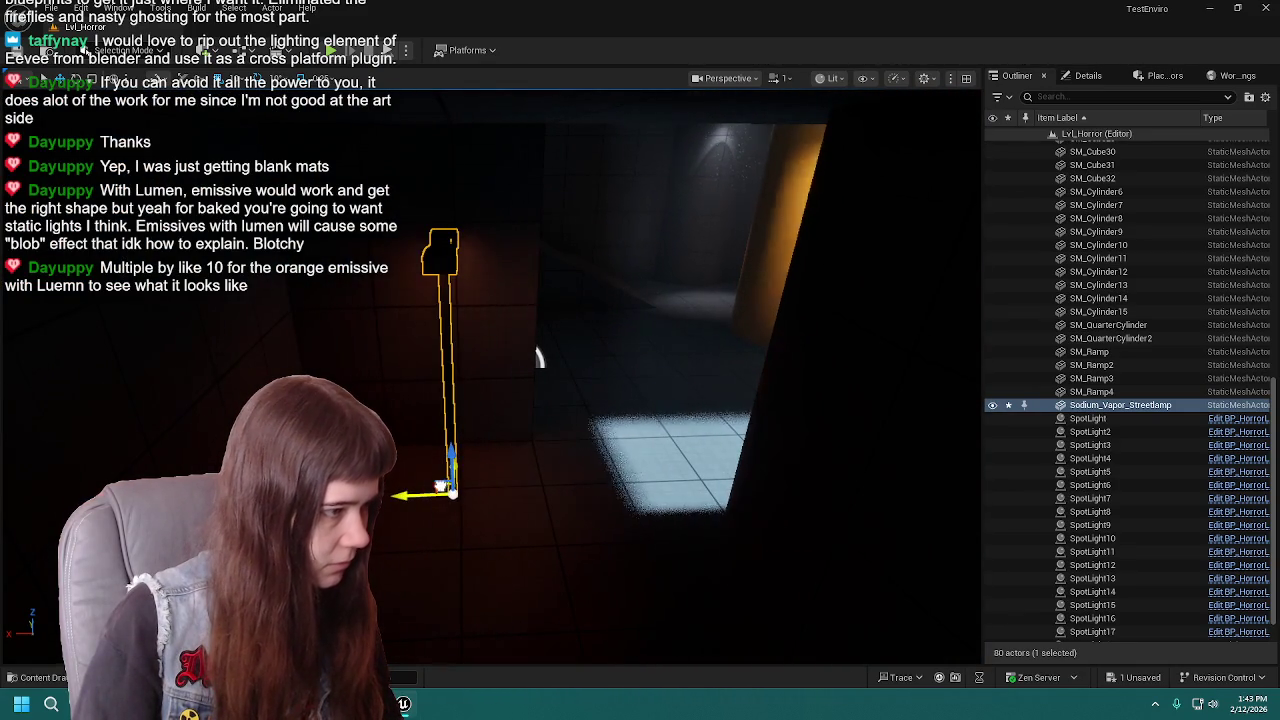
{"action": "key", "text": "e"}
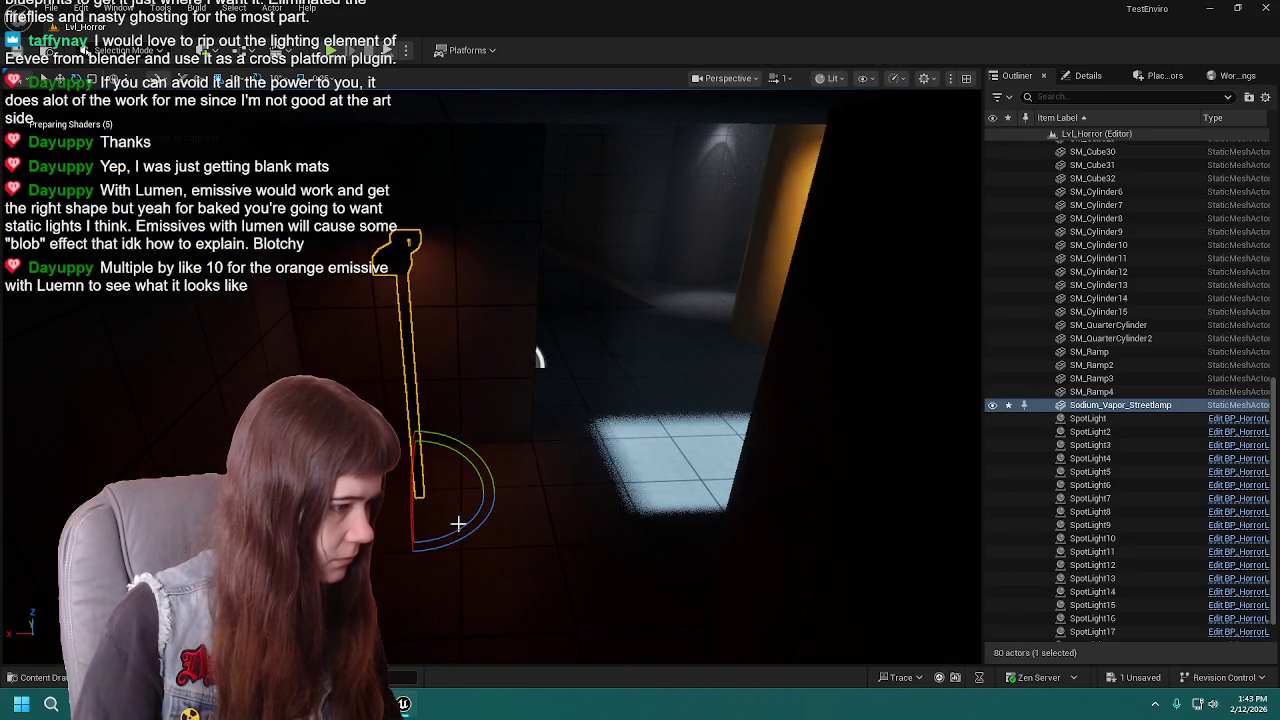
{"action": "left_click_drag", "start_coordinate": [467, 529], "coordinate": [440, 545]}
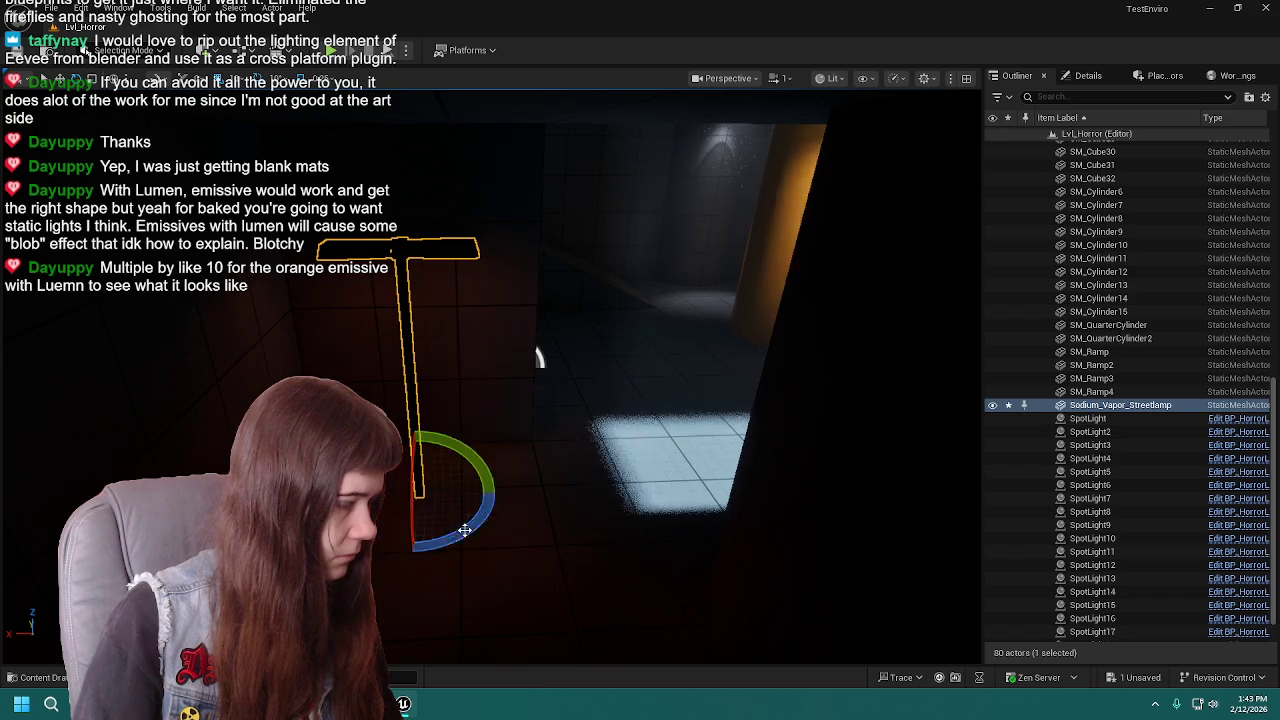
{"action": "right_click_drag", "start_coordinate": [512, 501], "coordinate": [620, 506]}
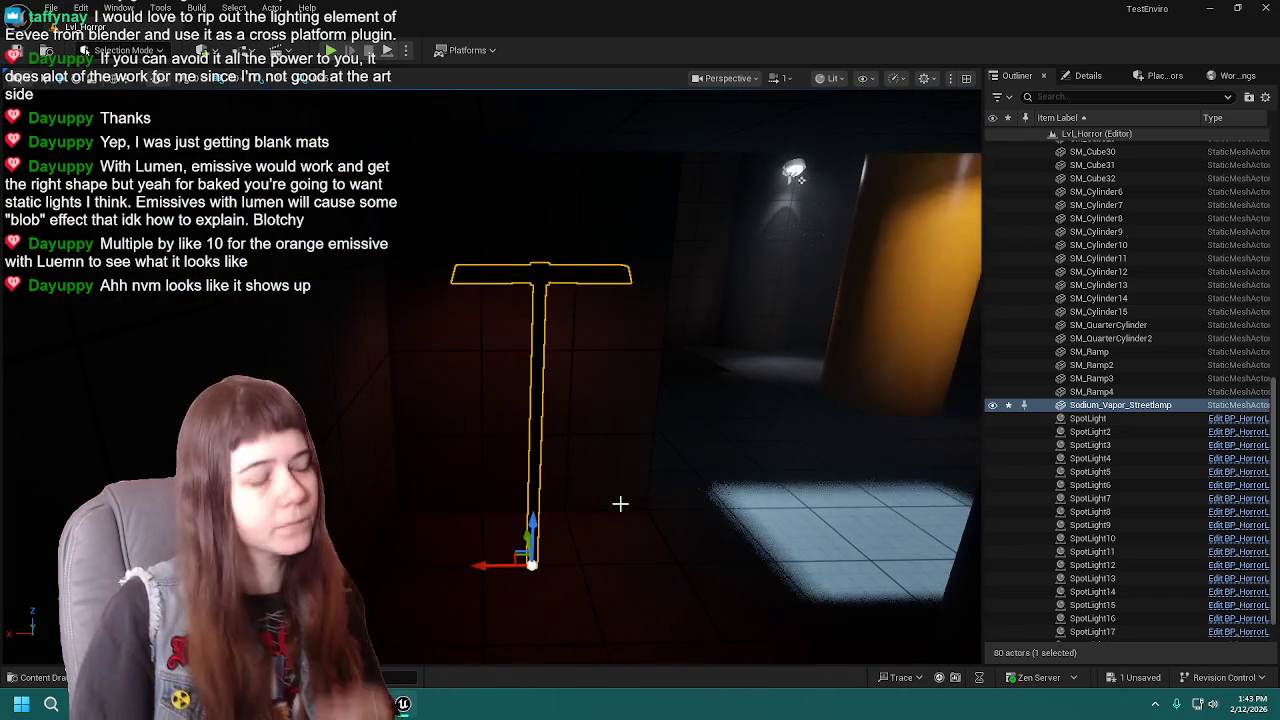
{"action": "left_click", "coordinate": [1053, 136]}
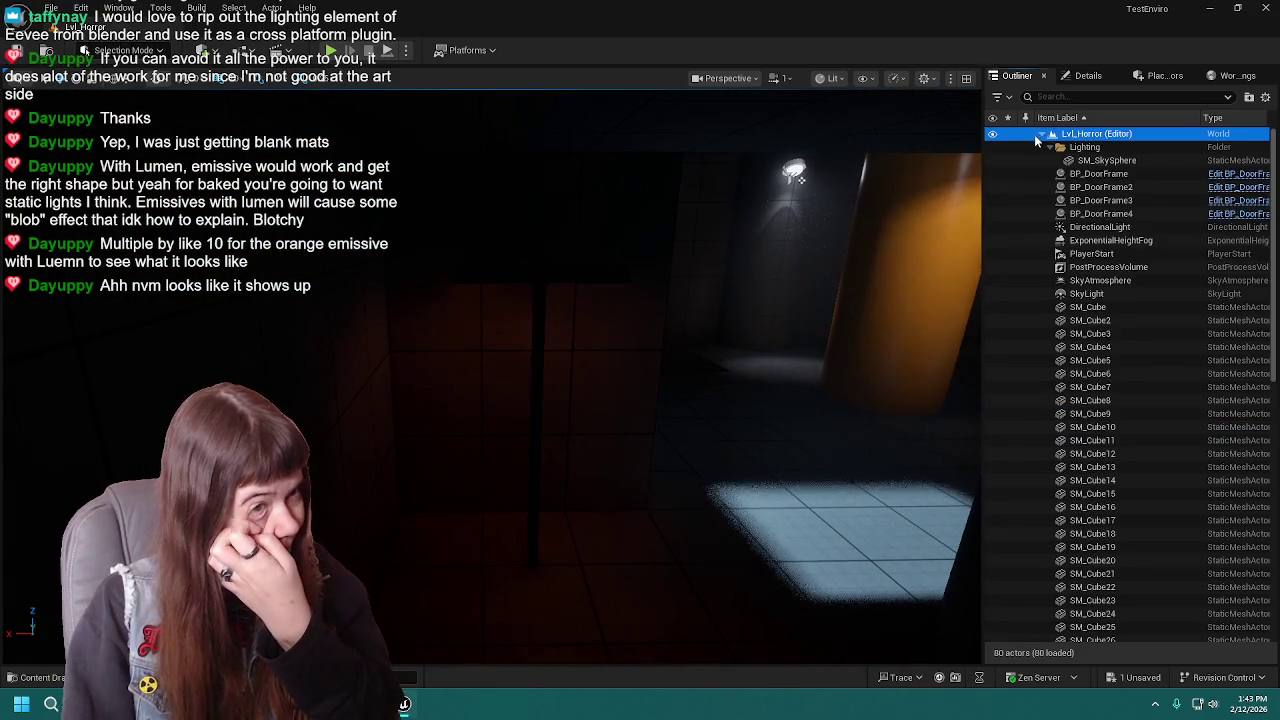
{"action": "left_click", "coordinate": [1042, 134]}
{"action": "left_click", "coordinate": [529, 308]}
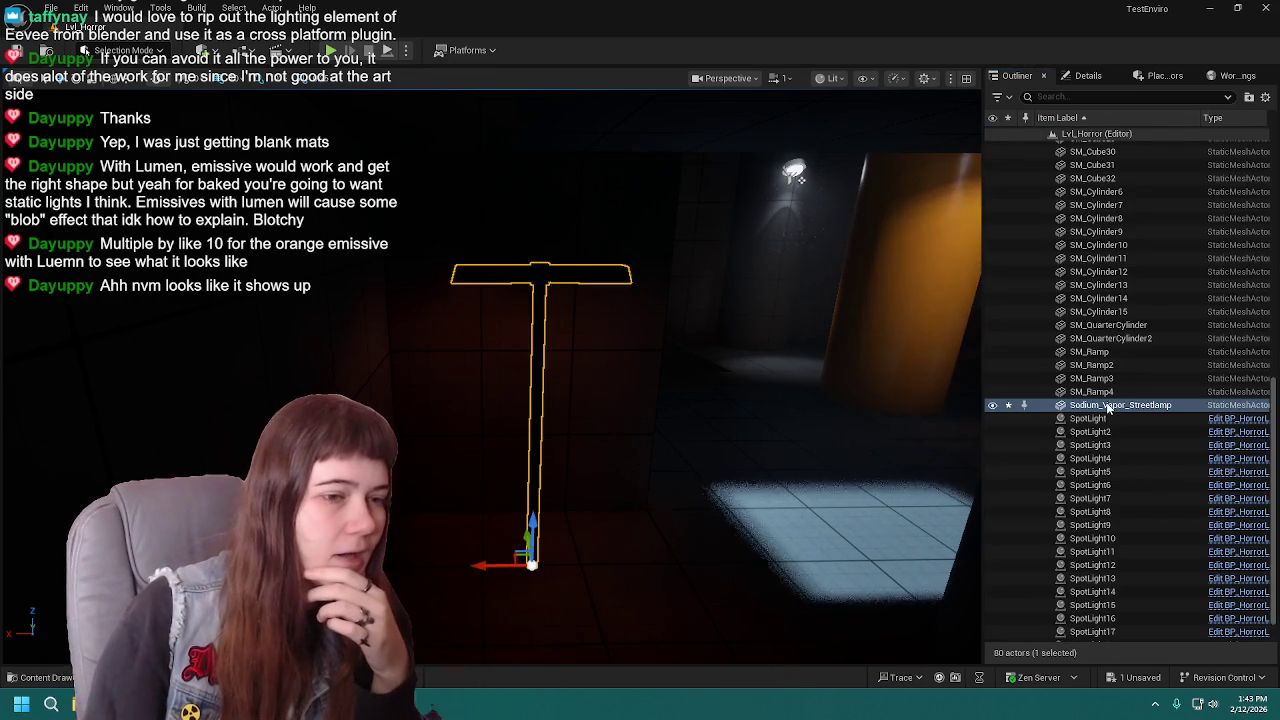
{"action": "left_click", "coordinate": [48, 678]}
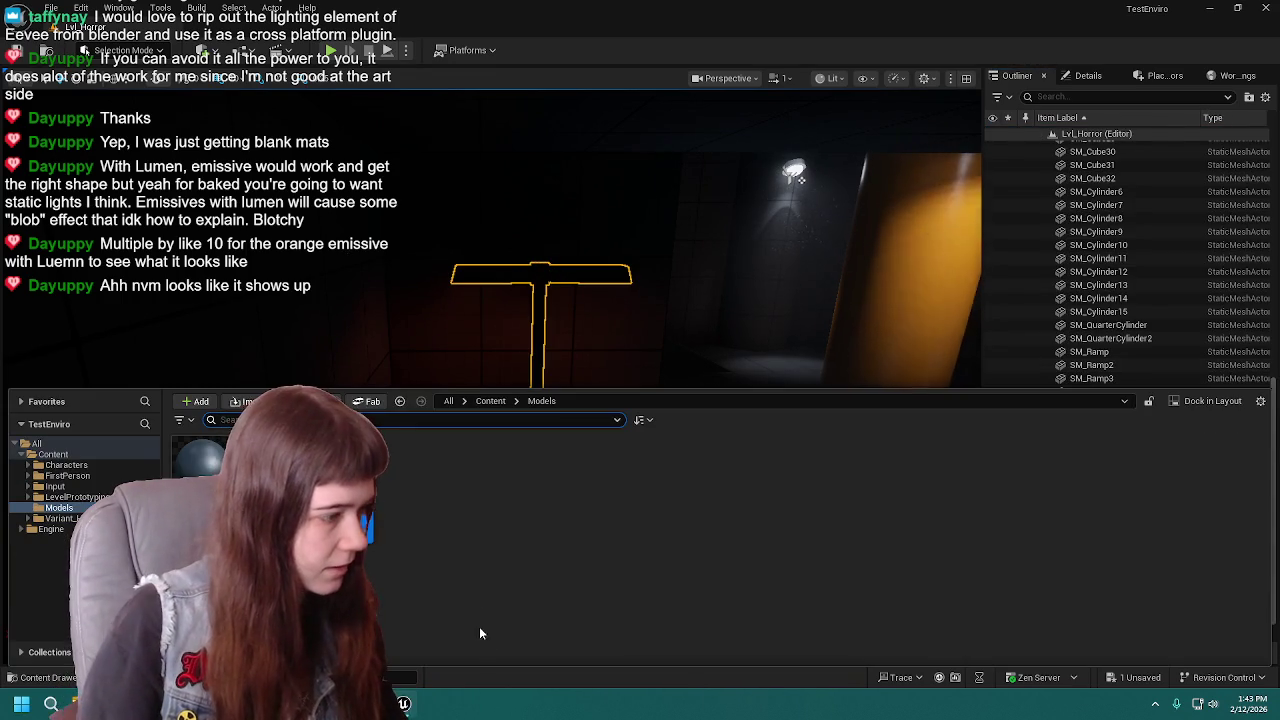
{"action": "right_click", "coordinate": [352, 470]}
{"action": "left_click", "coordinate": [432, 540]}
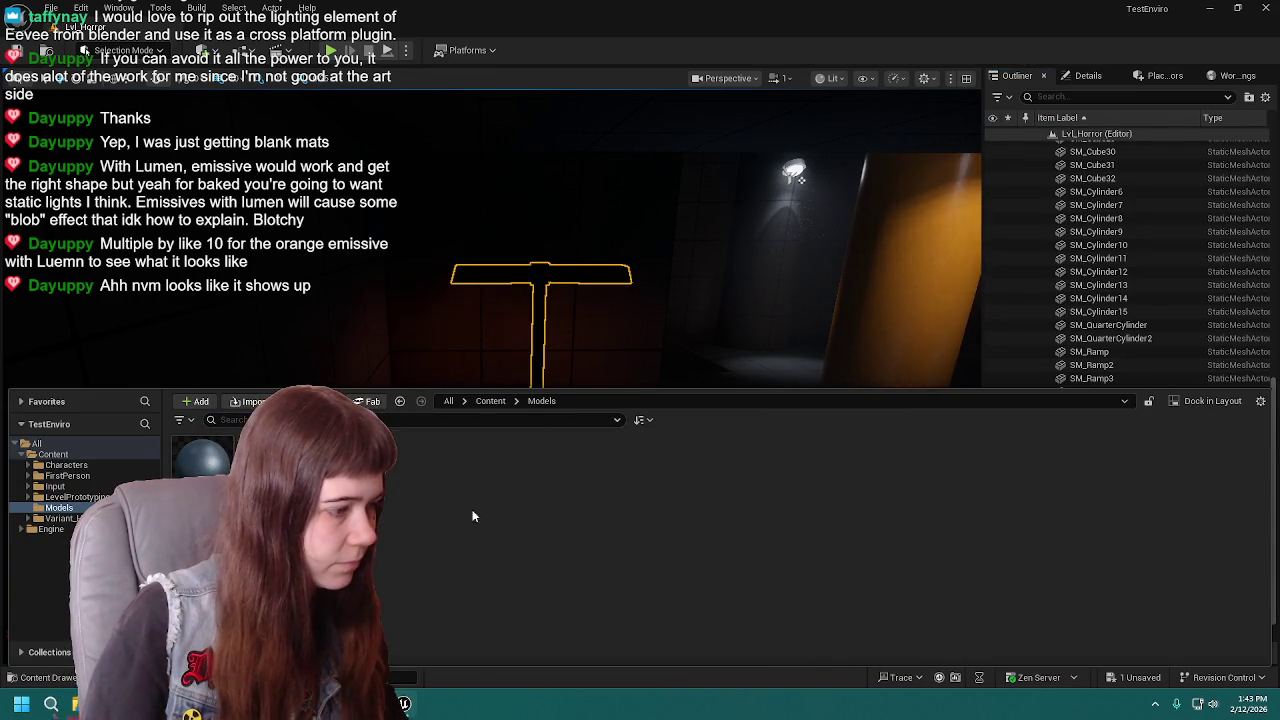
{"action": "right_click", "coordinate": [482, 462]}
{"action": "mouse_move", "coordinate": [540, 299]}
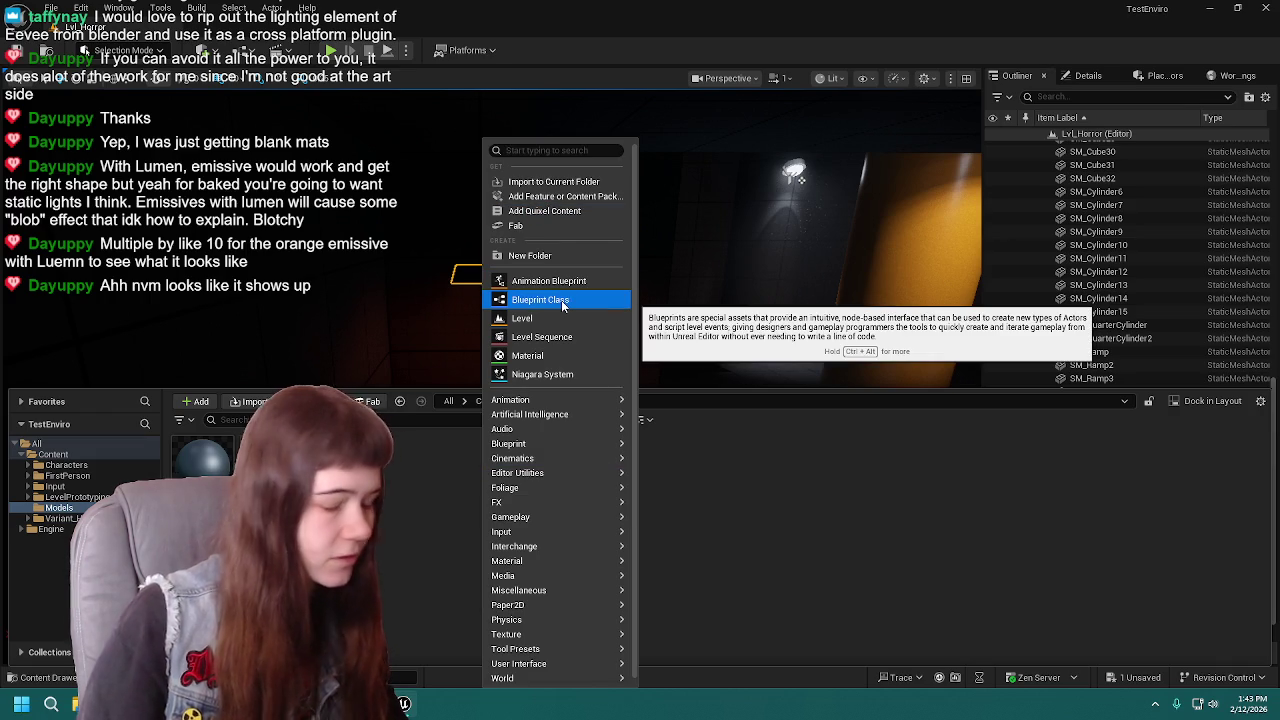
{"action": "left_click", "coordinate": [561, 300]}
{"action": "left_click", "coordinate": [511, 248]}
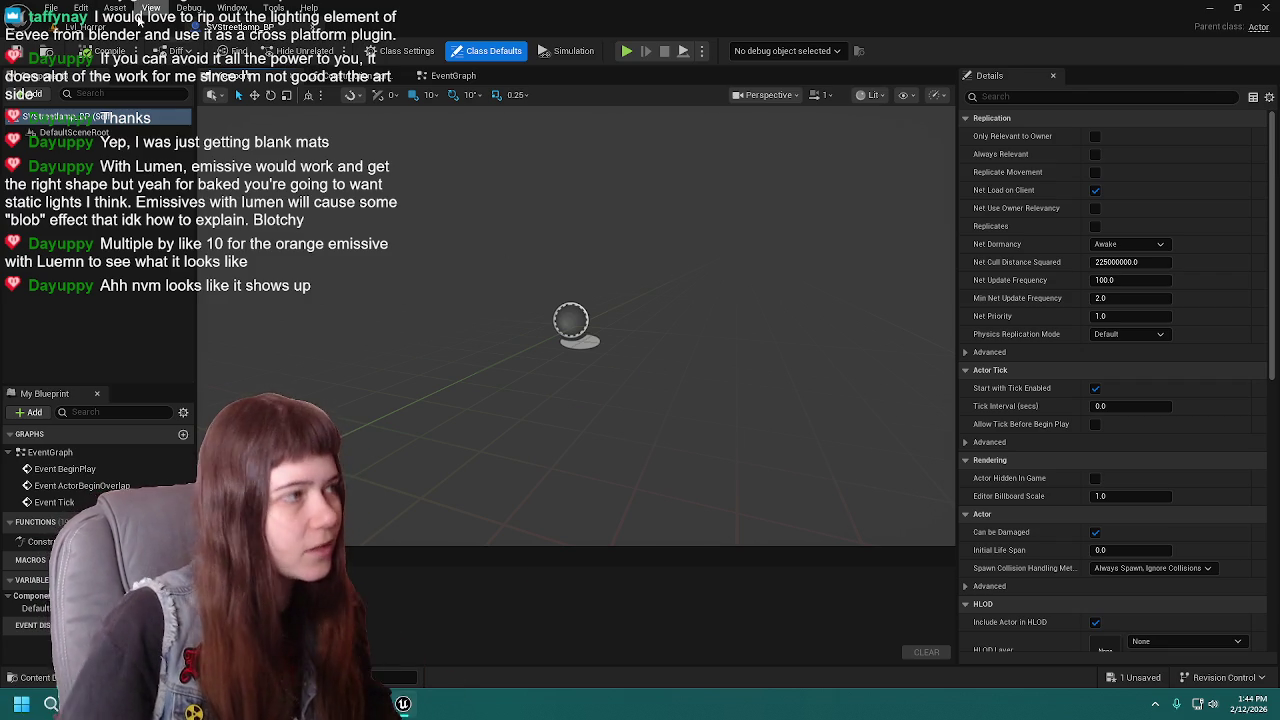
{"action": "left_click", "coordinate": [150, 20]}
{"action": "right_click_drag", "start_coordinate": [613, 341], "coordinate": [613, 341]}
{"action": "scroll", "coordinate": [613, 341], "scroll_direction": "down", "scroll_amount": 1}
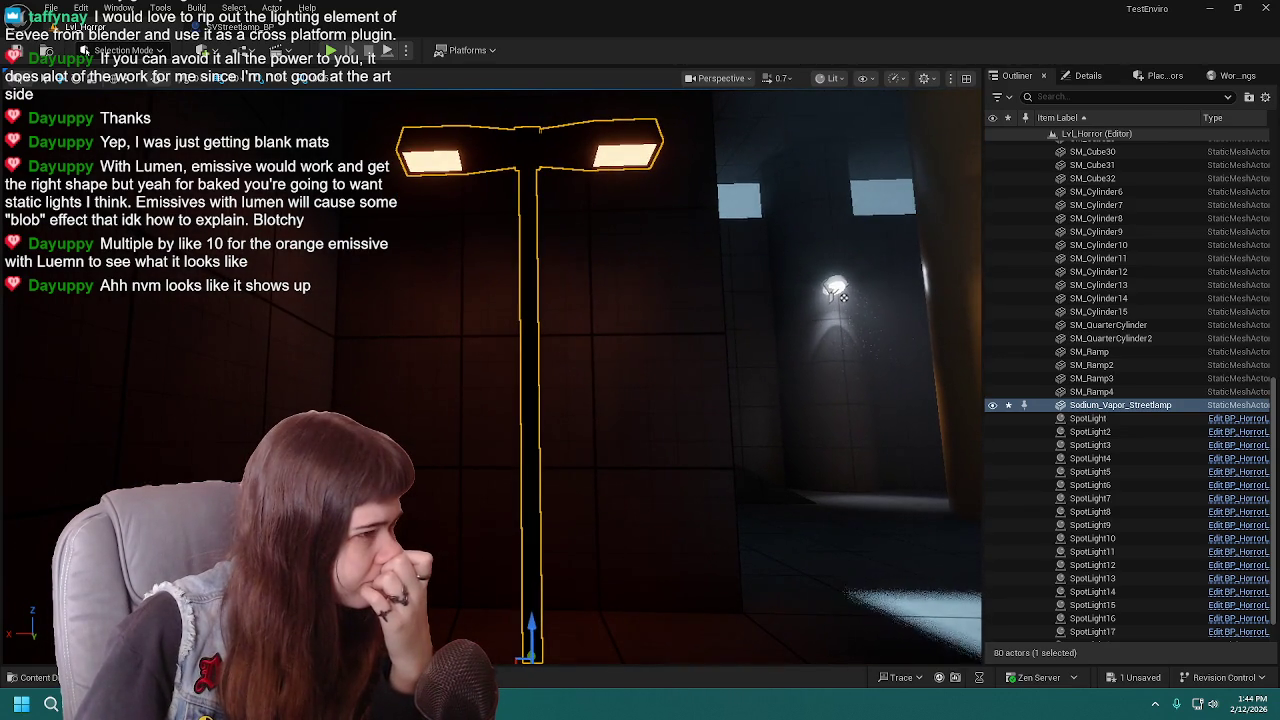
{"action": "right_click_drag", "start_coordinate": [613, 341], "coordinate": [601, 331]}
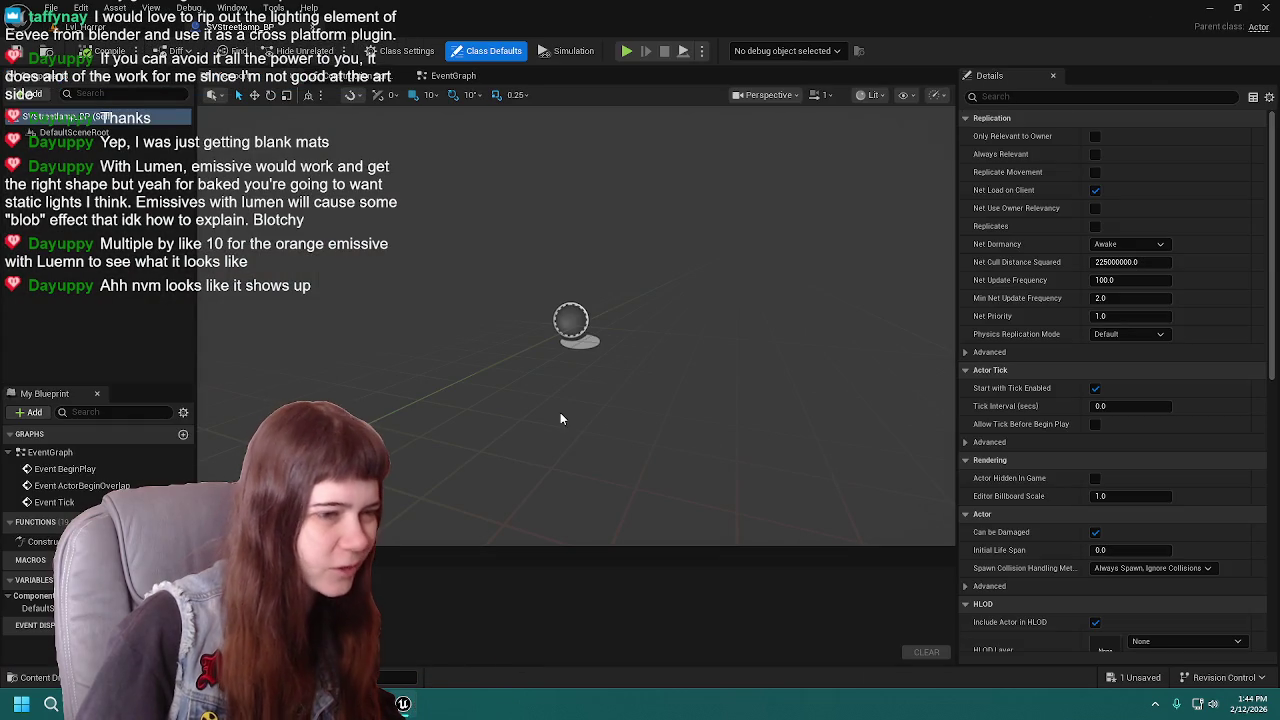
{"action": "left_click", "coordinate": [40, 677]}
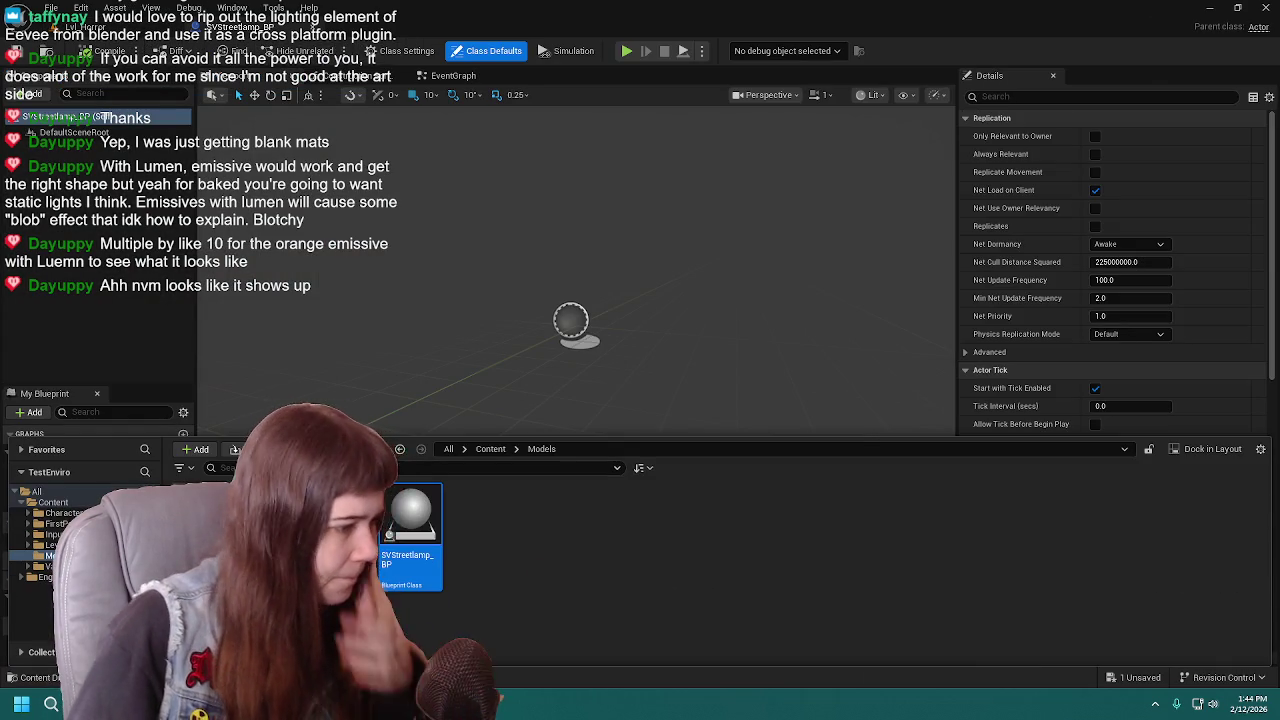
{"action": "left_click_drag", "start_coordinate": [232, 420], "coordinate": [47, 263]}
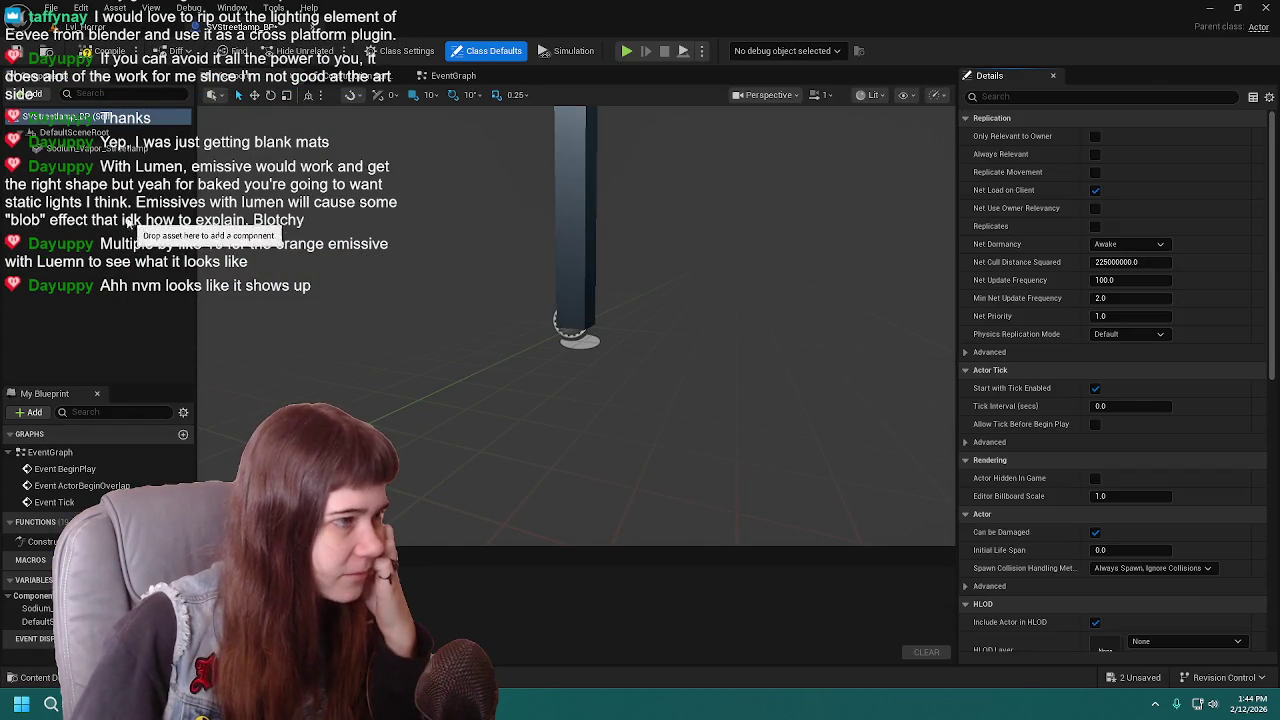
{"action": "double_click", "coordinate": [111, 147]}
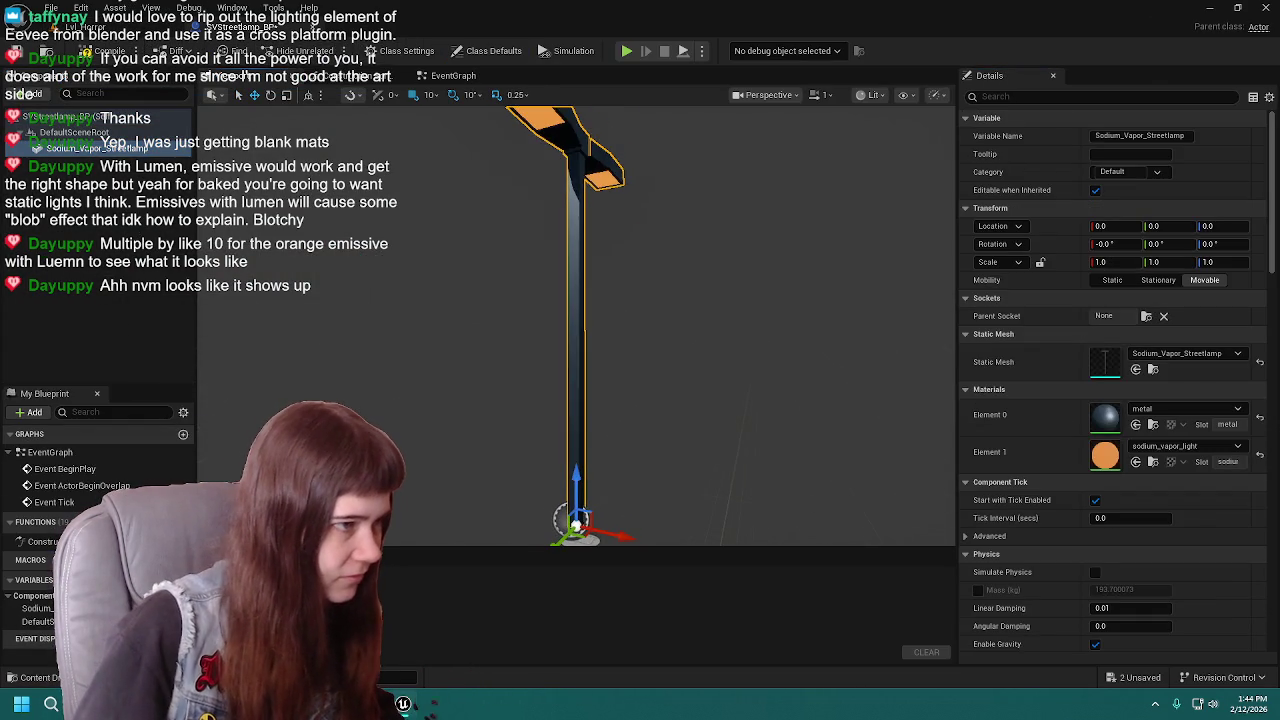
{"action": "mouse_move", "coordinate": [595, 350]}
{"action": "right_mouse_down"}
{"action": "mouse_move", "coordinate": [530, 330]}
{"action": "mouse_move", "coordinate": [560, 320]}
{"action": "right_mouse_up"}
{"action": "left_click", "coordinate": [101, 290]}
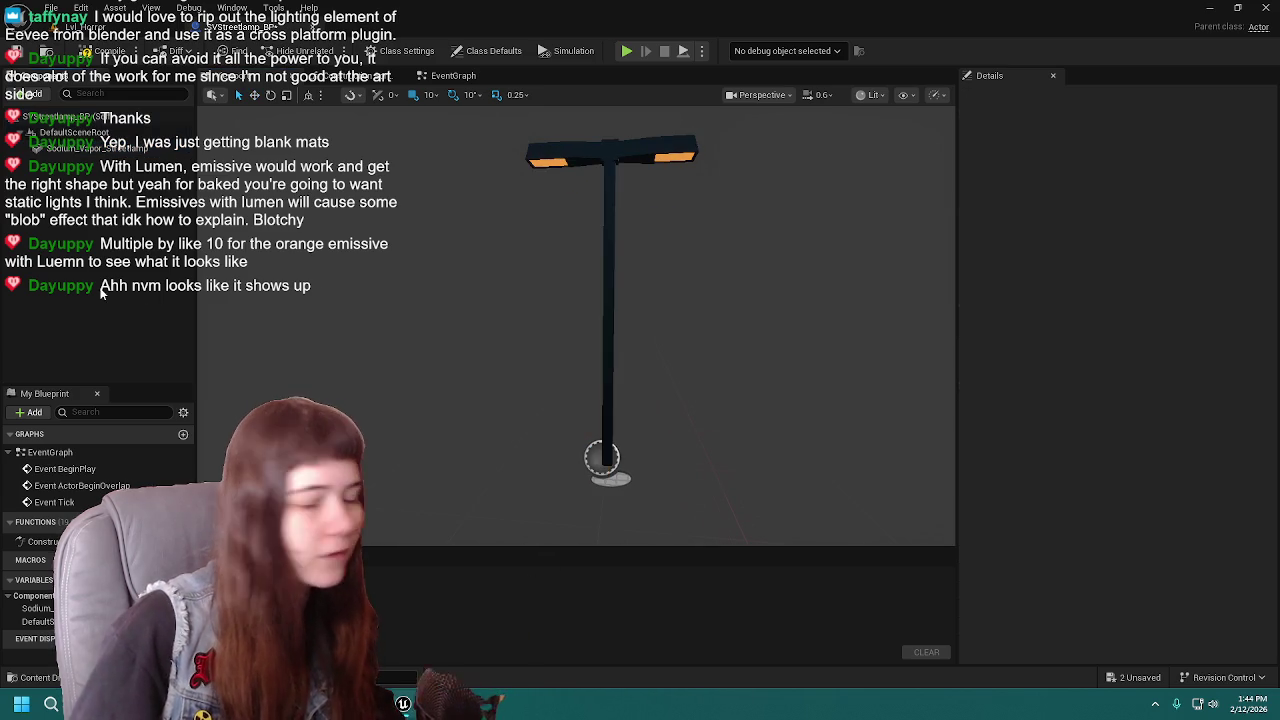
{"action": "left_click", "coordinate": [105, 51]}
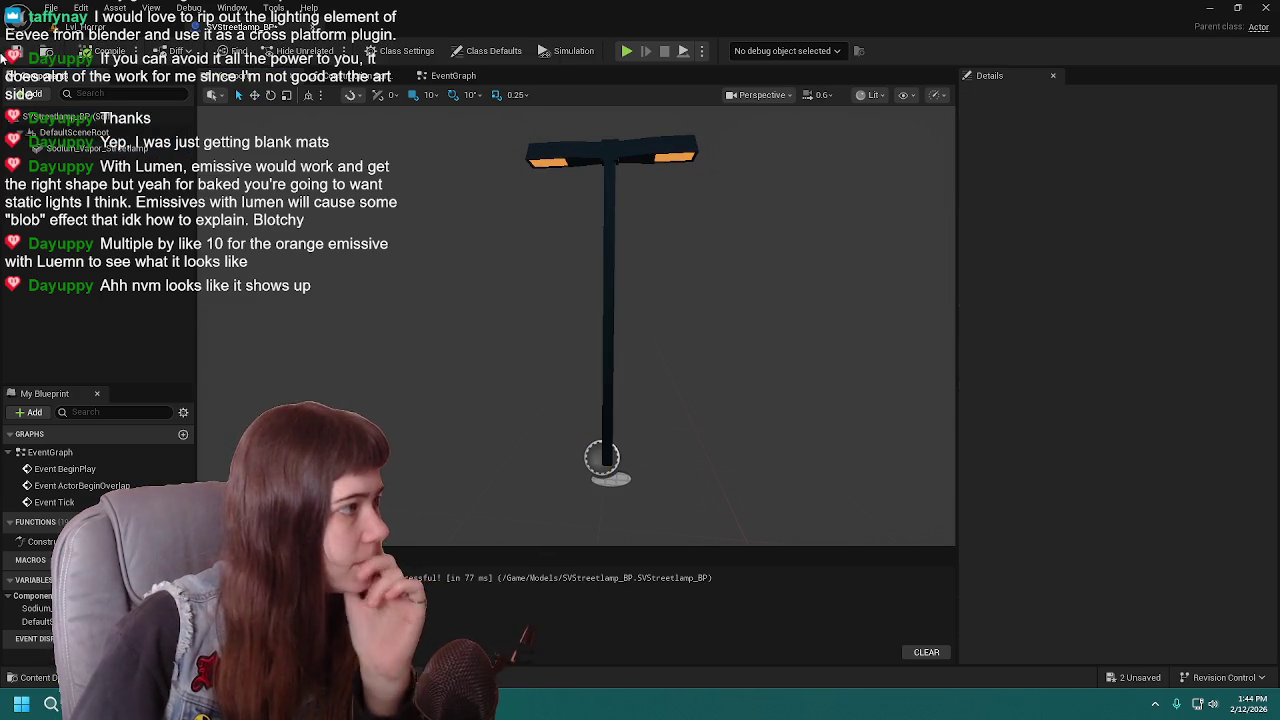
{"action": "key", "text": "ctrl+s"}
{"action": "left_click", "coordinate": [70, 148]}
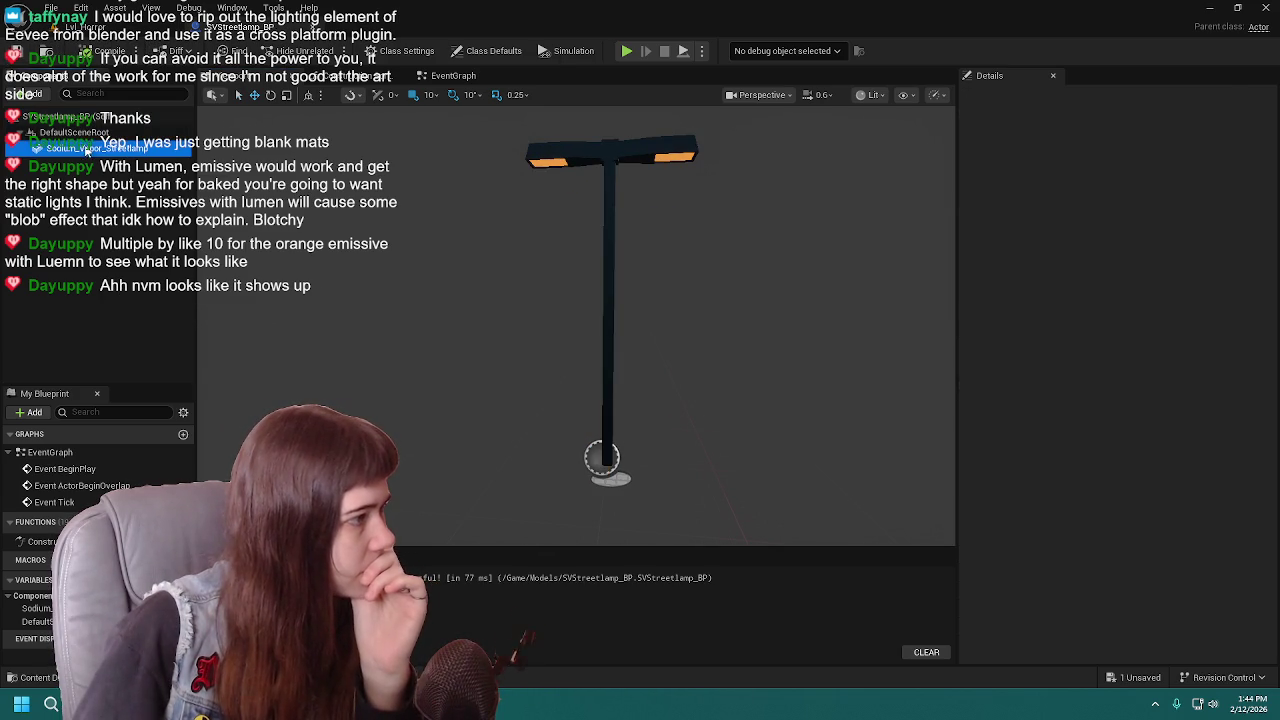
{"action": "left_click", "coordinate": [28, 95]}
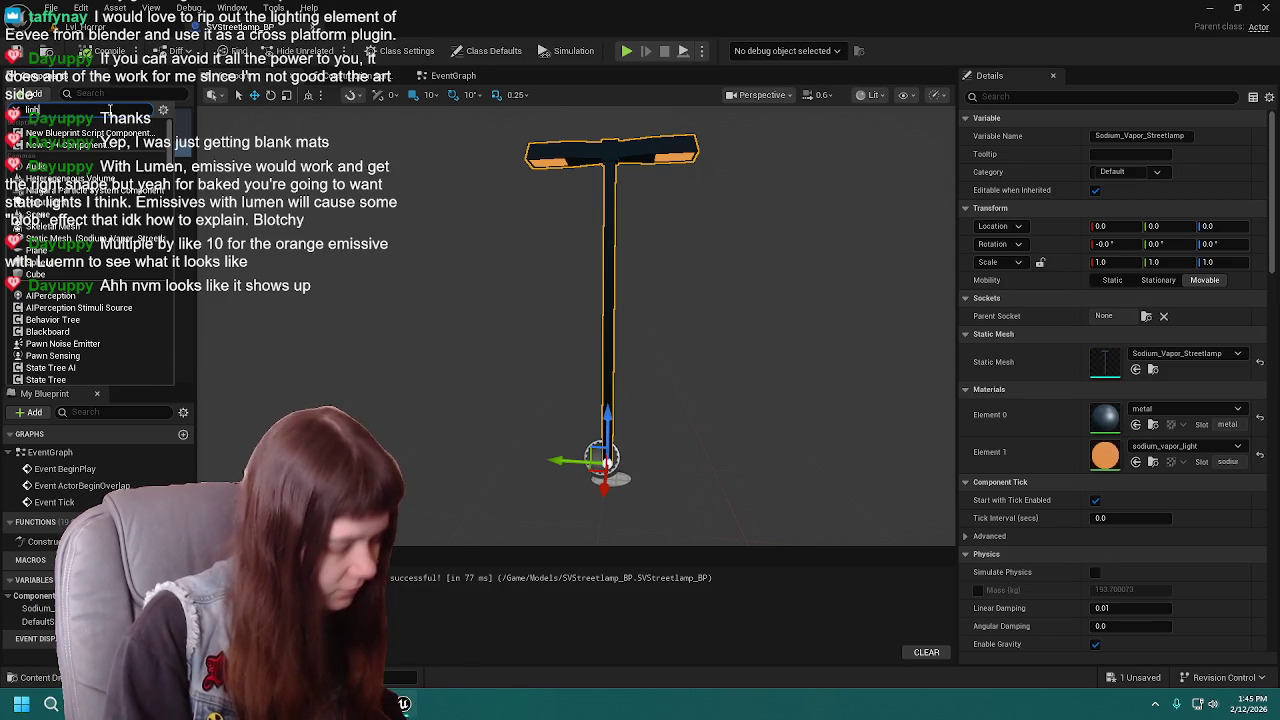
{"action": "type", "text": "s"}
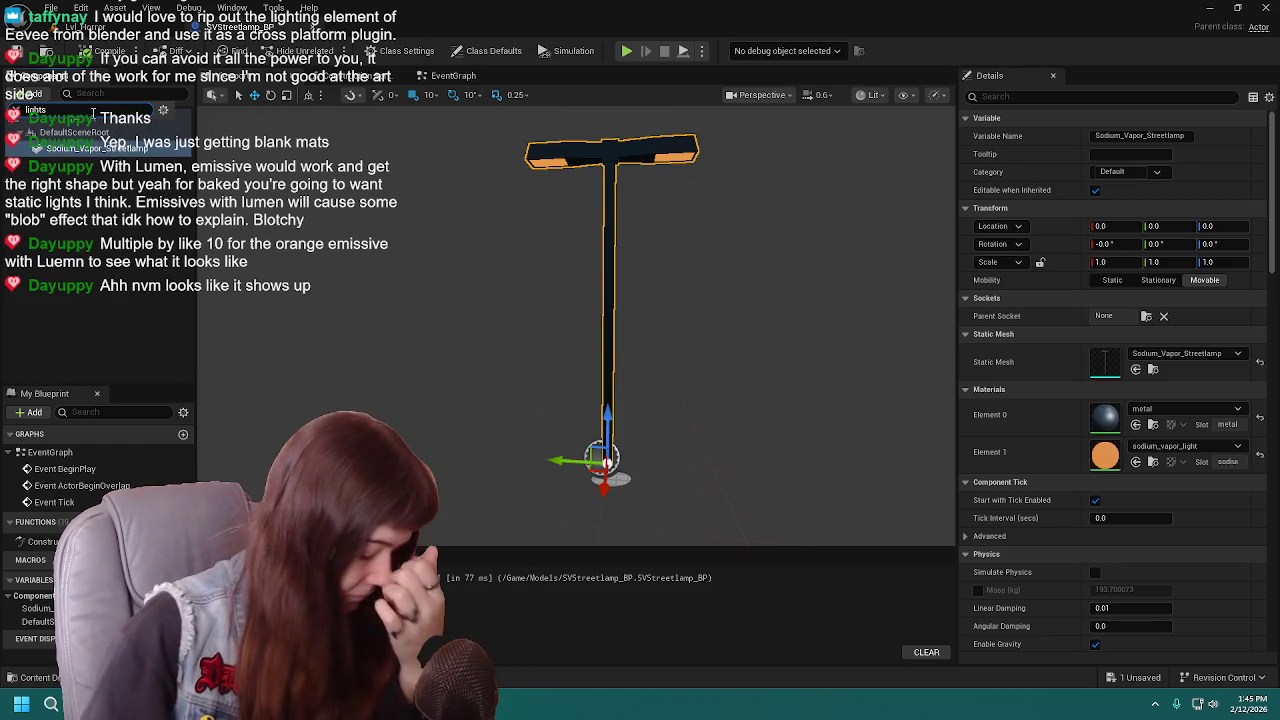
{"action": "key", "text": "BackSpace"}
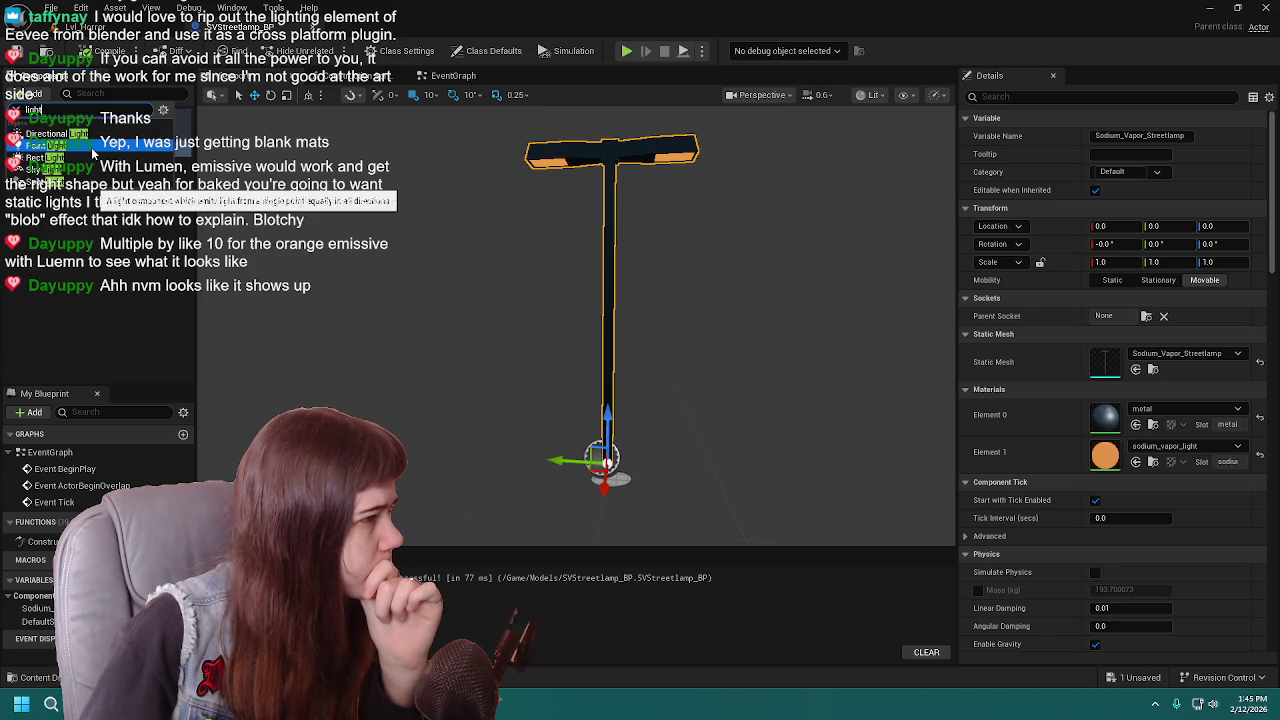
{"action": "left_click", "coordinate": [60, 146]}
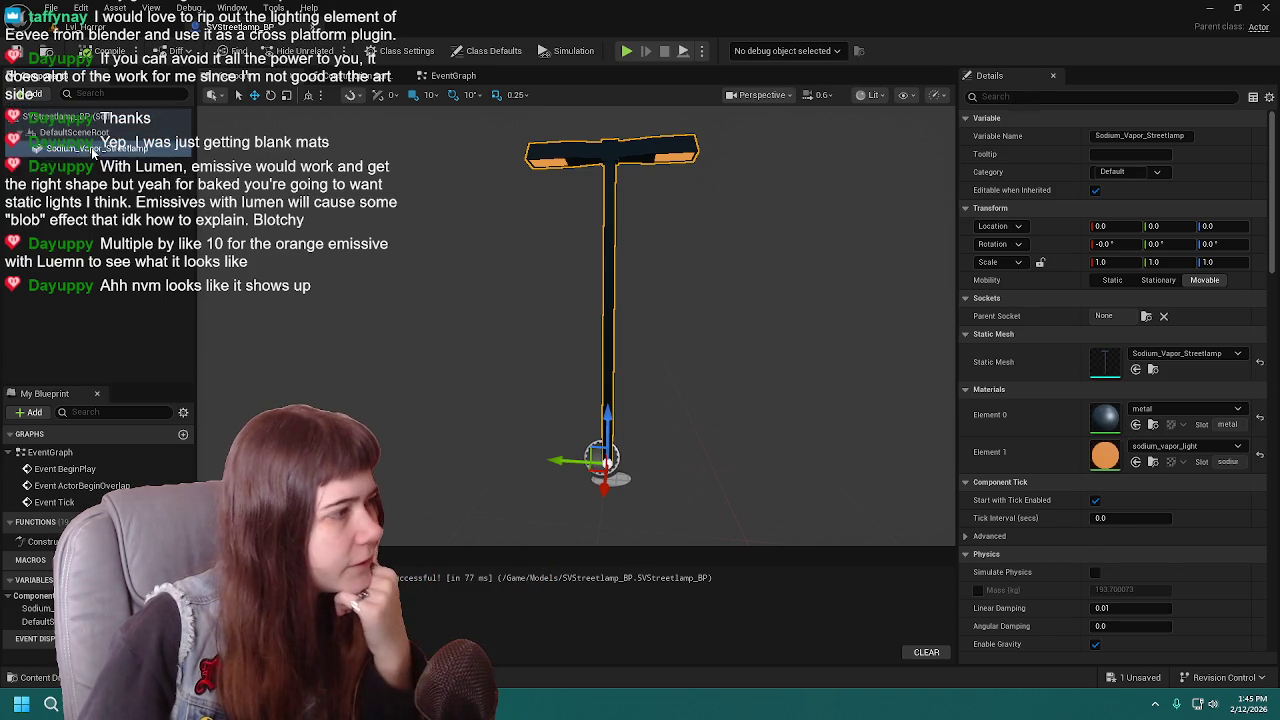
{"action": "left_click", "coordinate": [102, 167]}
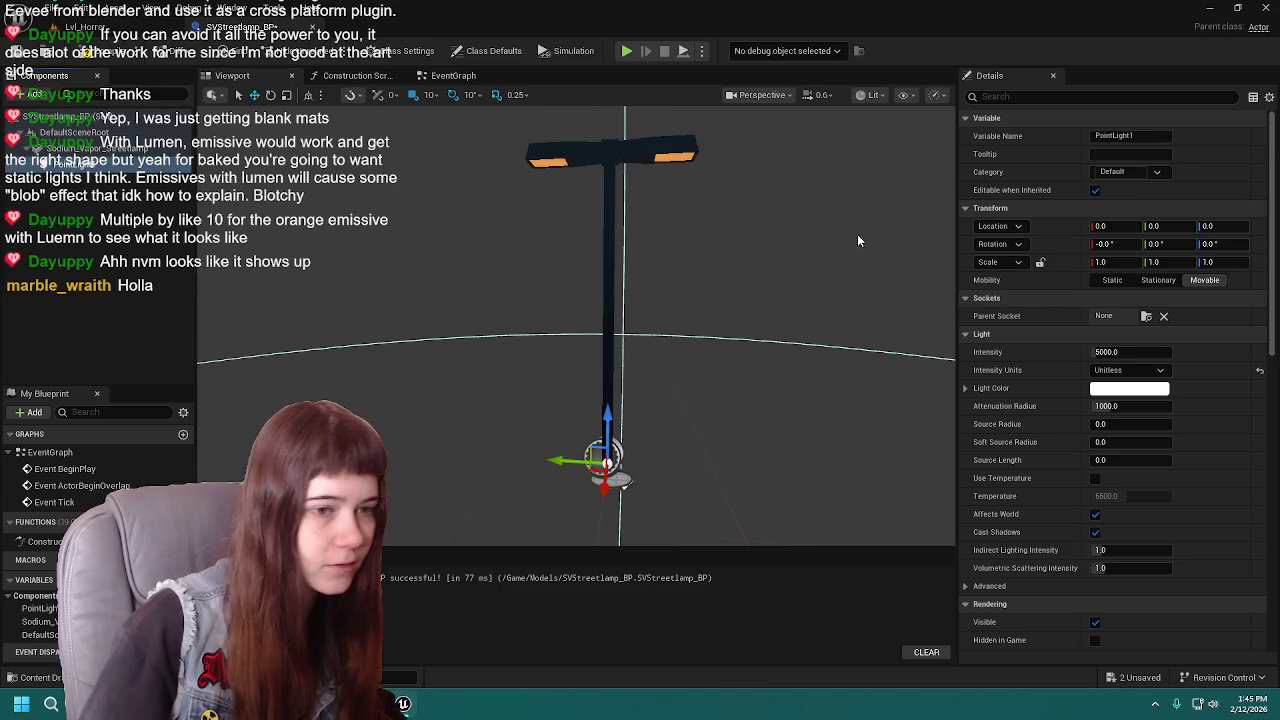
{"action": "right_click_drag", "start_coordinate": [860, 240], "coordinate": [830, 250]}
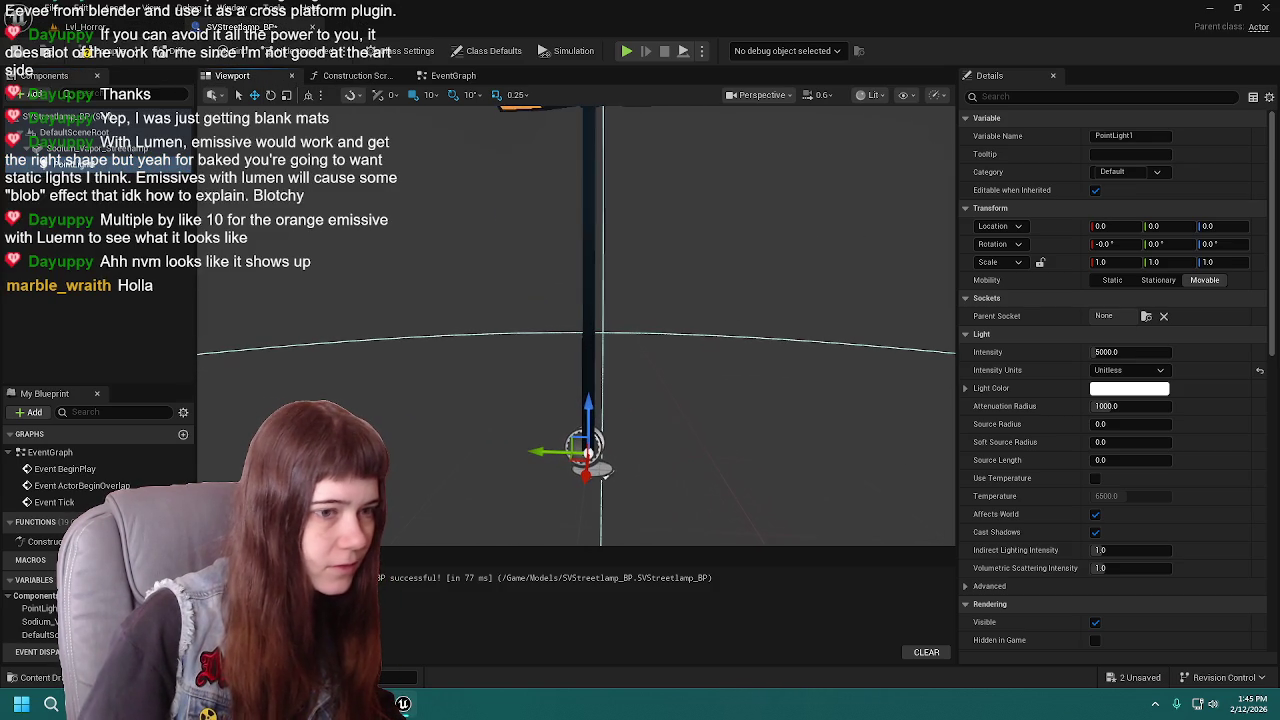
{"action": "mouse_move", "coordinate": [586, 406]}
{"action": "left_mouse_down", "text": "shift"}
{"action": "mouse_move", "coordinate": [585, 462]}
{"action": "mouse_move", "coordinate": [585, 282]}
{"action": "mouse_move", "coordinate": [701, 282]}
{"action": "mouse_move", "coordinate": [612, 328]}
{"action": "mouse_move", "coordinate": [591, 318]}
{"action": "left_mouse_up", "text": "shift"}
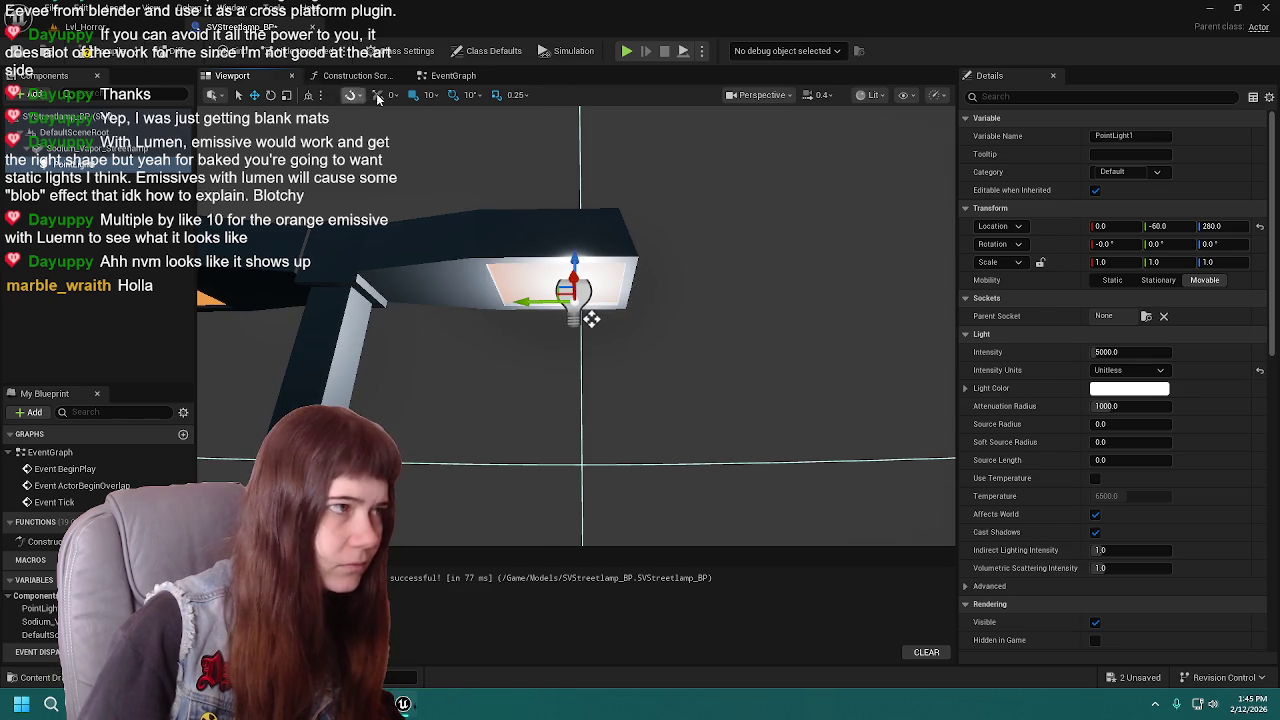
{"action": "left_click", "coordinate": [448, 147]}
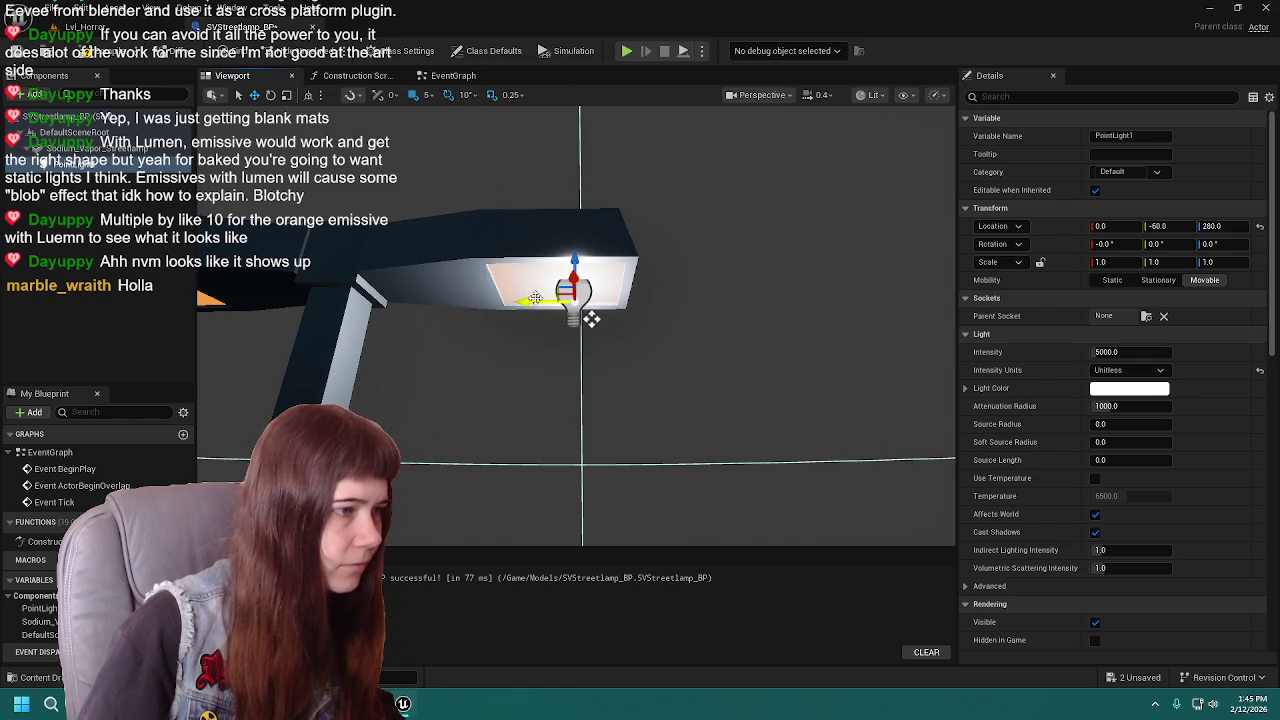
{"action": "mouse_move", "coordinate": [591, 318]}
{"action": "left_mouse_down"}
{"action": "mouse_move", "coordinate": [571, 318]}
{"action": "mouse_move", "coordinate": [591, 301]}
{"action": "left_mouse_up"}
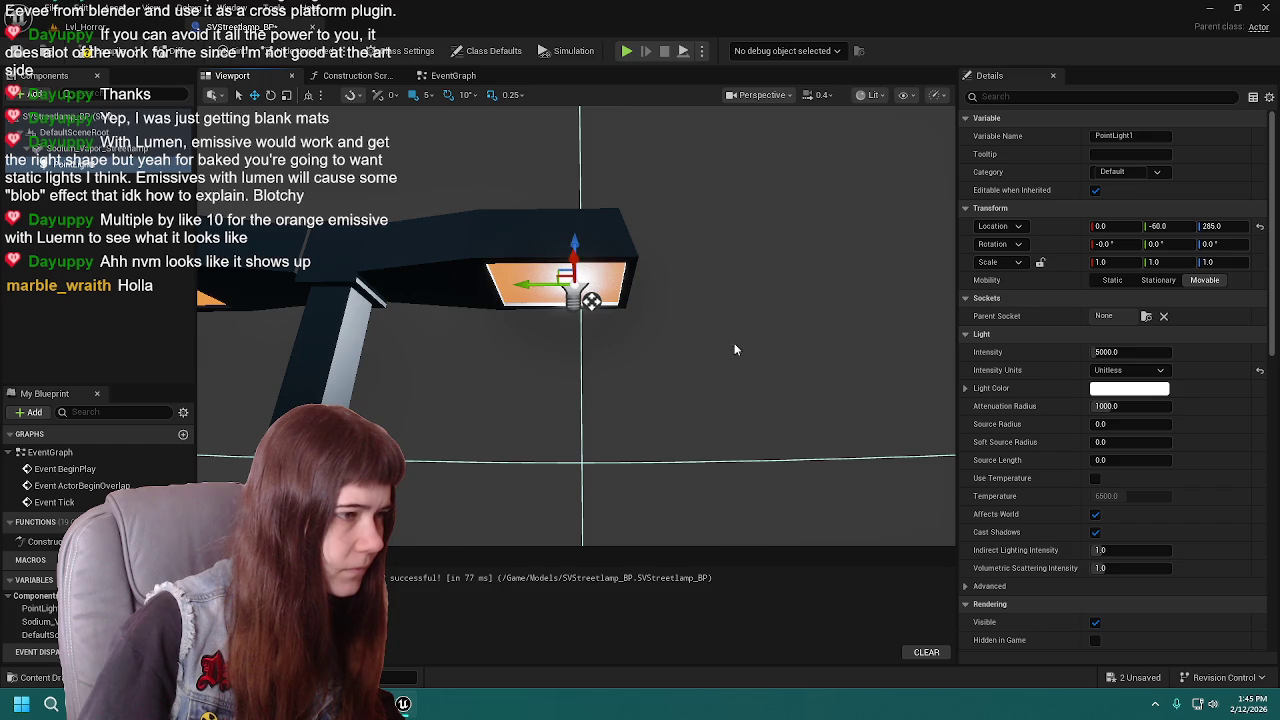
{"action": "right_click_drag", "start_coordinate": [591, 301], "coordinate": [215, 90]}
{"action": "left_click", "coordinate": [85, 27]}
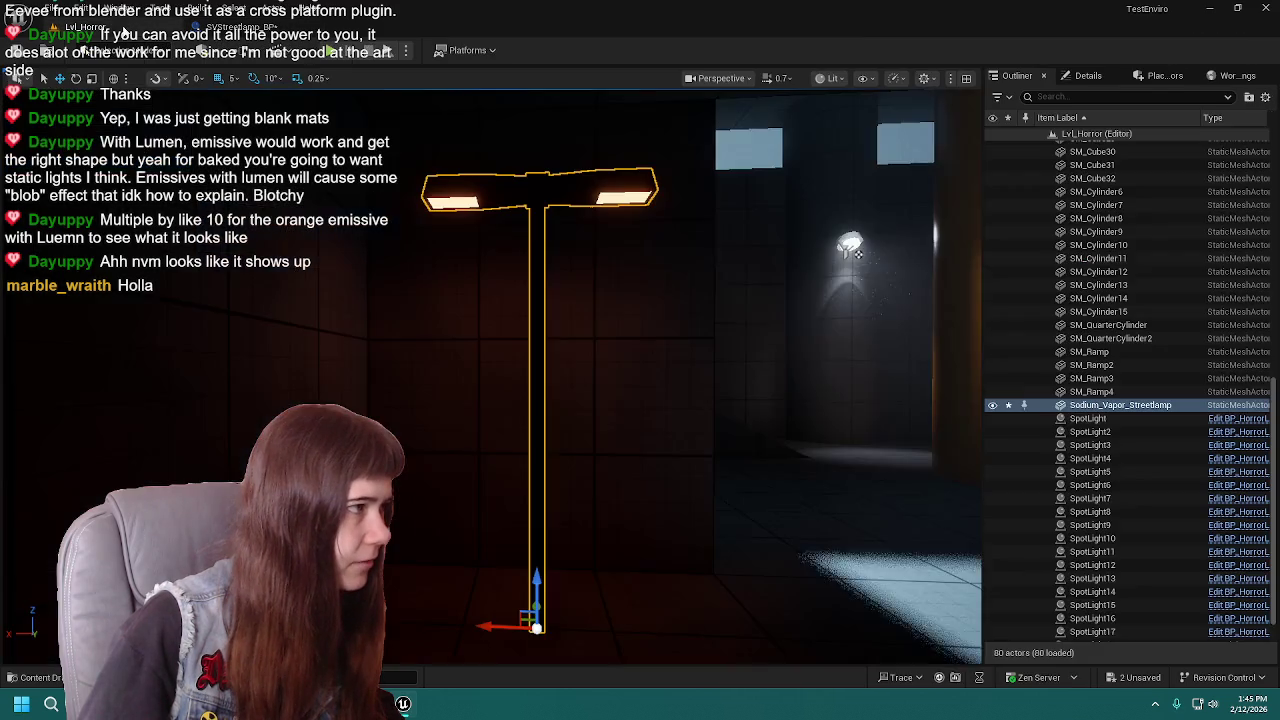
{"action": "right_click_drag", "start_coordinate": [490, 350], "coordinate": [560, 330]}
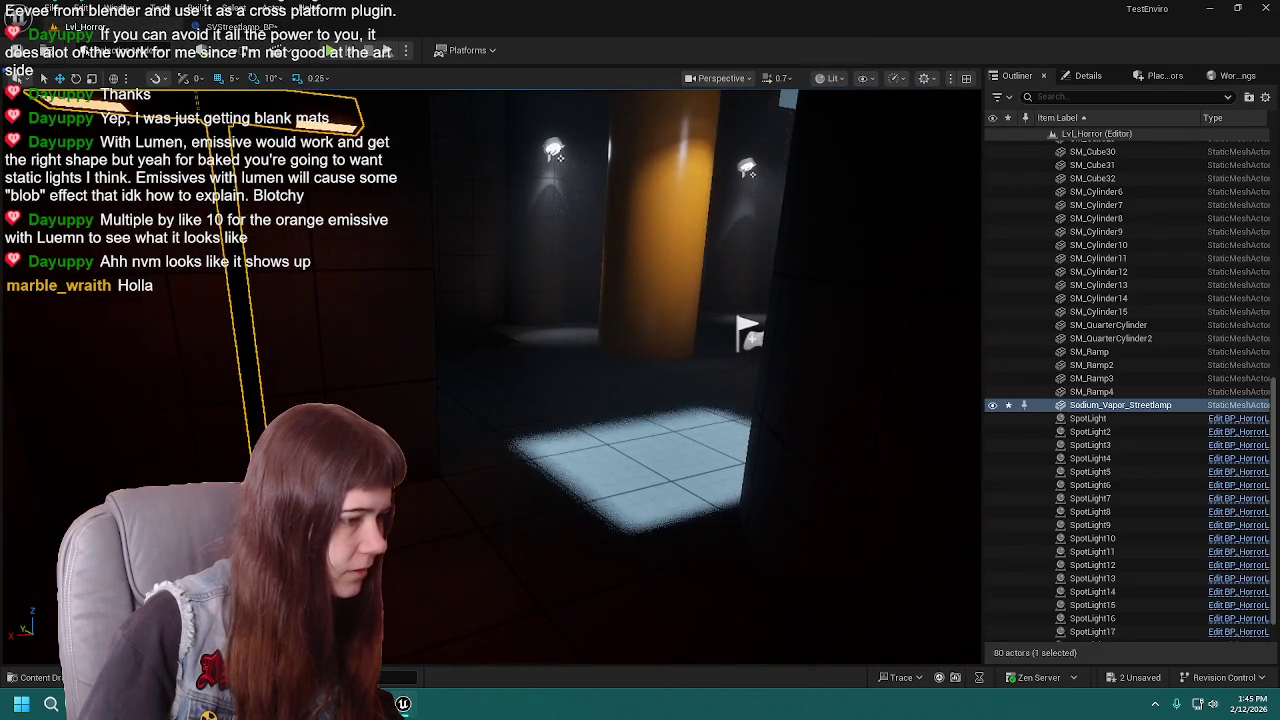
{"action": "key", "text": "ctrl+space"}
{"action": "left_click_drag", "start_coordinate": [418, 492], "coordinate": [592, 550]}
{"action": "mouse_move", "coordinate": [592, 550]}
{"action": "right_mouse_down"}
{"action": "mouse_move", "coordinate": [450, 540]}
{"action": "mouse_move", "coordinate": [481, 428]}
{"action": "mouse_move", "coordinate": [595, 455]}
{"action": "right_mouse_up"}
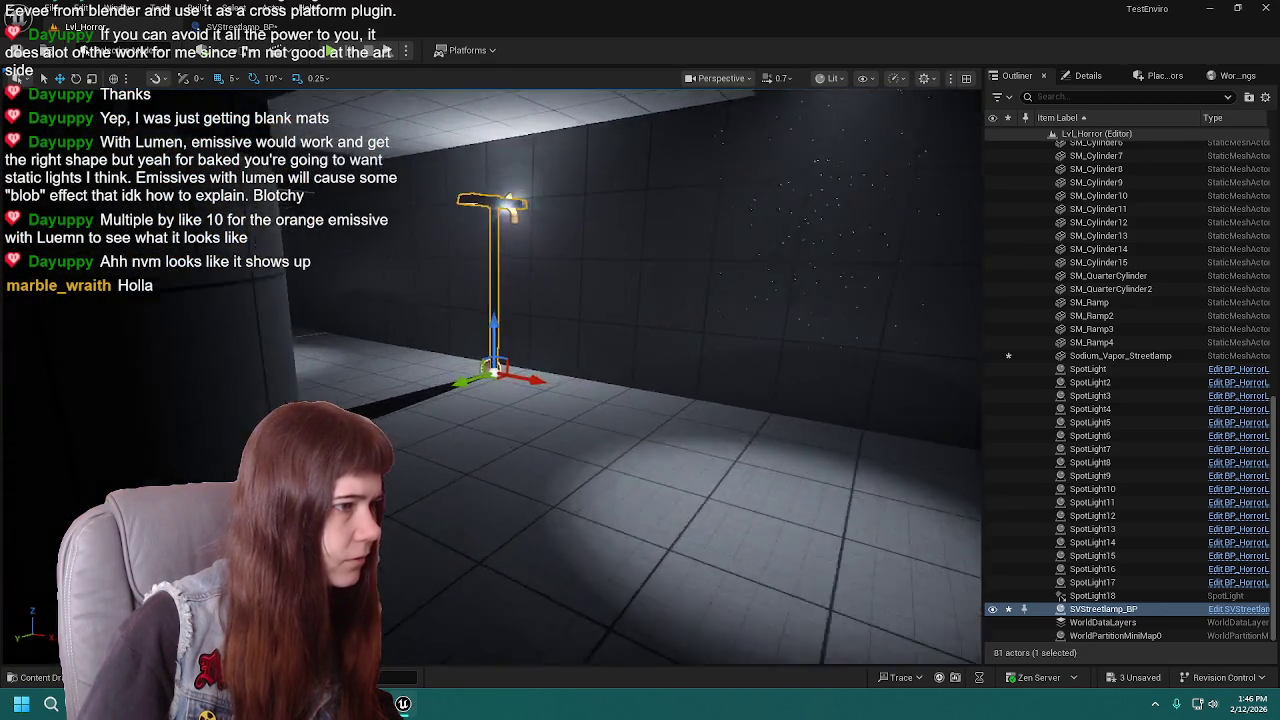
{"action": "right_click_drag", "start_coordinate": [491, 460], "coordinate": [491, 460]}
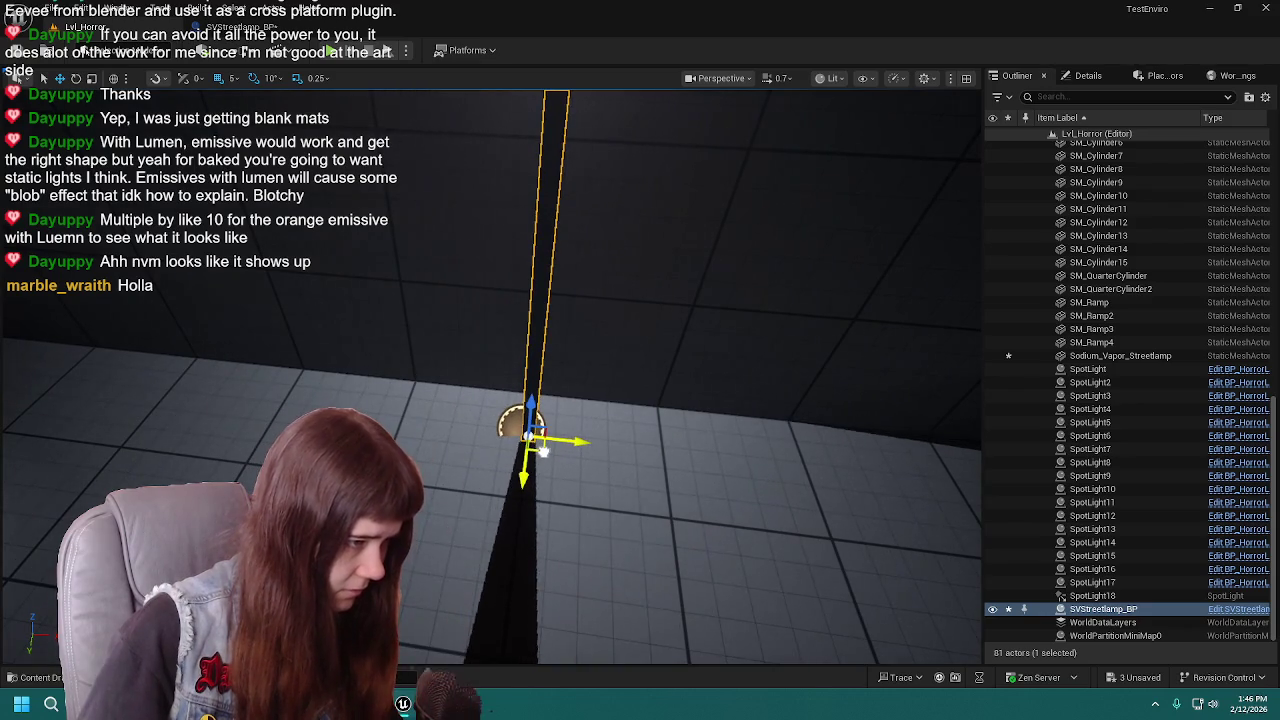
{"action": "right_click_drag", "start_coordinate": [593, 438], "coordinate": [603, 453]}
{"action": "key", "text": "e"}
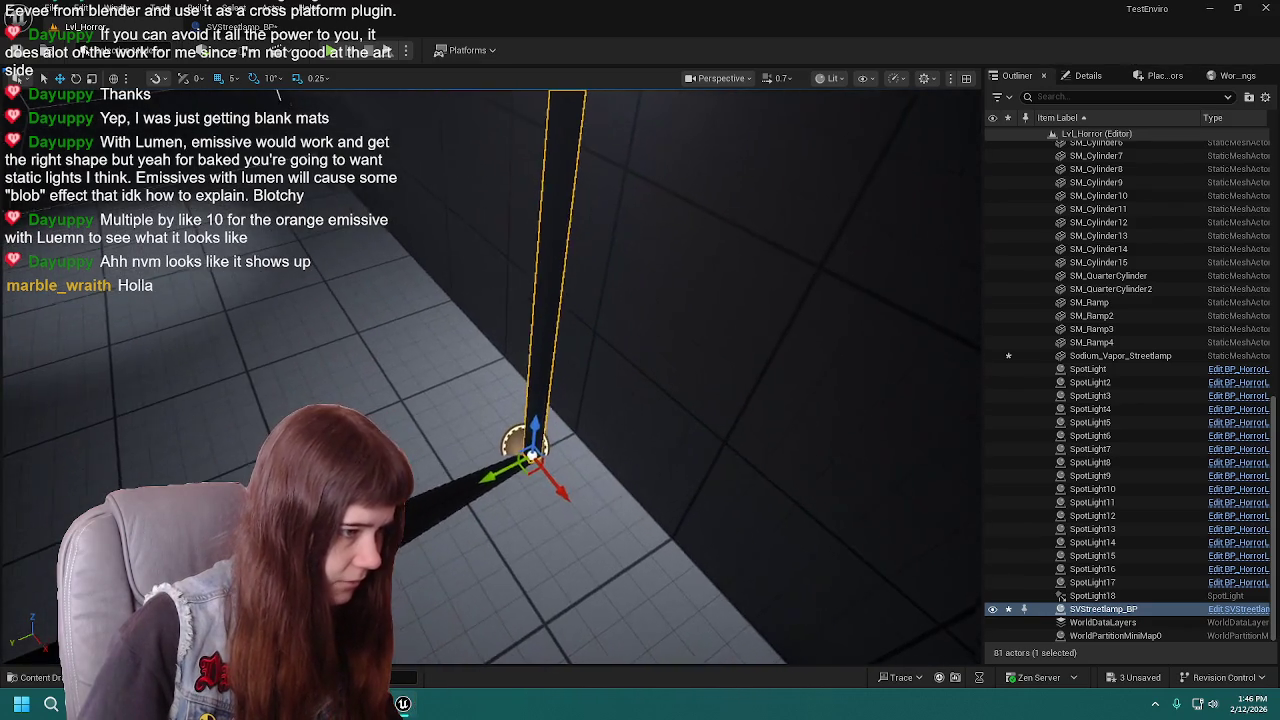
{"action": "left_click_drag", "start_coordinate": [529, 520], "coordinate": [452, 498]}
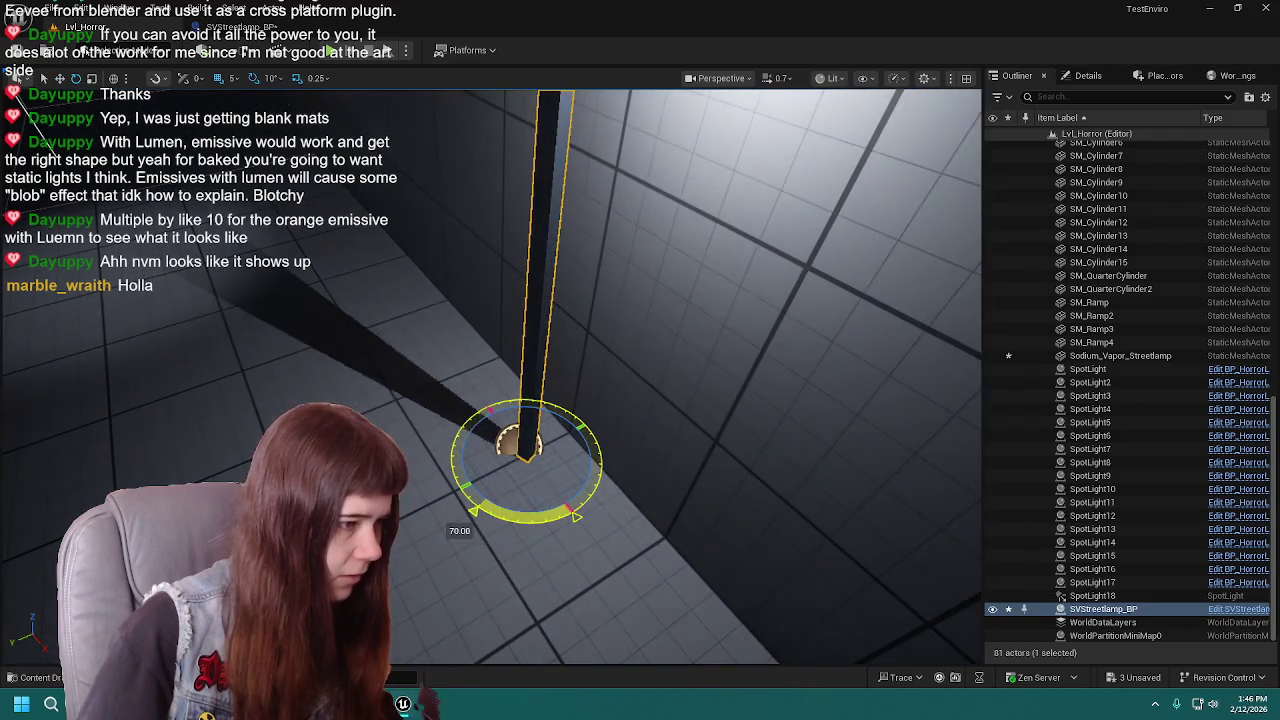
{"action": "right_click_drag", "start_coordinate": [452, 498], "coordinate": [452, 498]}
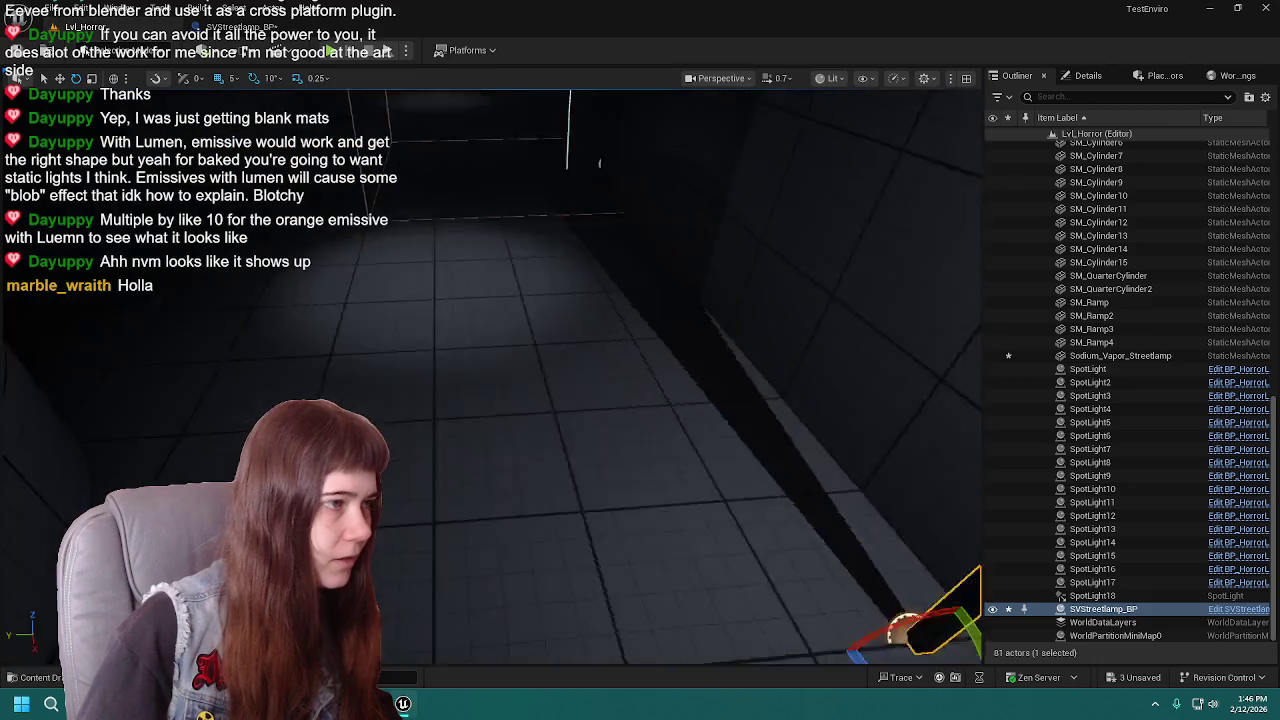
{"action": "right_click_drag", "start_coordinate": [637, 447], "coordinate": [637, 447]}
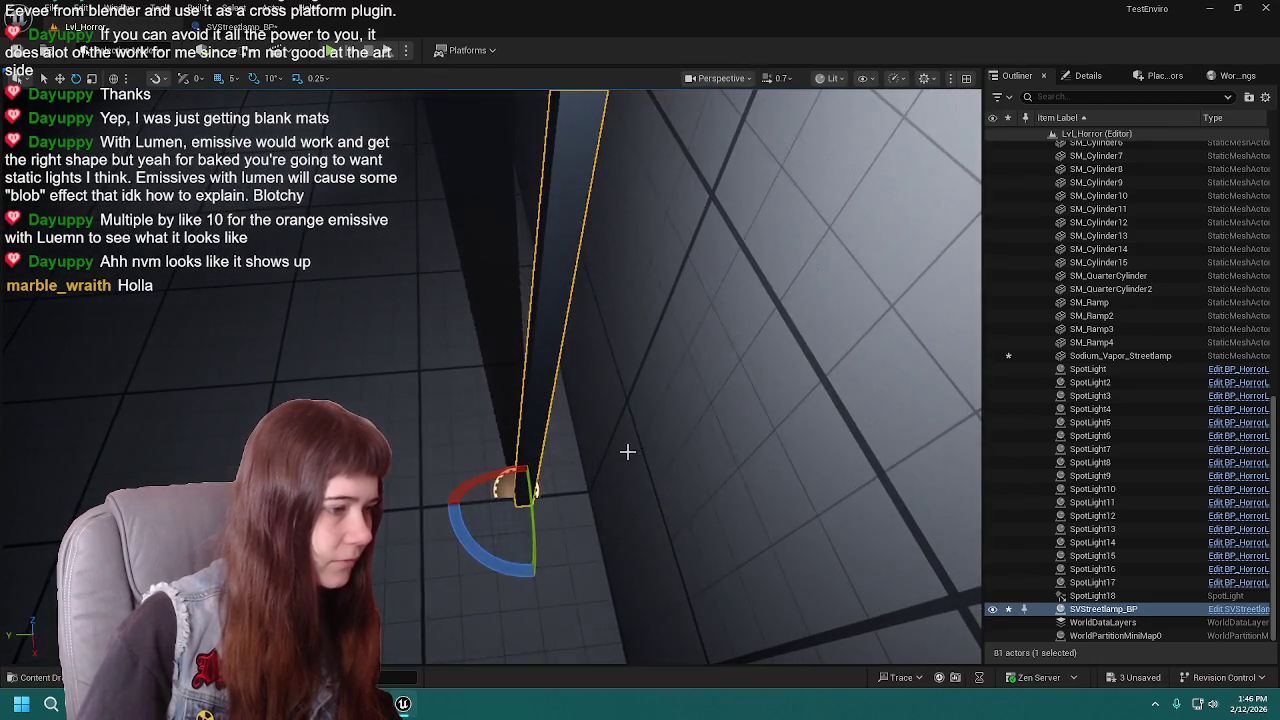
{"action": "mouse_move", "coordinate": [559, 490]}
{"action": "right_mouse_down"}
{"action": "mouse_move", "coordinate": [490, 497]}
{"action": "mouse_move", "coordinate": [691, 333]}
{"action": "right_mouse_up"}
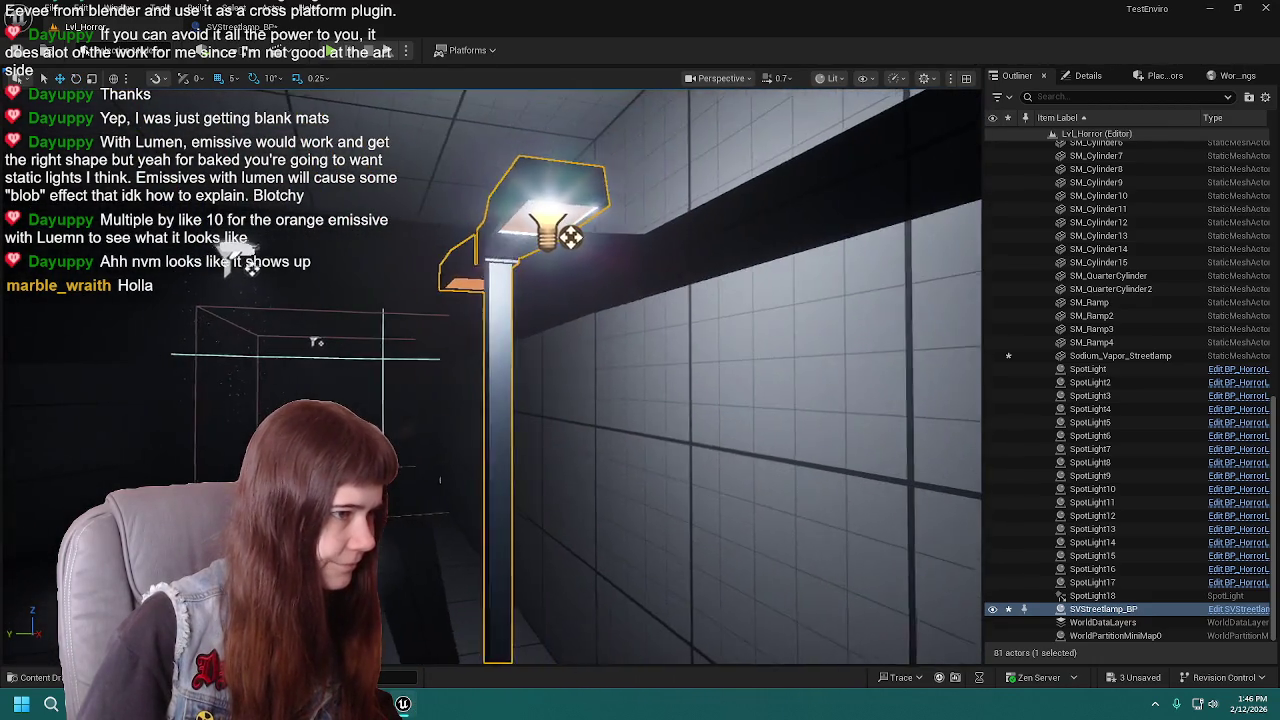
{"action": "mouse_move", "coordinate": [691, 333]}
{"action": "right_mouse_down"}
{"action": "mouse_move", "coordinate": [240, 262]}
{"action": "mouse_move", "coordinate": [500, 698]}
{"action": "right_mouse_up"}
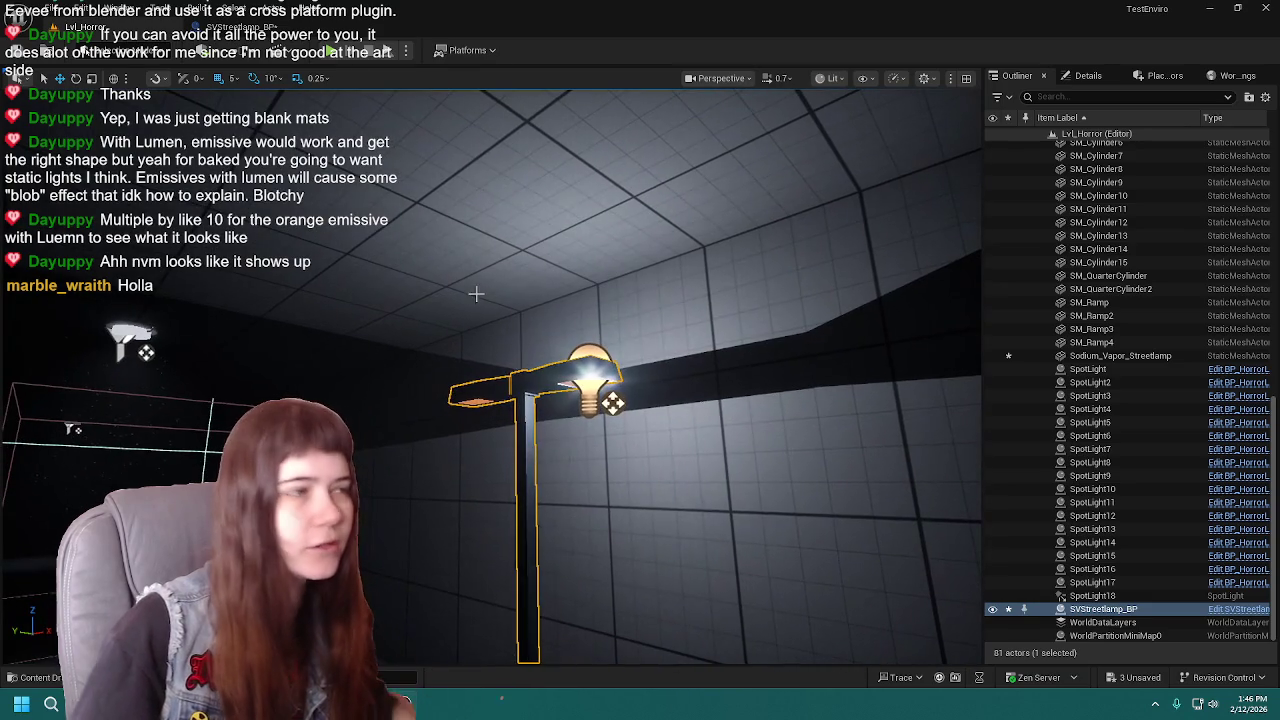
{"action": "key", "text": "ctrl+e"}
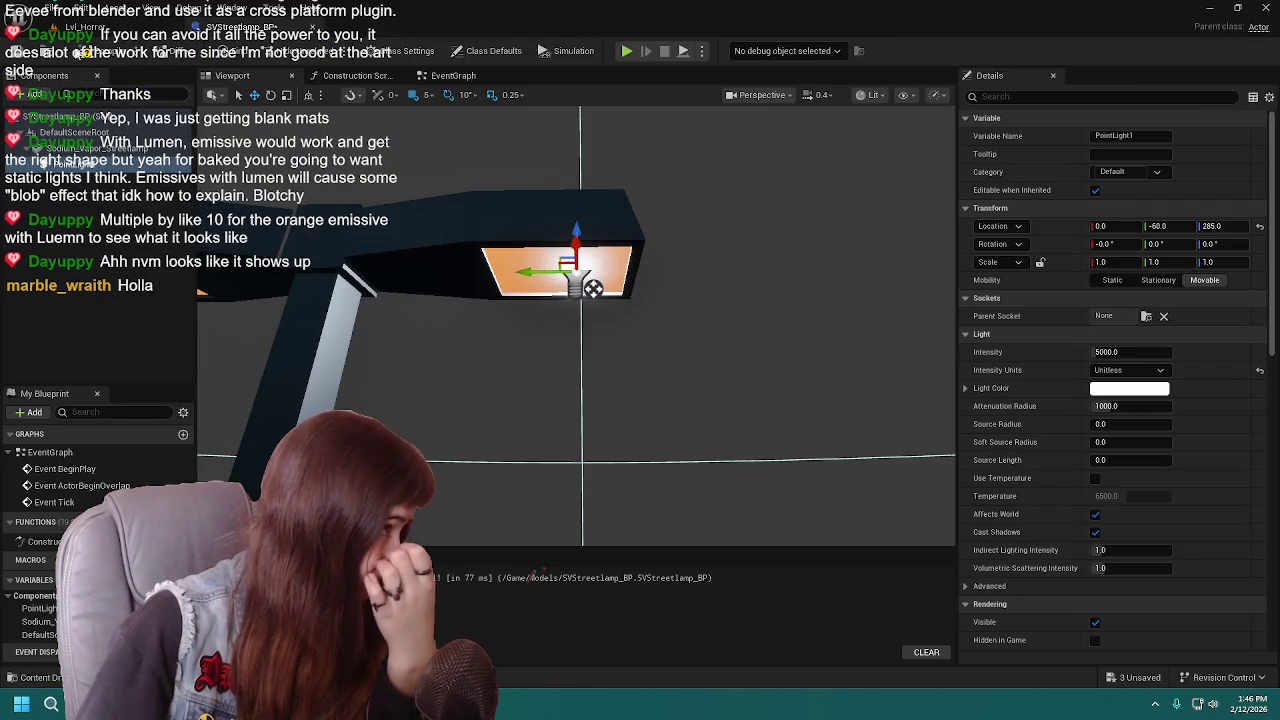
{"action": "left_click", "coordinate": [27, 58]}
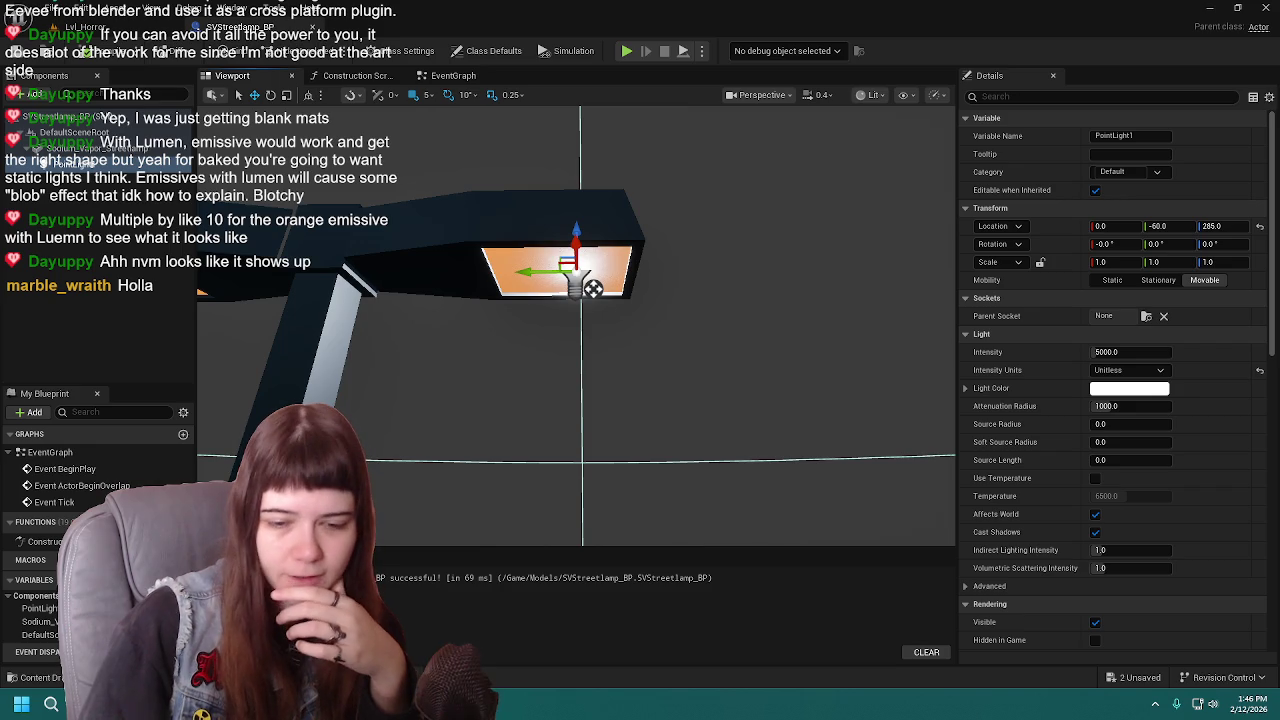
{"action": "left_click", "coordinate": [1127, 369]}
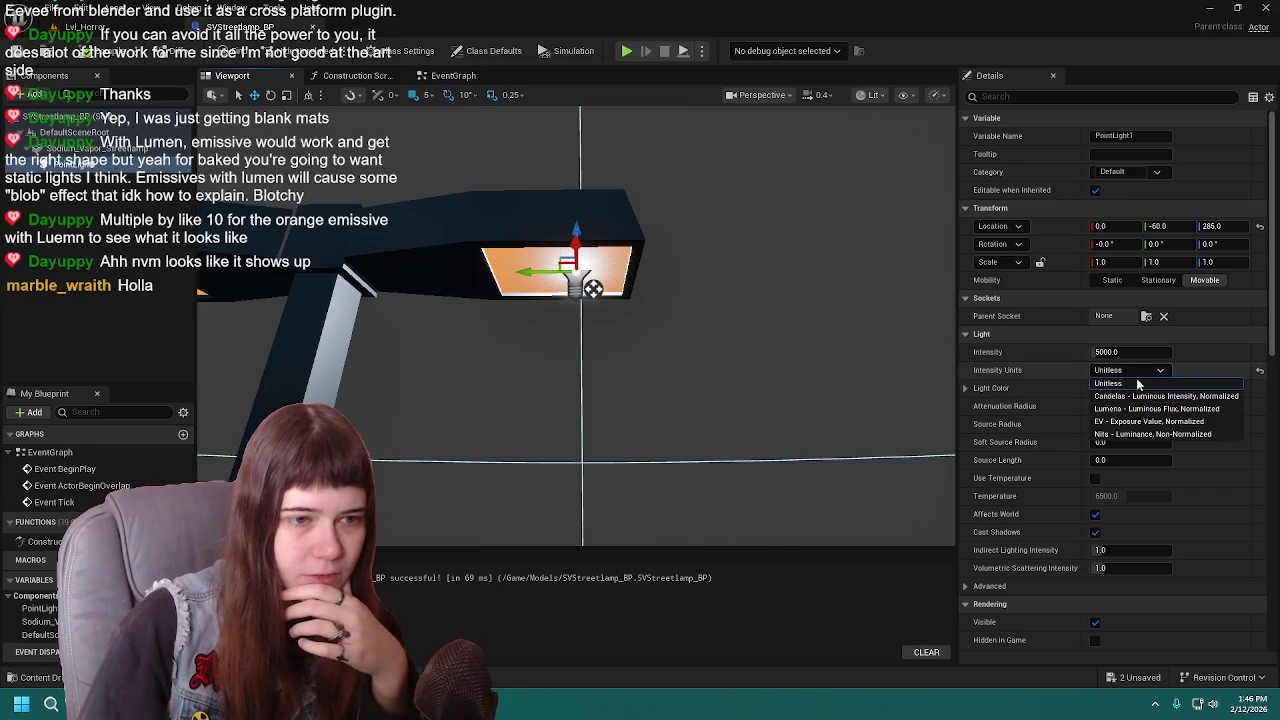
{"action": "left_click", "coordinate": [1165, 410]}
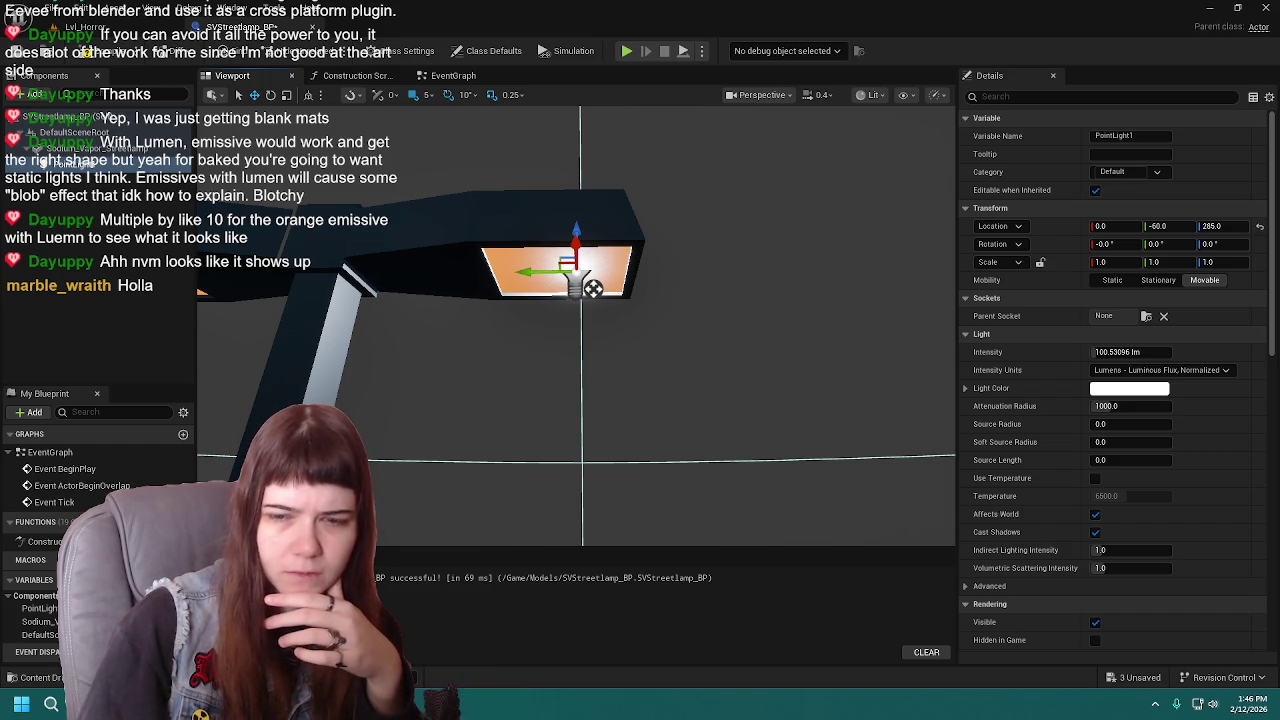
{"action": "left_click", "coordinate": [1160, 371]}
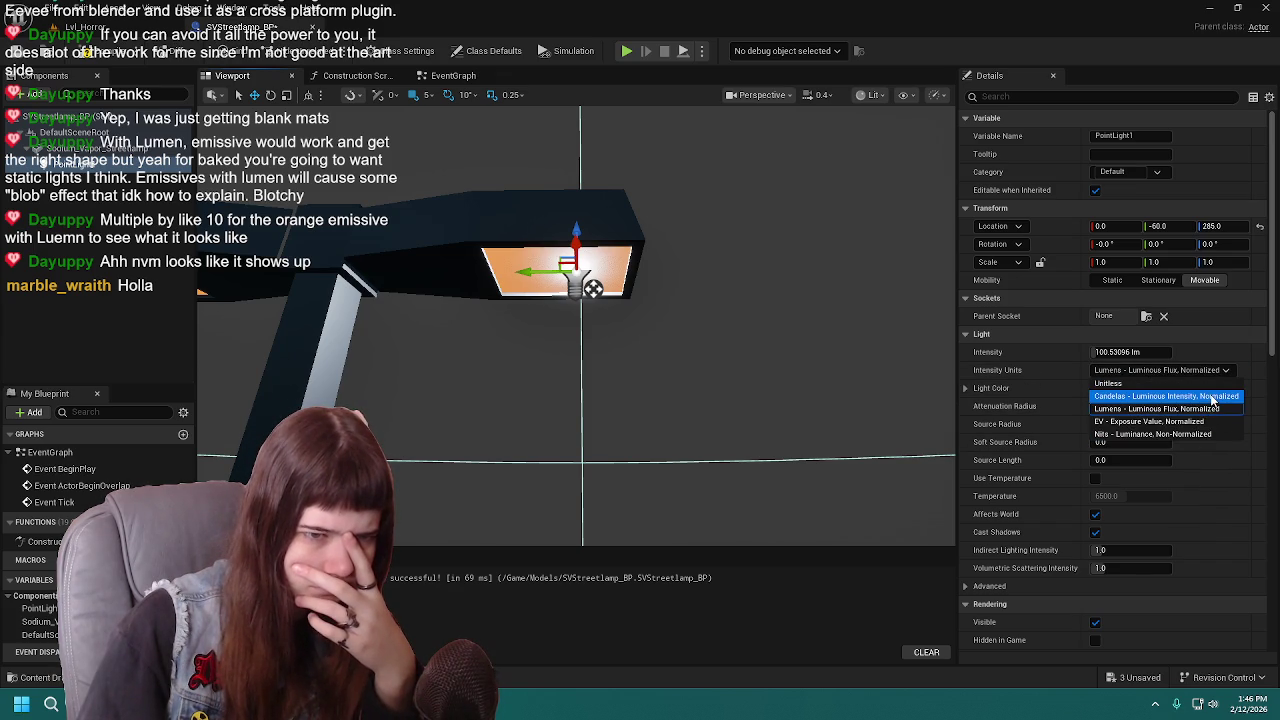
{"action": "left_click", "coordinate": [1213, 397]}
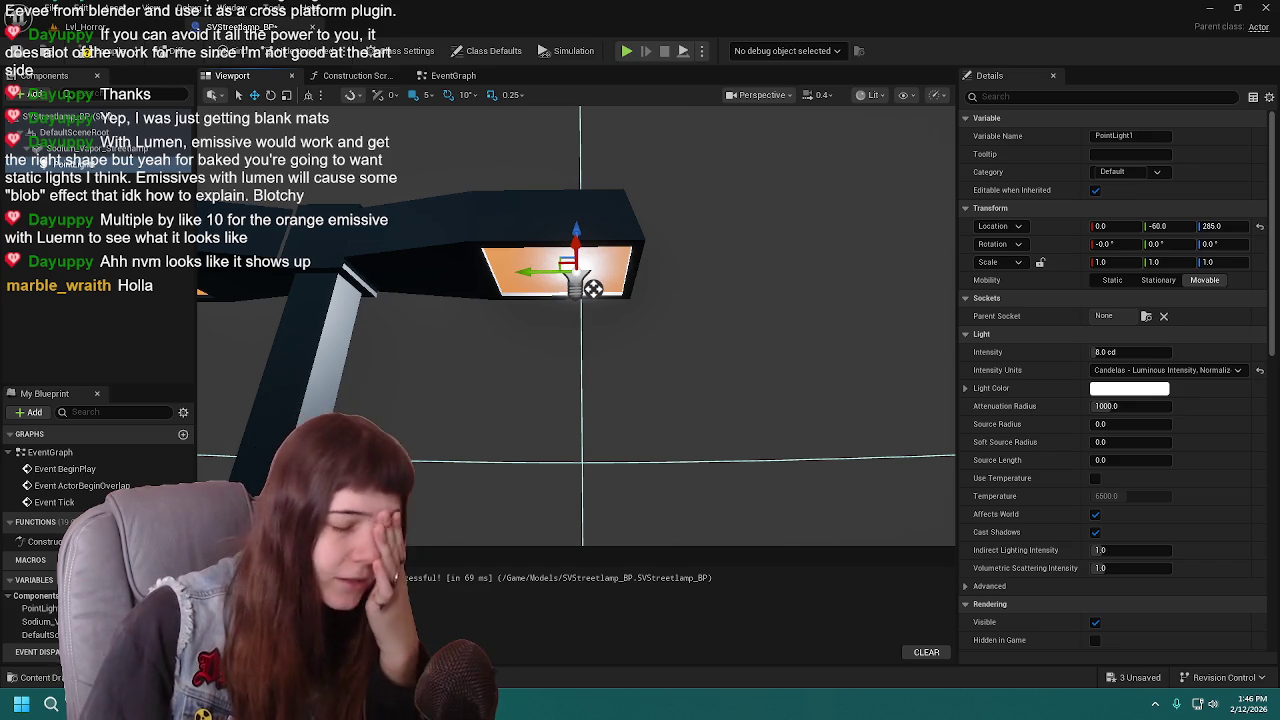
{"action": "left_click", "coordinate": [1165, 372]}
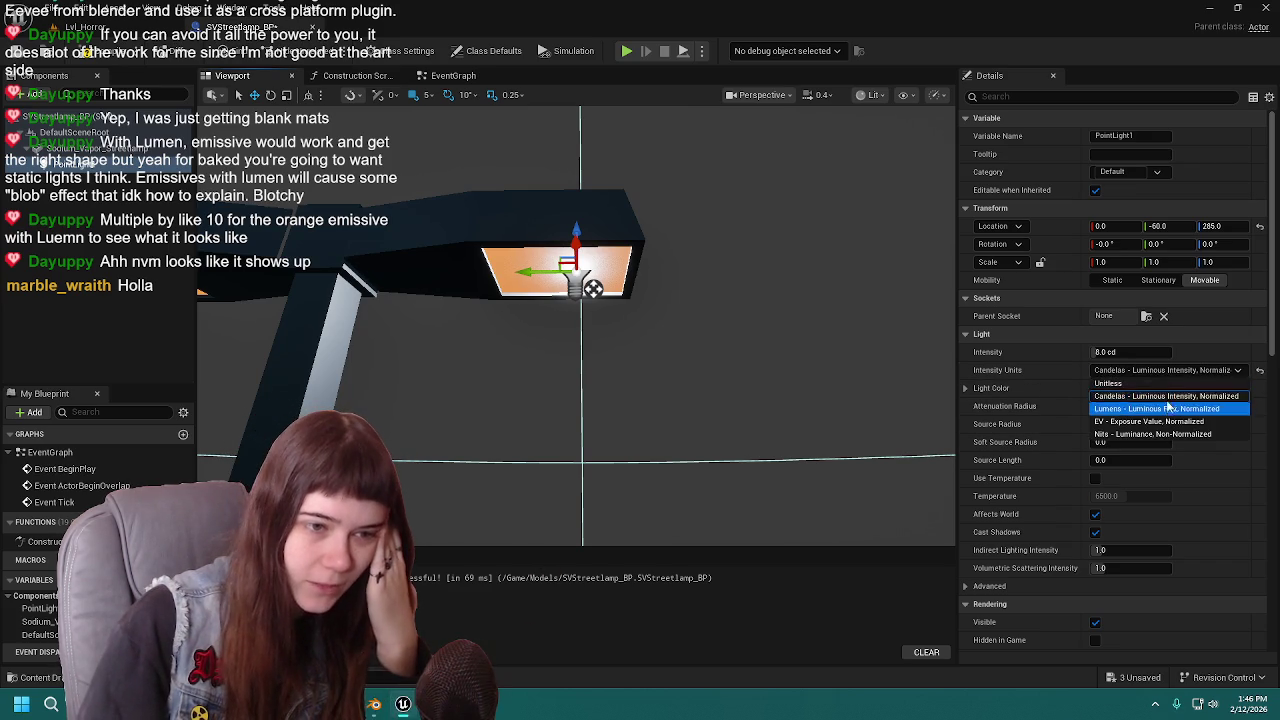
{"action": "left_click", "coordinate": [1140, 382]}
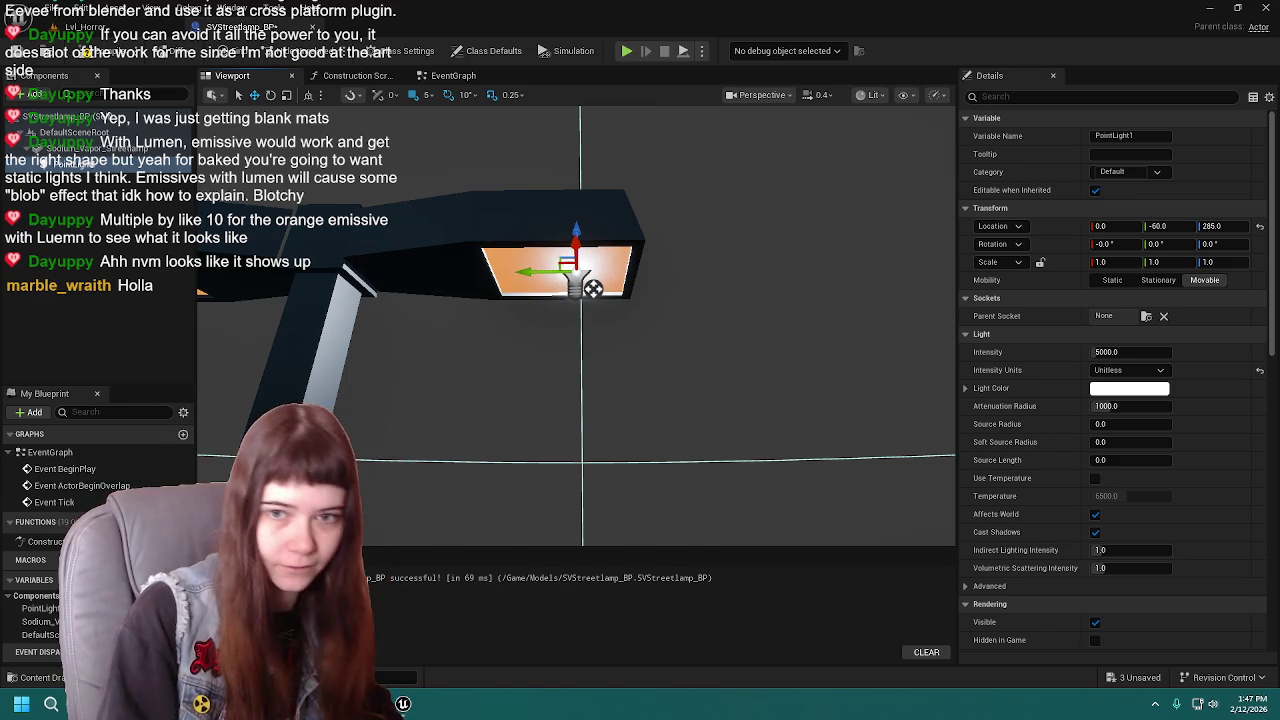
{"action": "left_click", "coordinate": [1137, 370]}
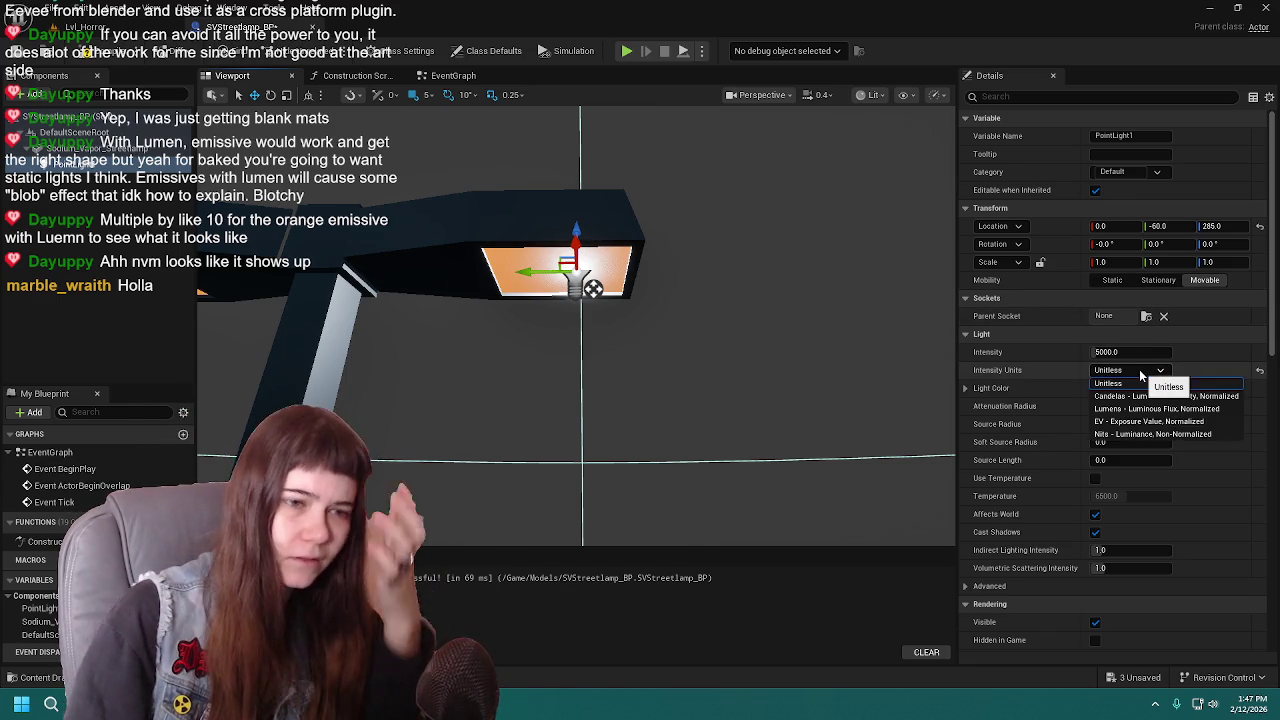
{"action": "left_click", "coordinate": [1152, 382]}
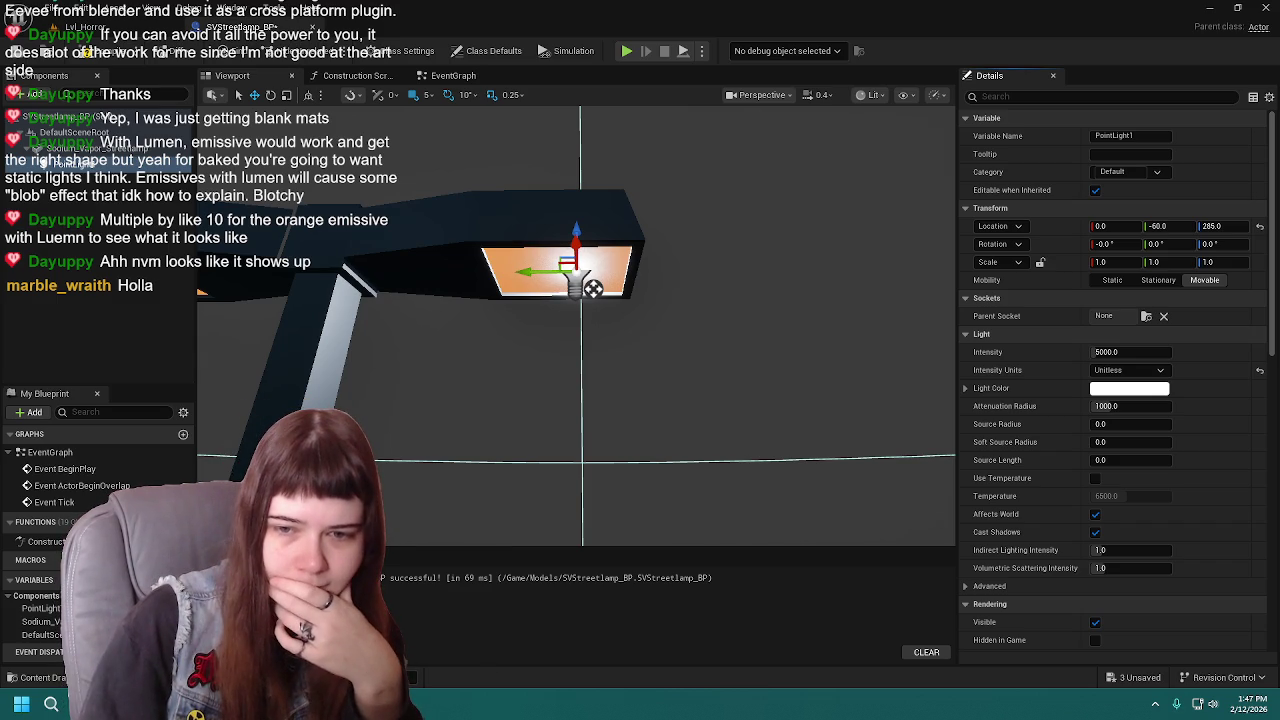
{"action": "key", "text": "alt+Tab"}
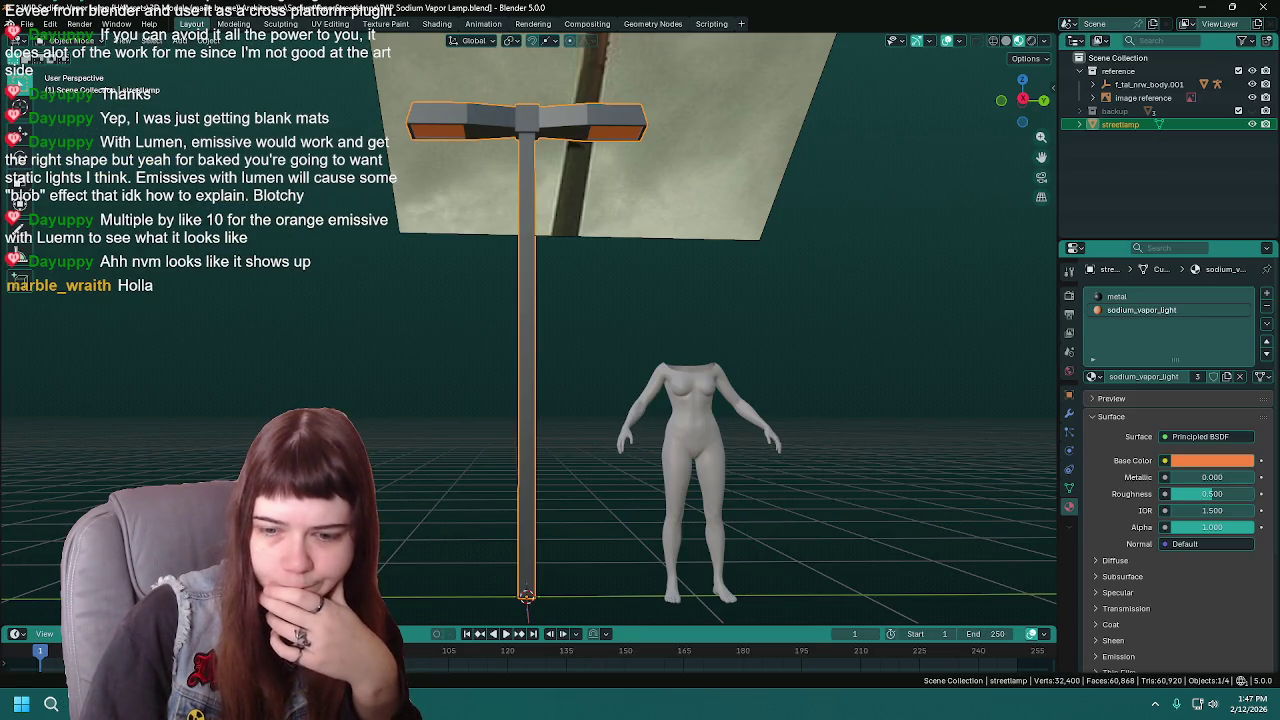
{"action": "key", "text": "alt+Tab"}
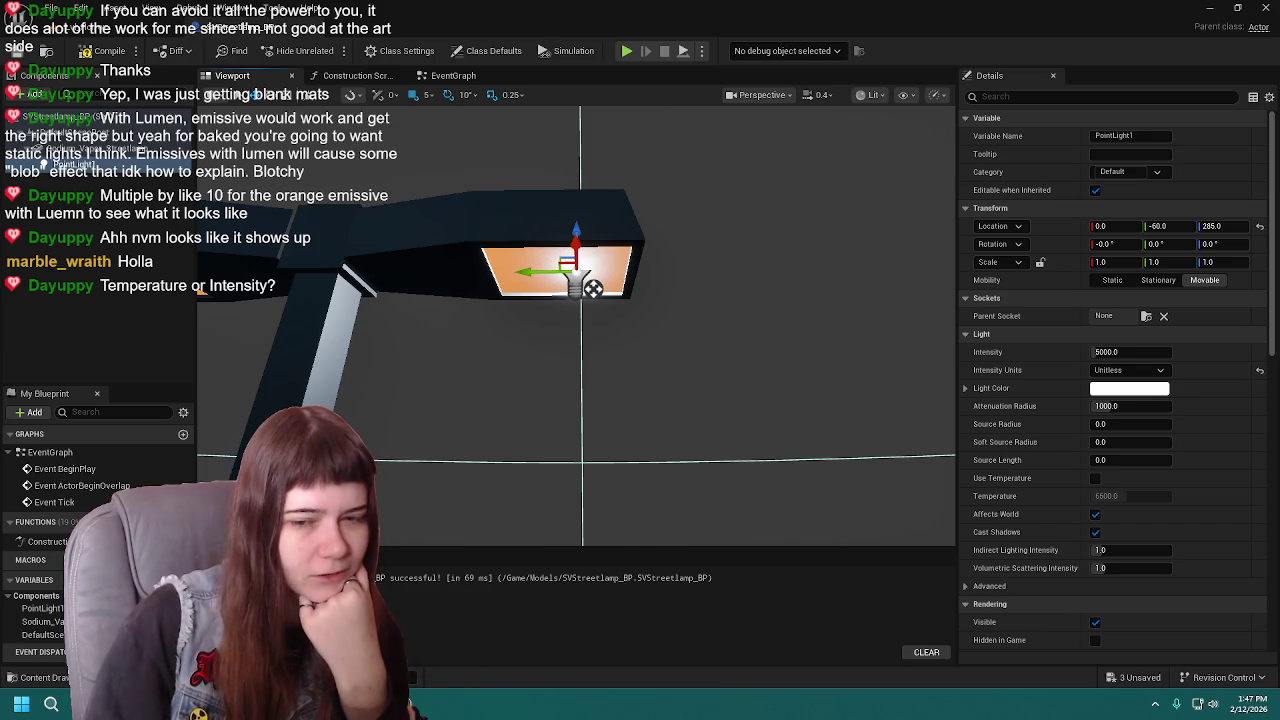
- Switch PointLight1's intensity units to Lumens and set Intensity to 100 lm
{"action": "left_click", "coordinate": [1134, 352]}
{"action": "left_click", "coordinate": [1110, 370]}
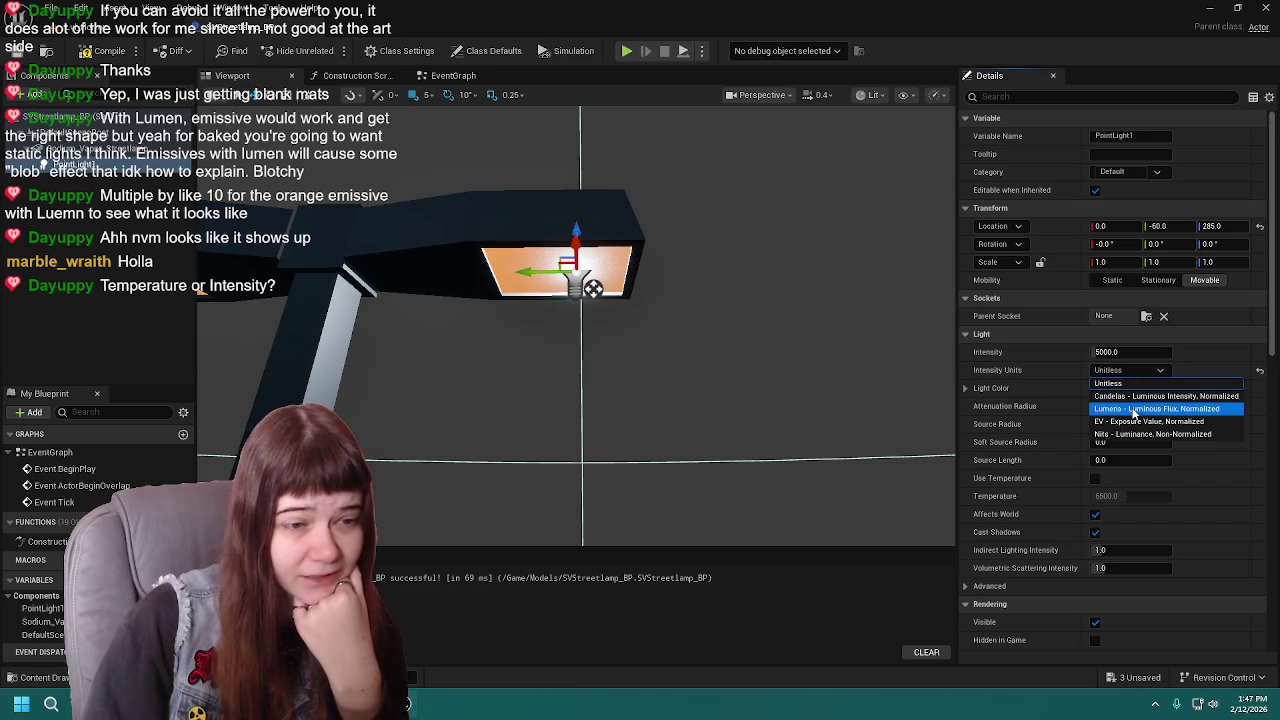
{"action": "left_click", "coordinate": [1136, 412]}
{"action": "type", "text": "100"}
{"action": "key", "text": "Return"}
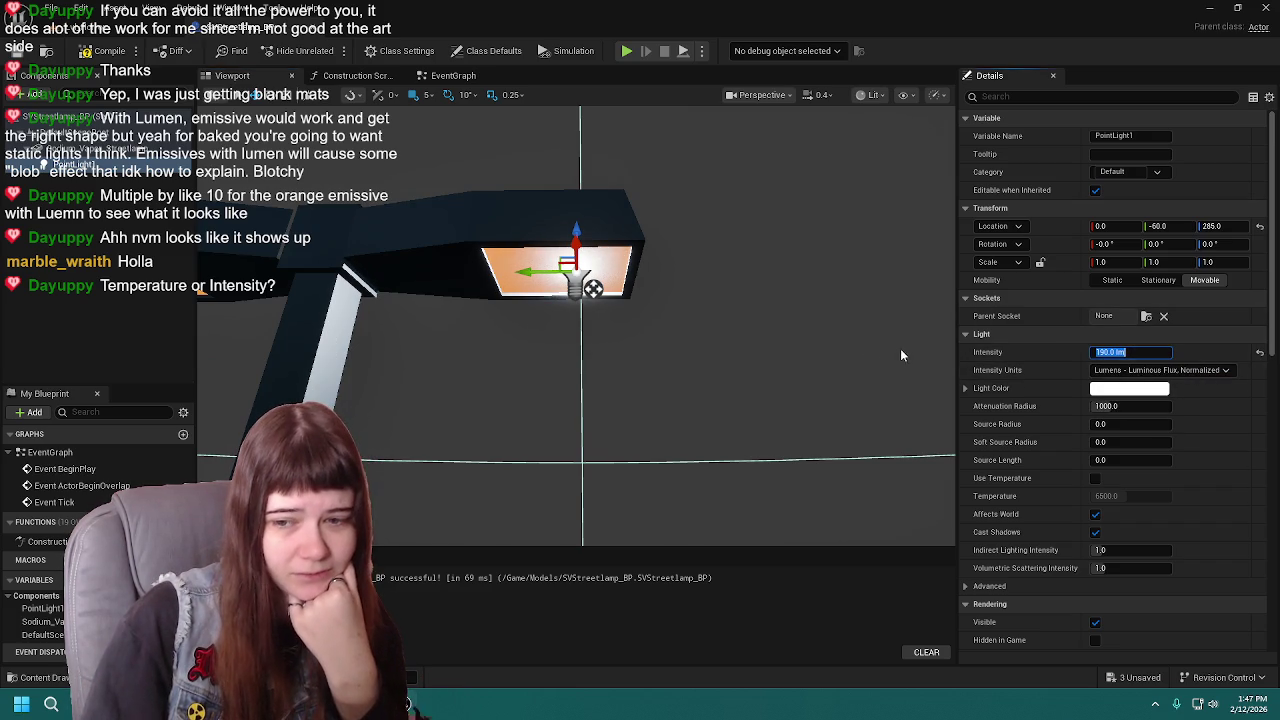
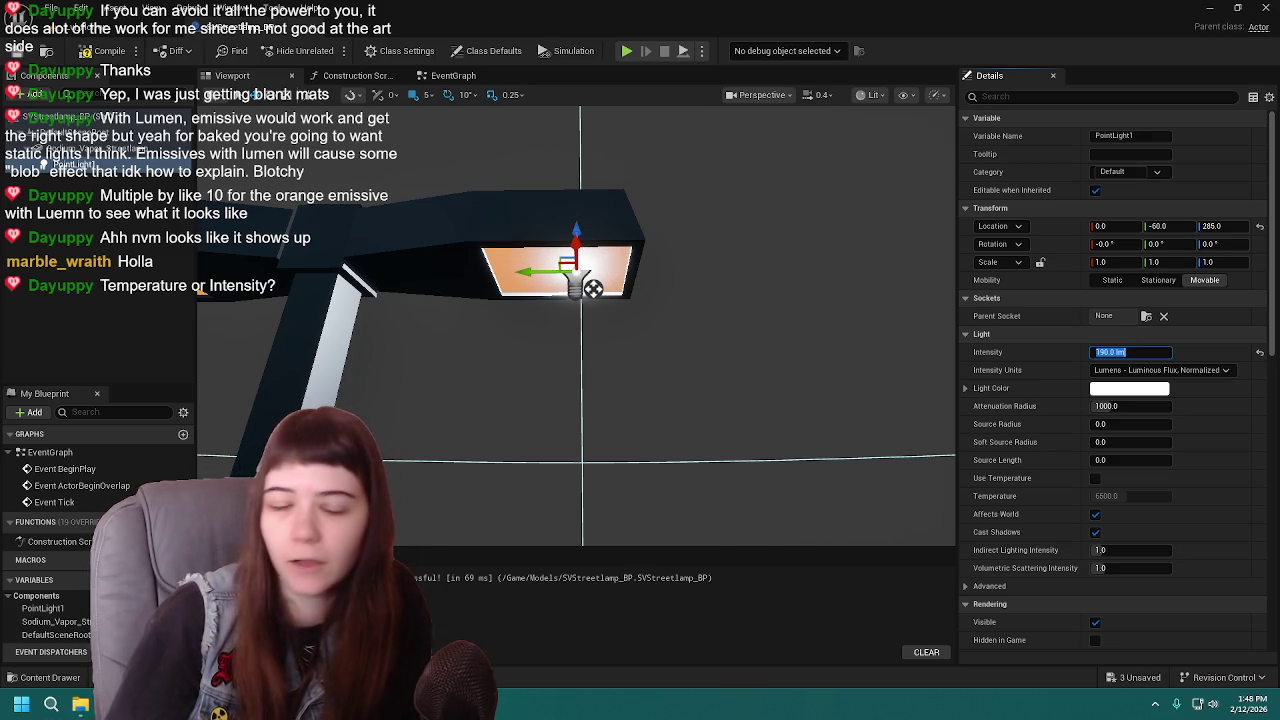
- Keep PointLight1's intensity units on Lumens at 190 lm
{"action": "left_click", "coordinate": [1175, 370]}
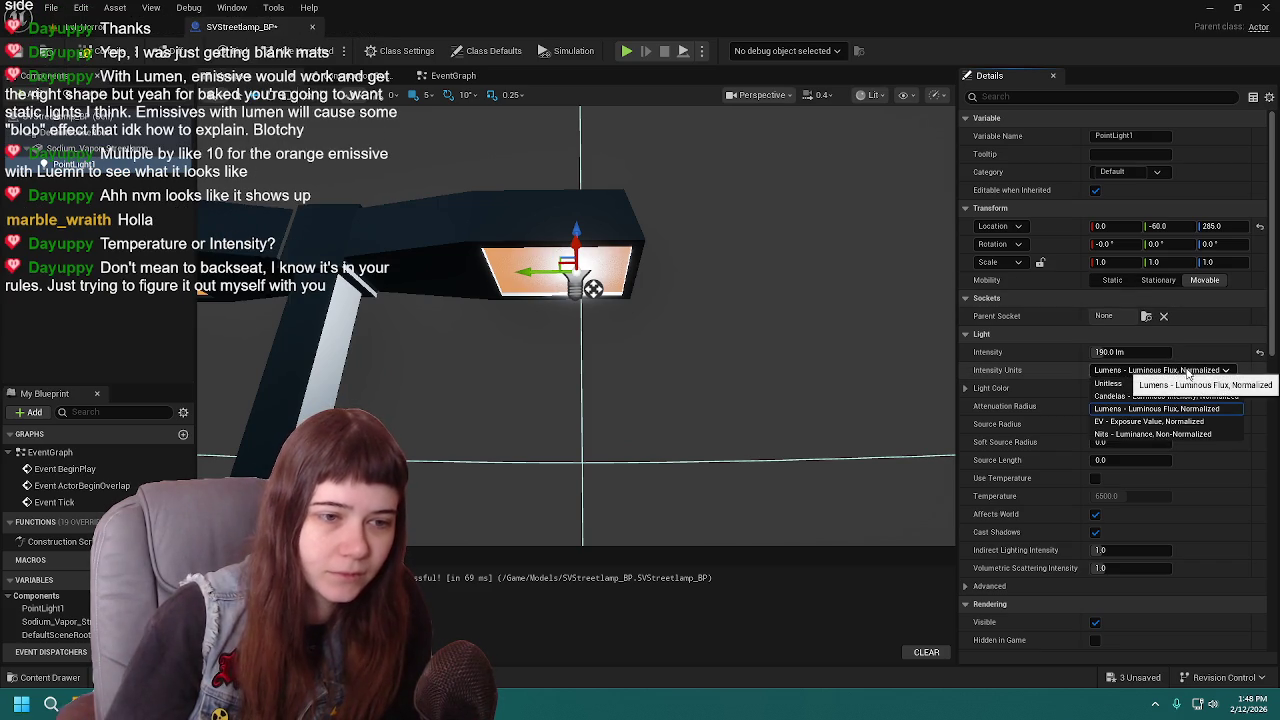
{"action": "left_click", "coordinate": [1212, 372]}
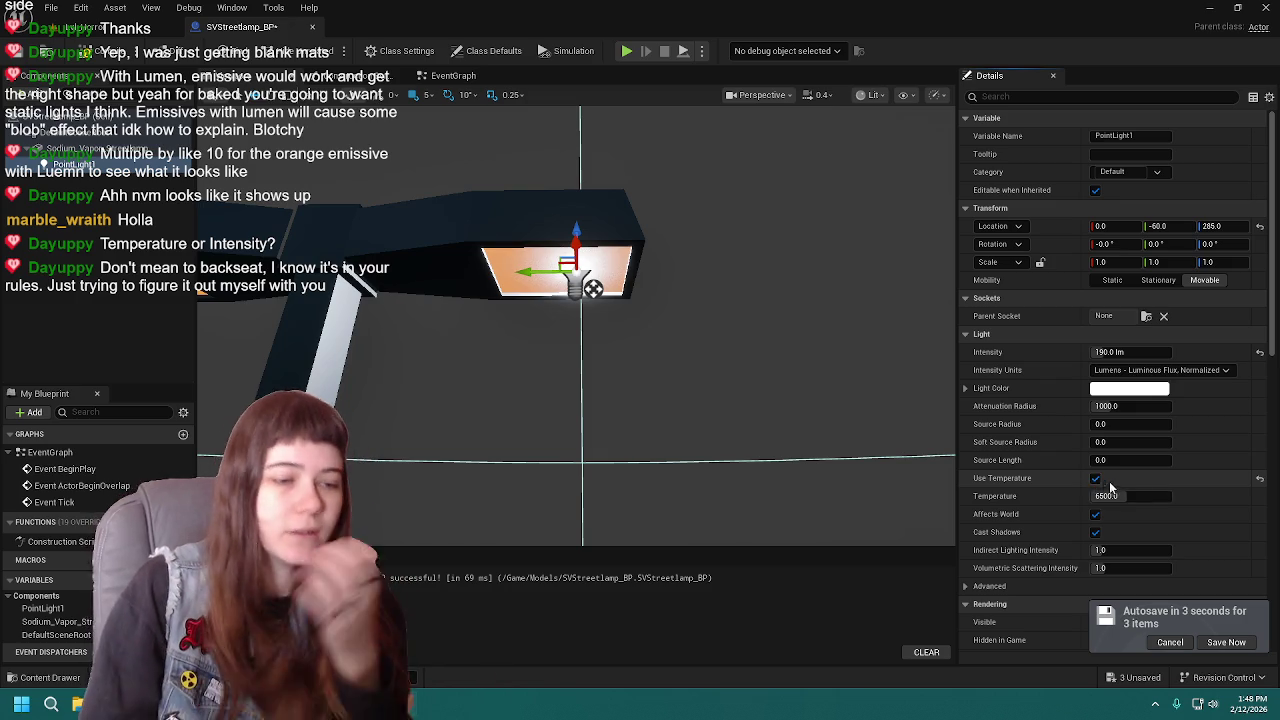
- Turn on Use Temperature for PointLight1 and set the temperature to 1400 K
{"action": "left_click", "coordinate": [1095, 478]}
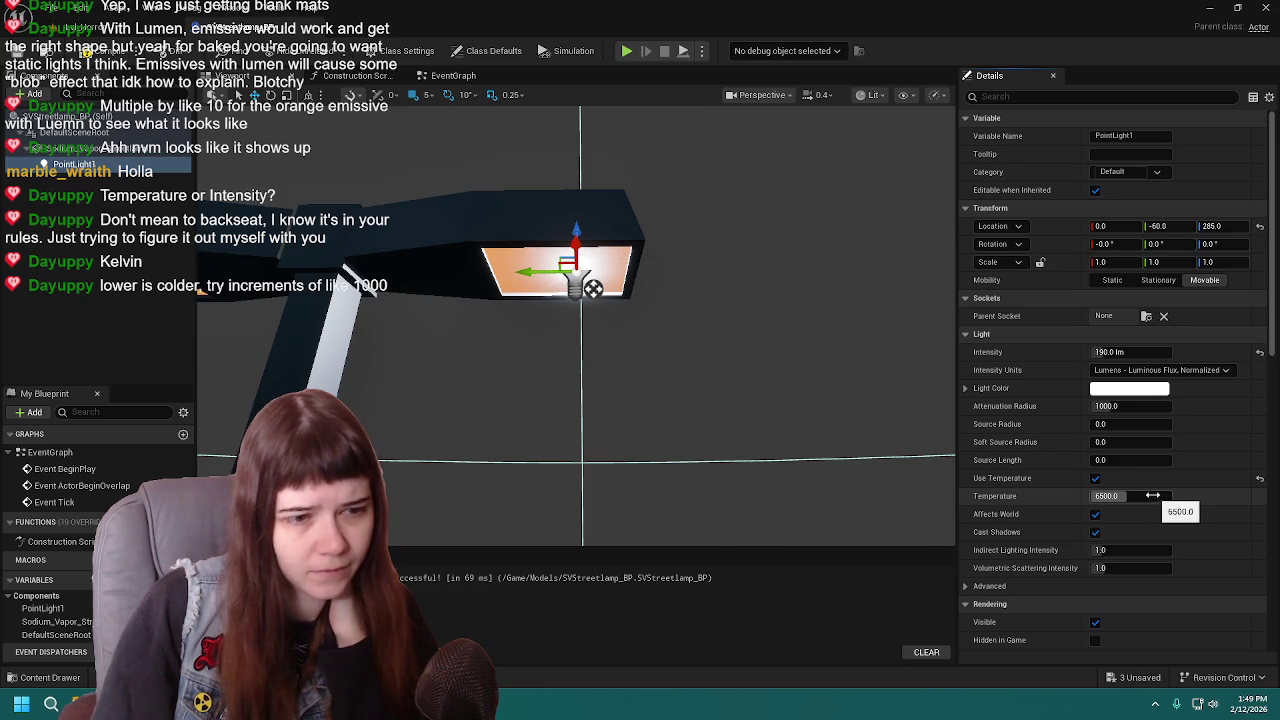
{"action": "left_click_drag", "start_coordinate": [1152, 496], "coordinate": [1146, 496]}
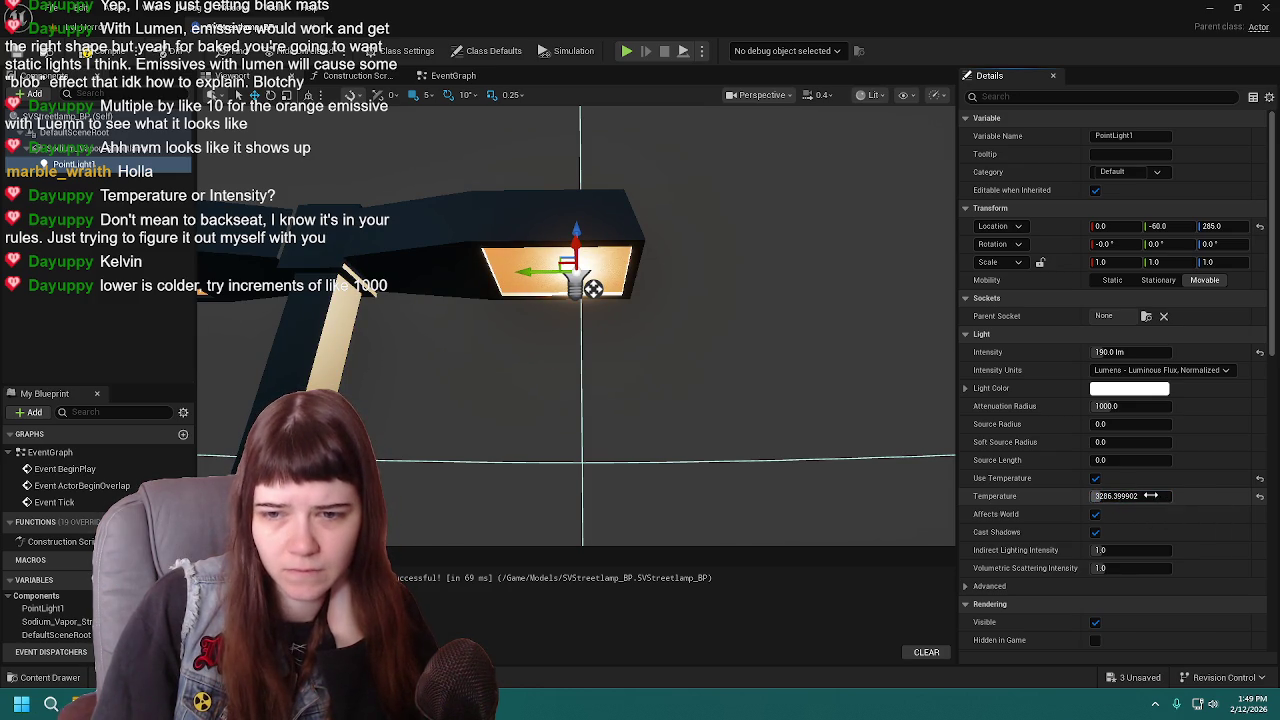
{"action": "left_click", "coordinate": [1151, 496]}
{"action": "type", "text": "00"}
{"action": "key", "text": "Return"}
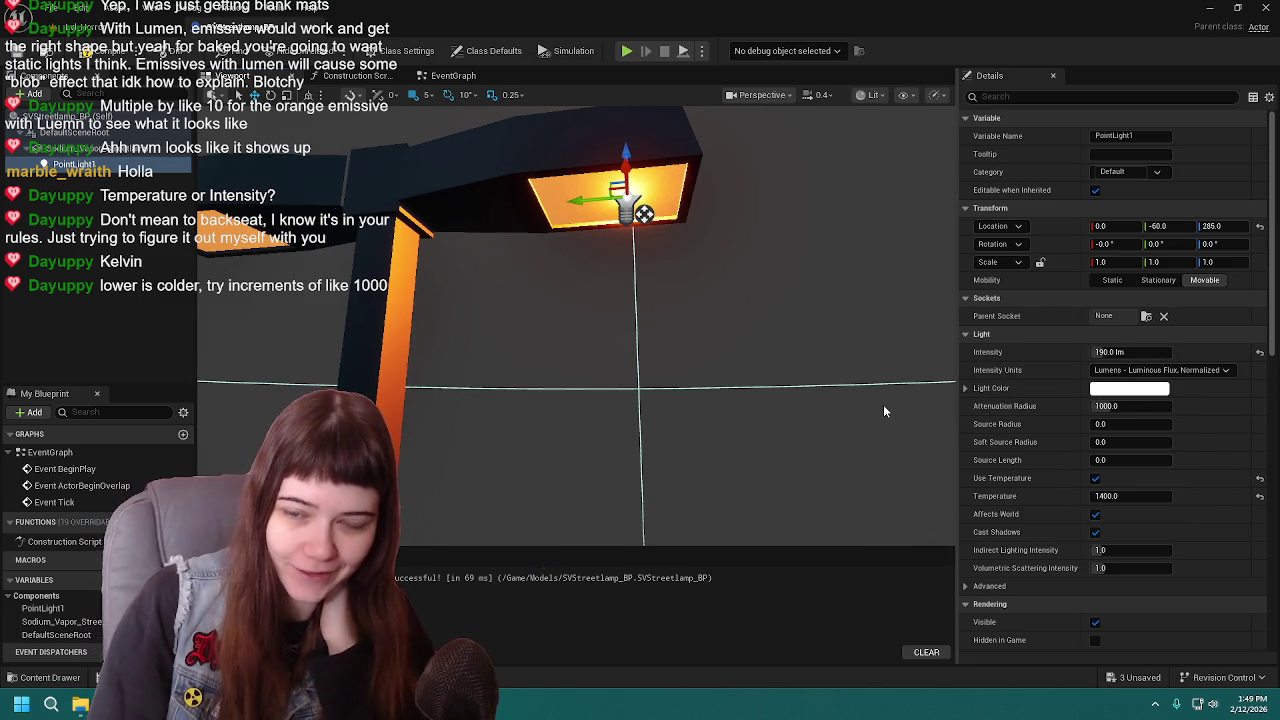
- Try a warmer-yellow temperature, then settle back on 1400 K and inspect the orange glow
{"action": "left_click", "coordinate": [1128, 497]}
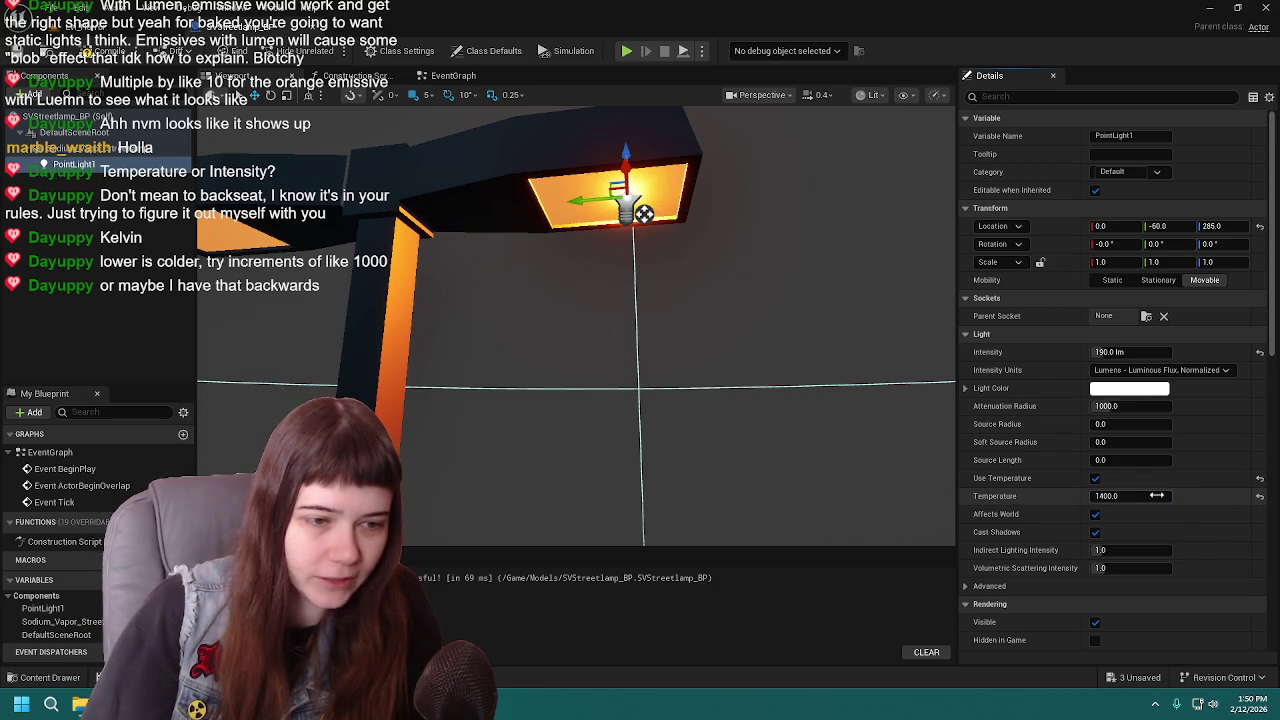
{"action": "mouse_move", "coordinate": [1134, 497]}
{"action": "left_mouse_down"}
{"action": "mouse_move", "coordinate": [1180, 497]}
{"action": "mouse_move", "coordinate": [1160, 497]}
{"action": "left_mouse_up"}
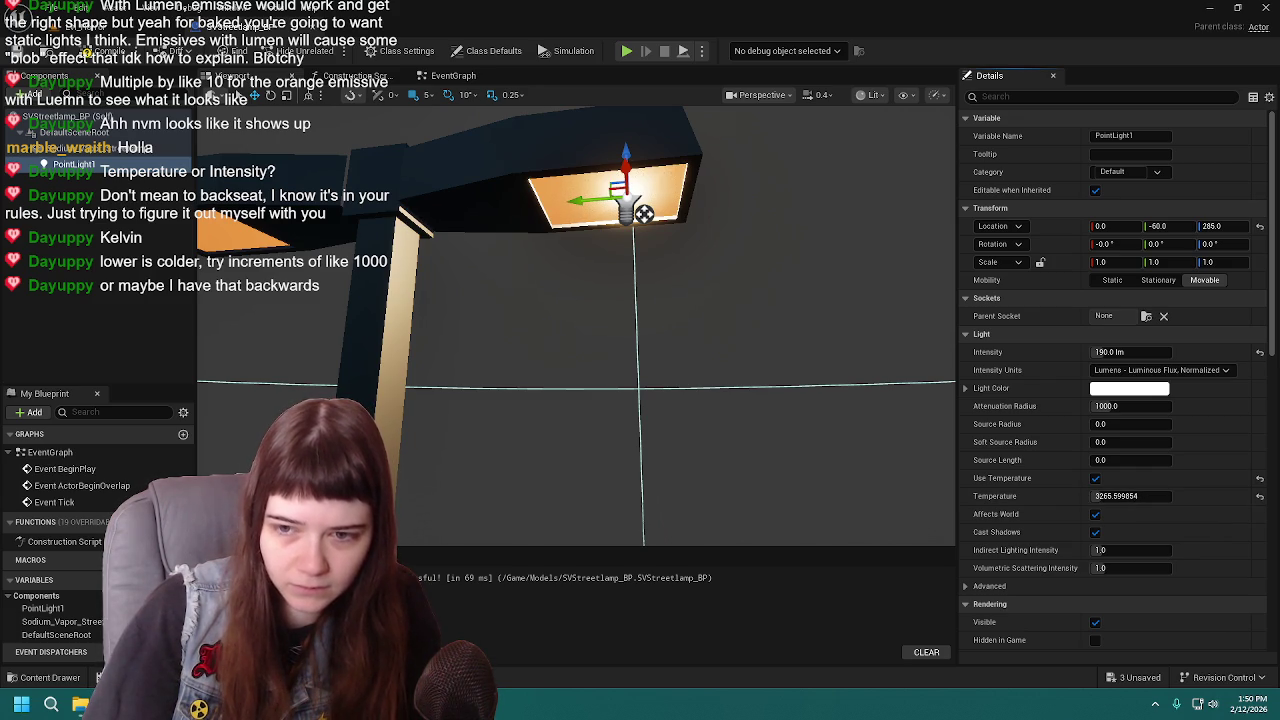
{"action": "left_click", "coordinate": [1141, 496]}
{"action": "type", "text": "2700.0"}
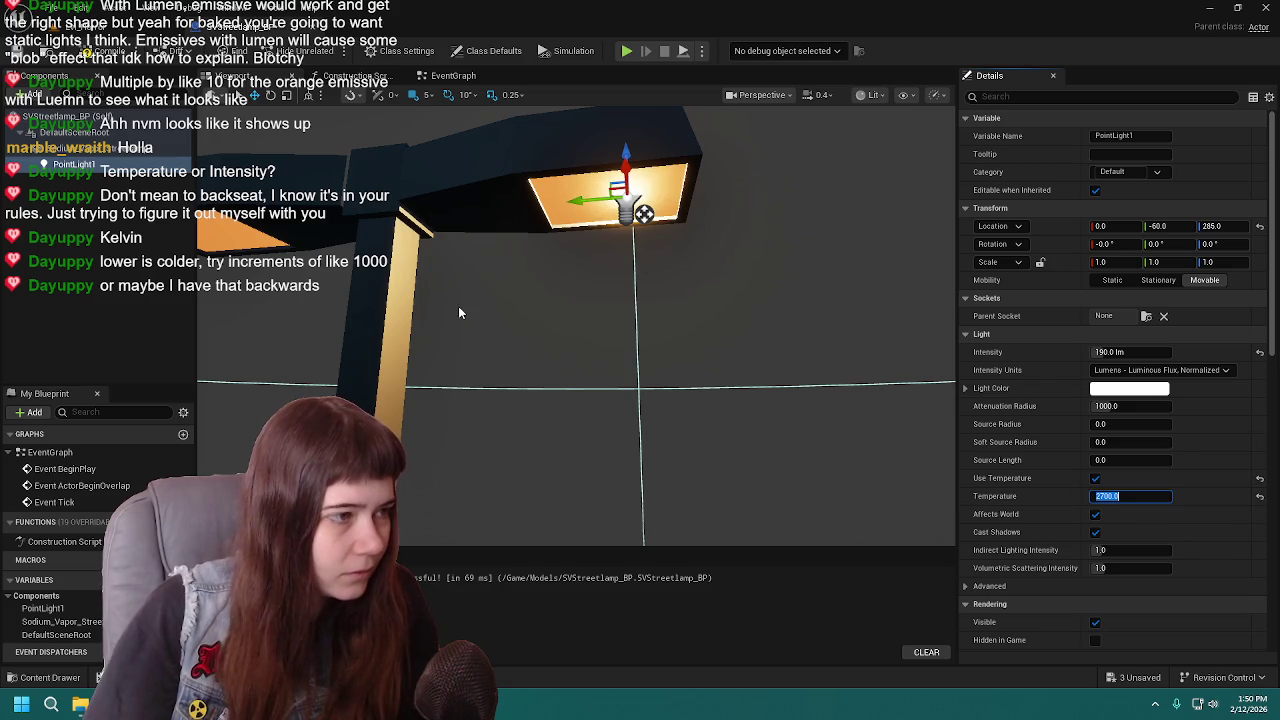
{"action": "right_click_drag", "start_coordinate": [458, 306], "coordinate": [420, 306]}
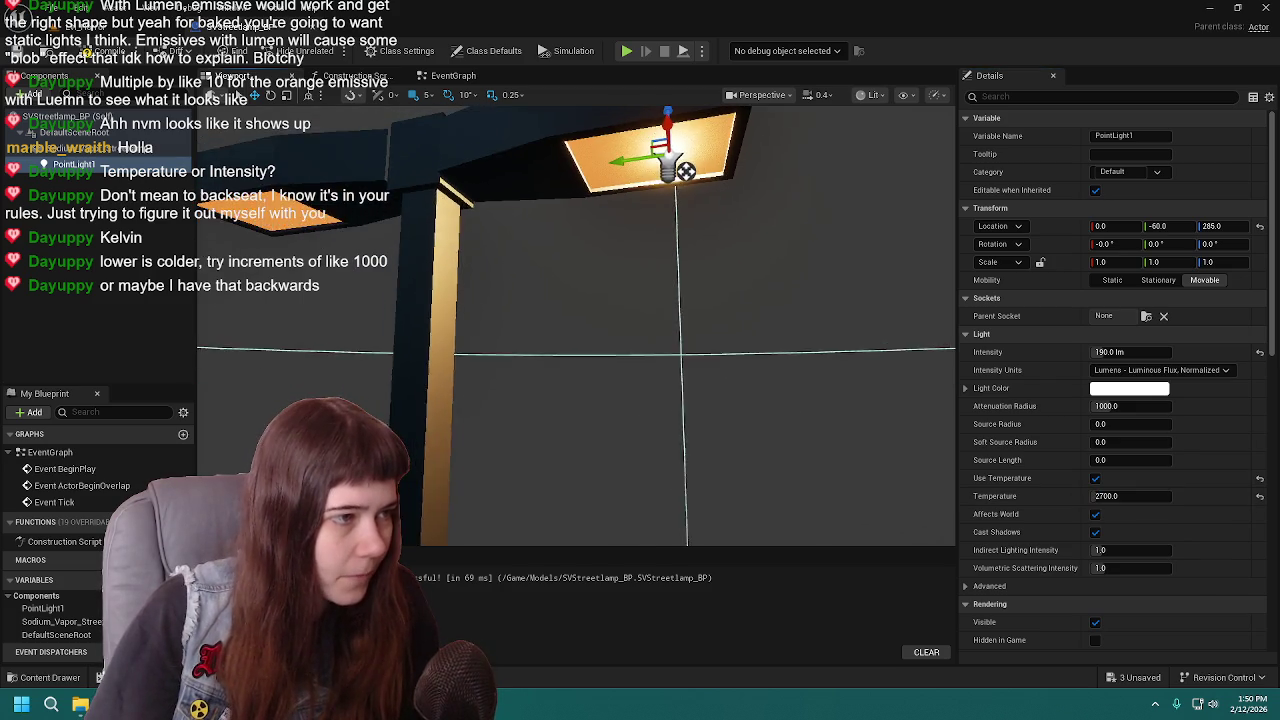
{"action": "left_click", "coordinate": [1142, 496]}
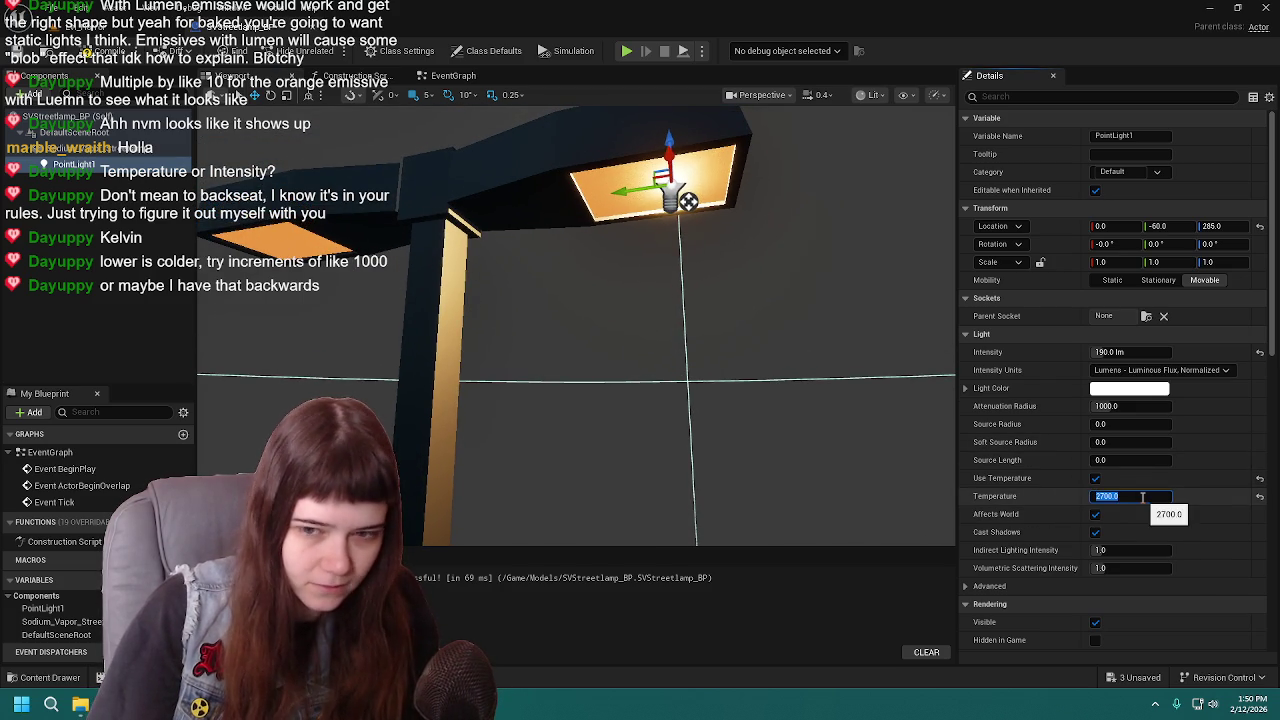
{"action": "type", "text": "140"}
{"action": "key", "text": "Return"}
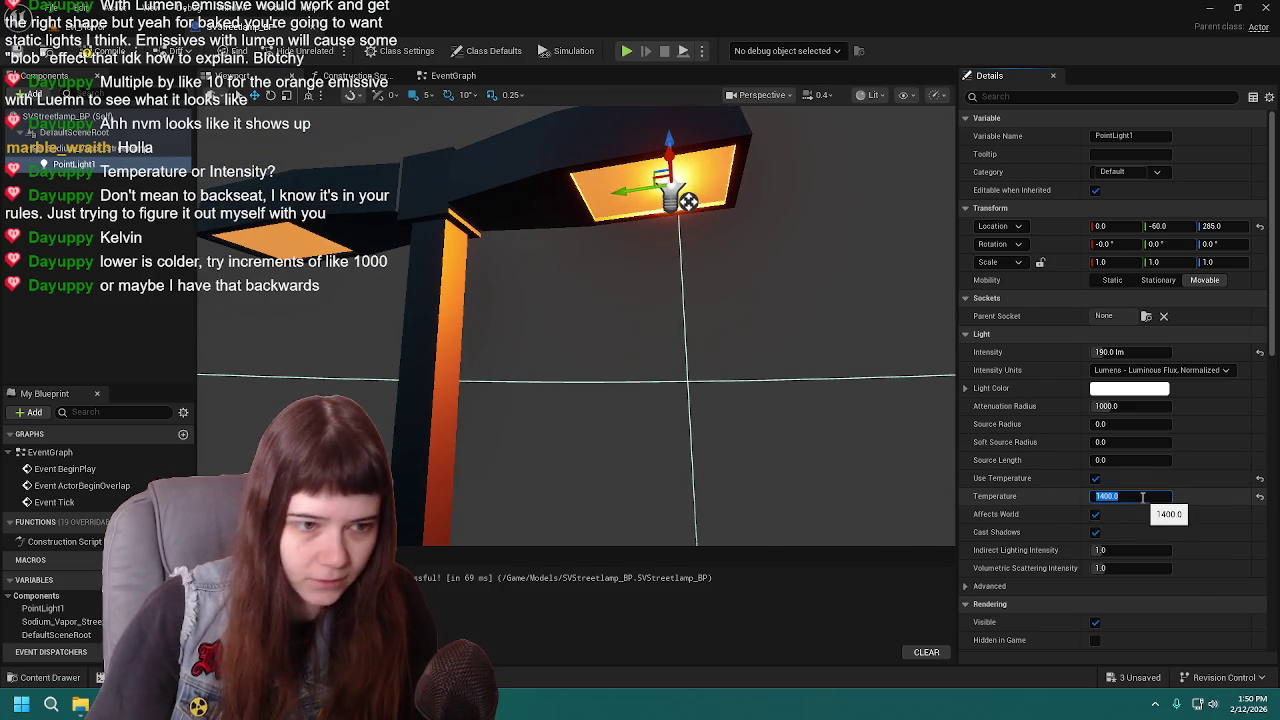
{"action": "right_click_drag", "start_coordinate": [794, 411], "coordinate": [536, 315]}
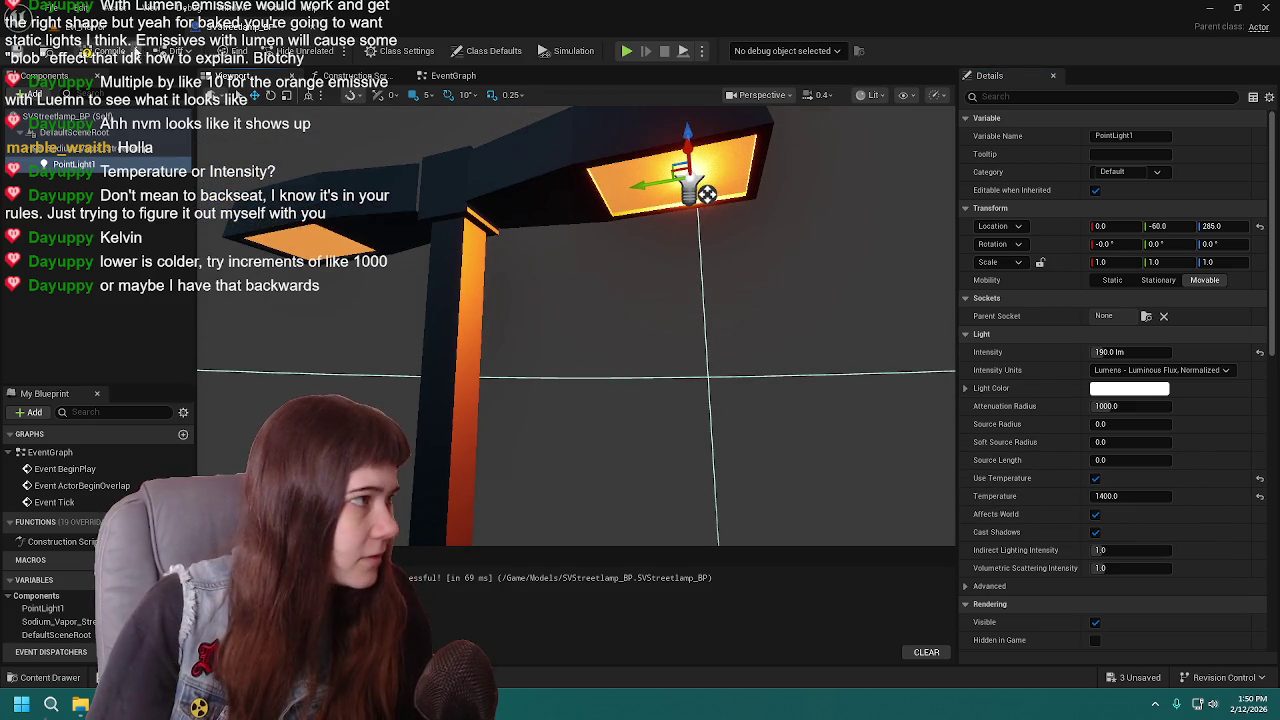
{"action": "key", "text": "alt+Tab"}
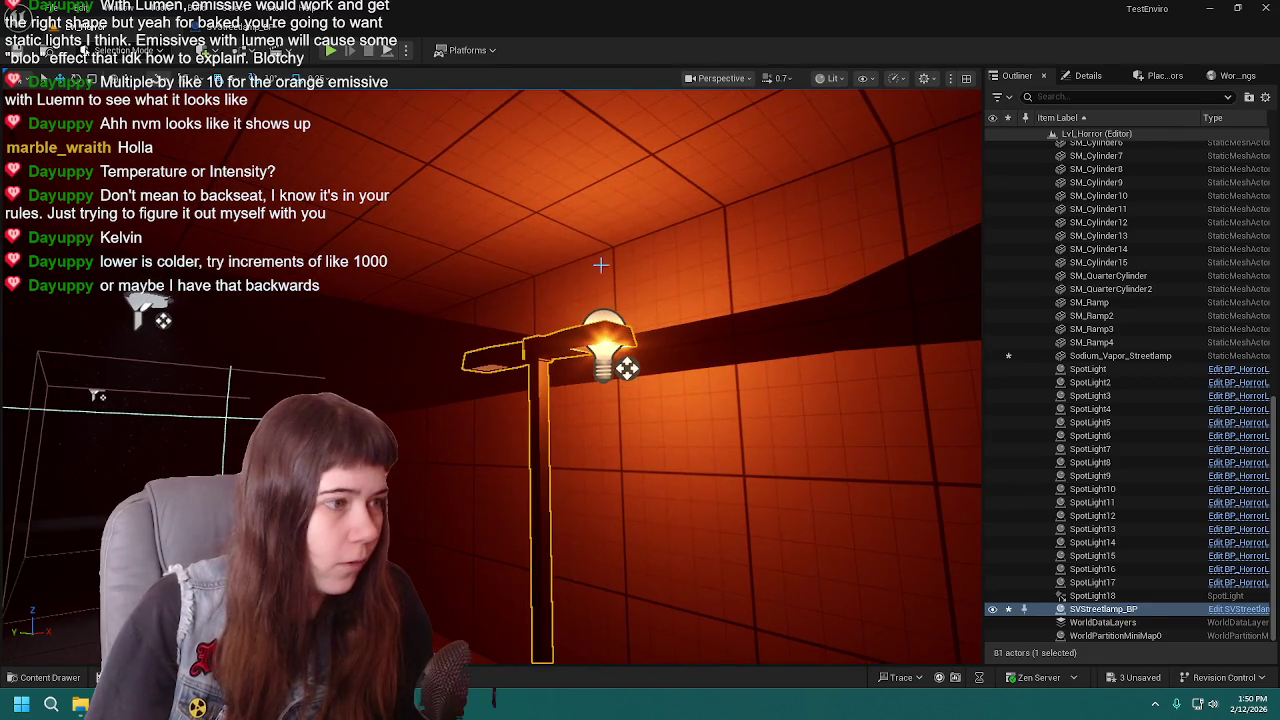
- Lower the point light below the lamp head, nudge it left, save, and face the lamp
{"action": "key", "text": "alt+Tab"}
{"action": "key", "text": "alt+Tab"}
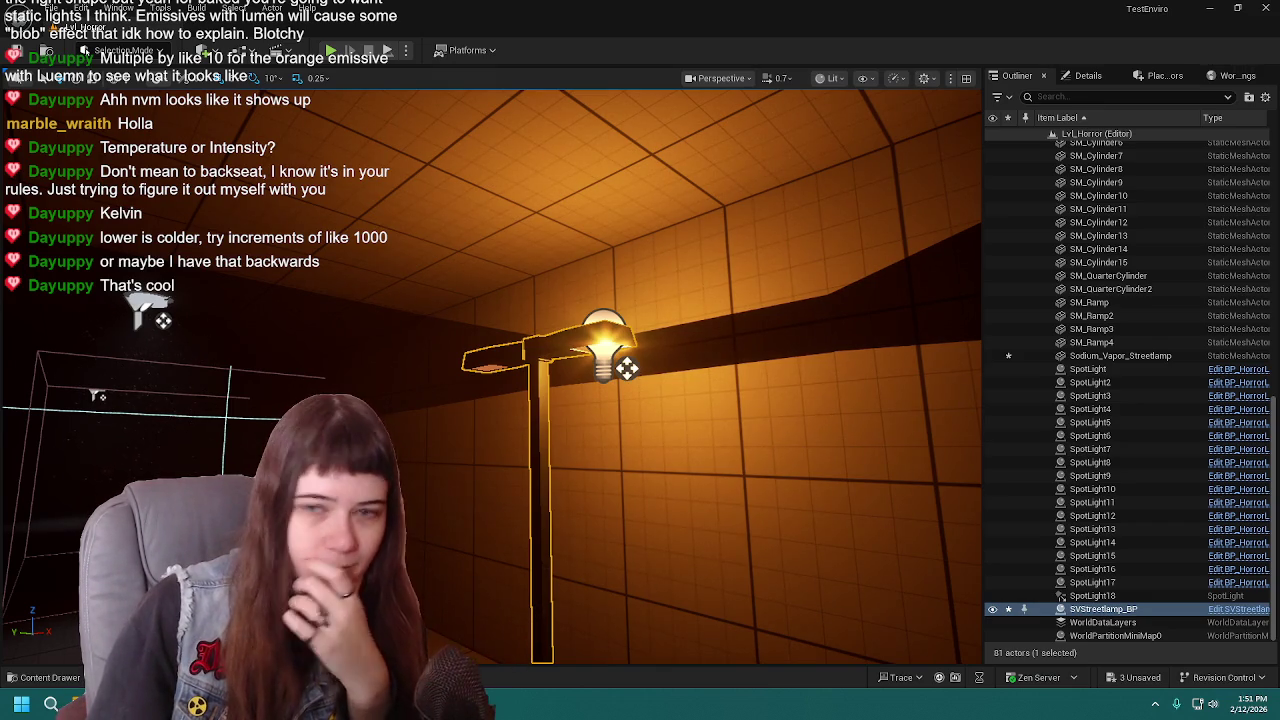
{"action": "left_click_drag", "start_coordinate": [626, 368], "coordinate": [626, 375]}
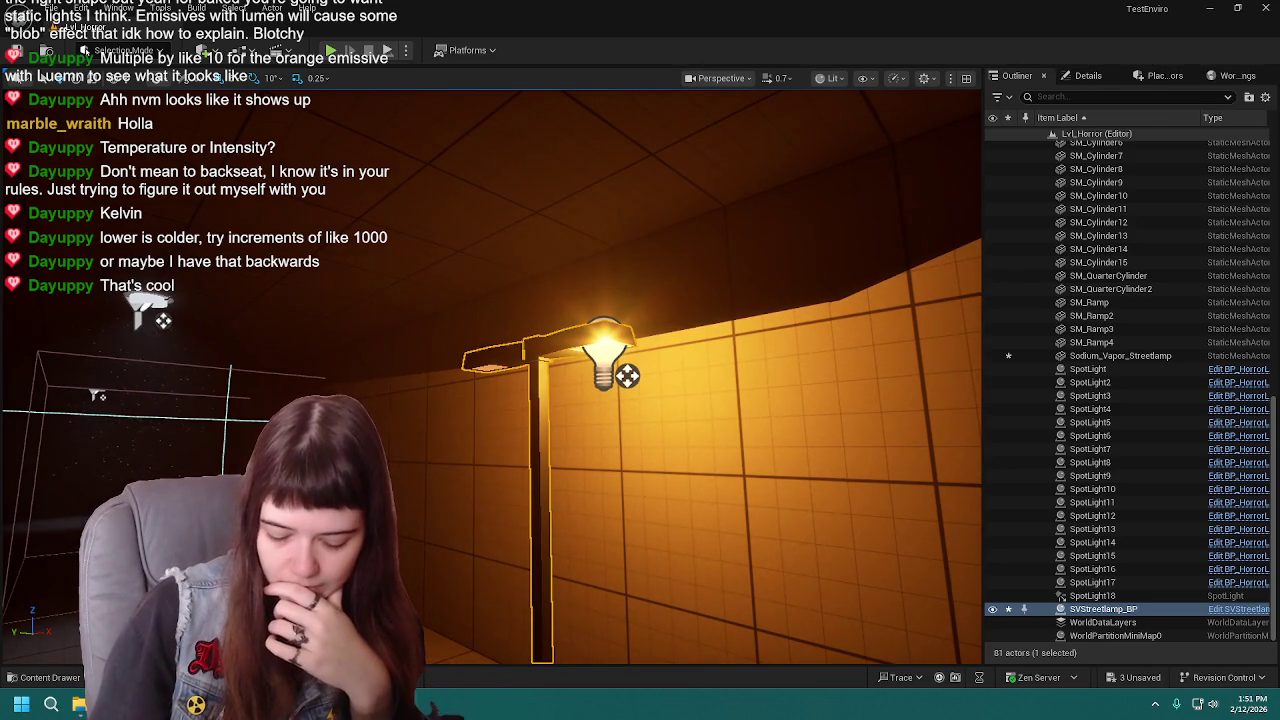
{"action": "left_click_drag", "start_coordinate": [627, 375], "coordinate": [623, 376]}
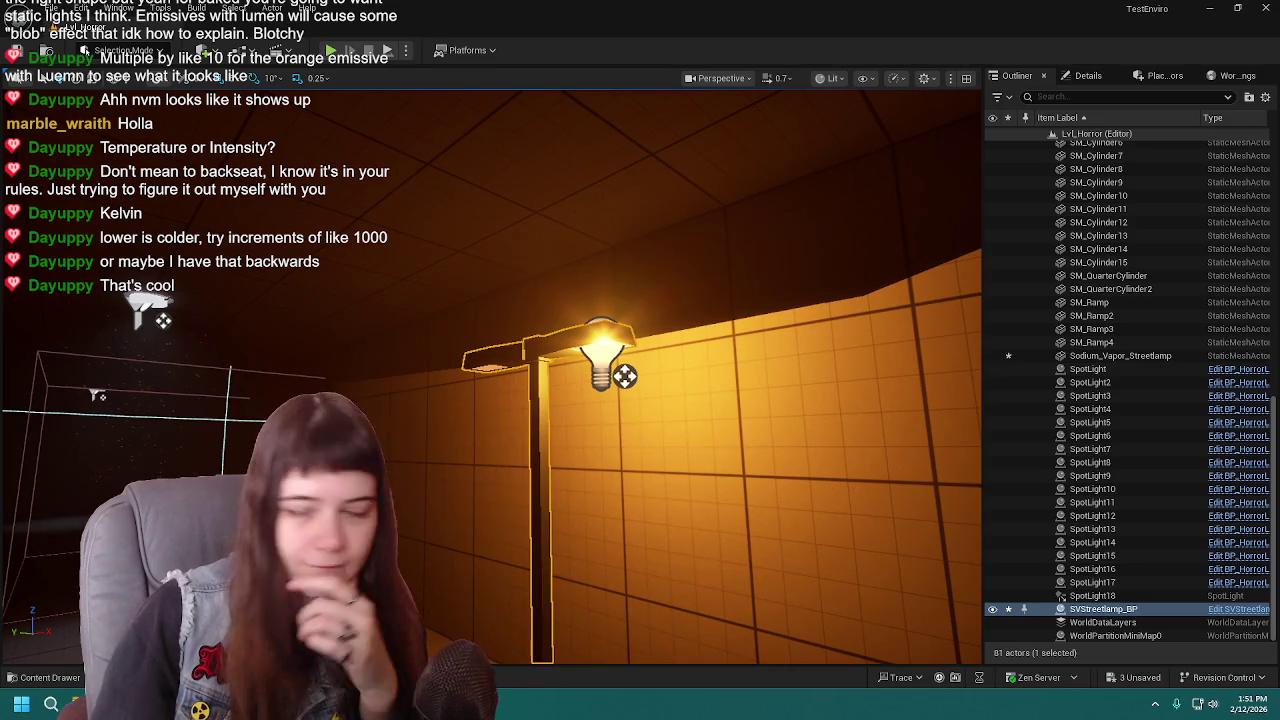
{"action": "key", "text": "ctrl+s"}
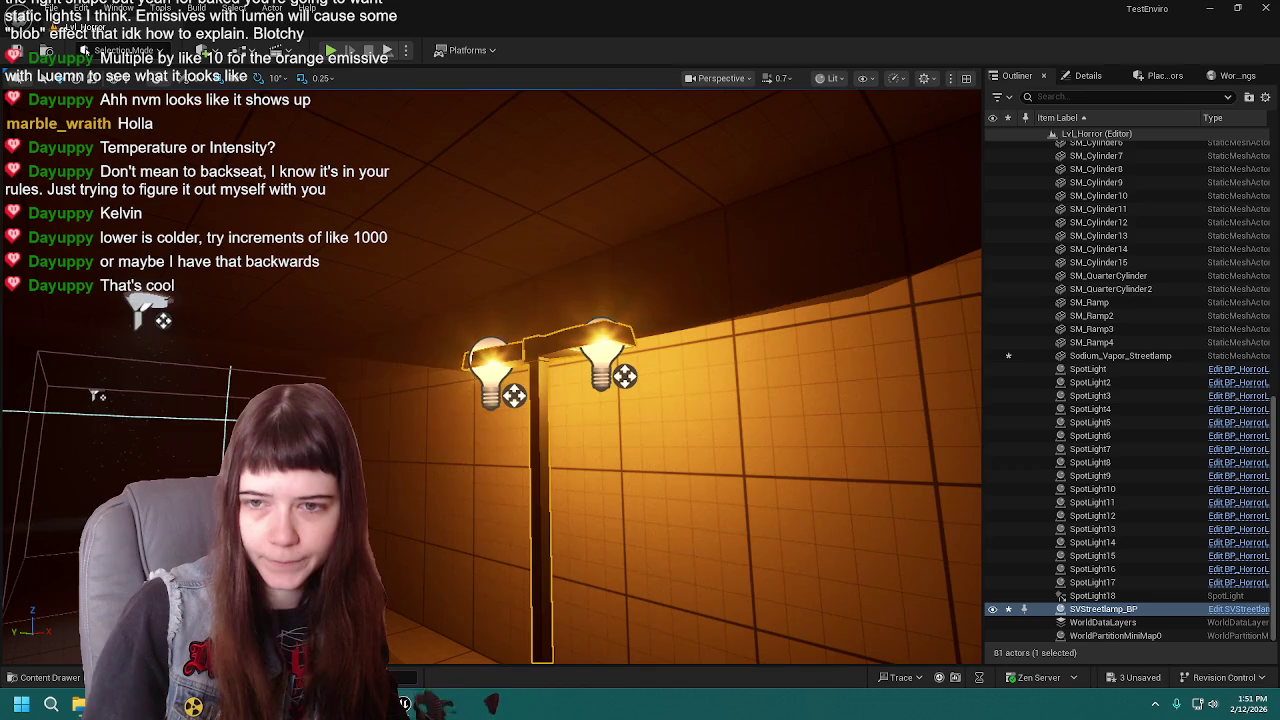
{"action": "right_click_drag", "start_coordinate": [600, 450], "coordinate": [560, 450]}
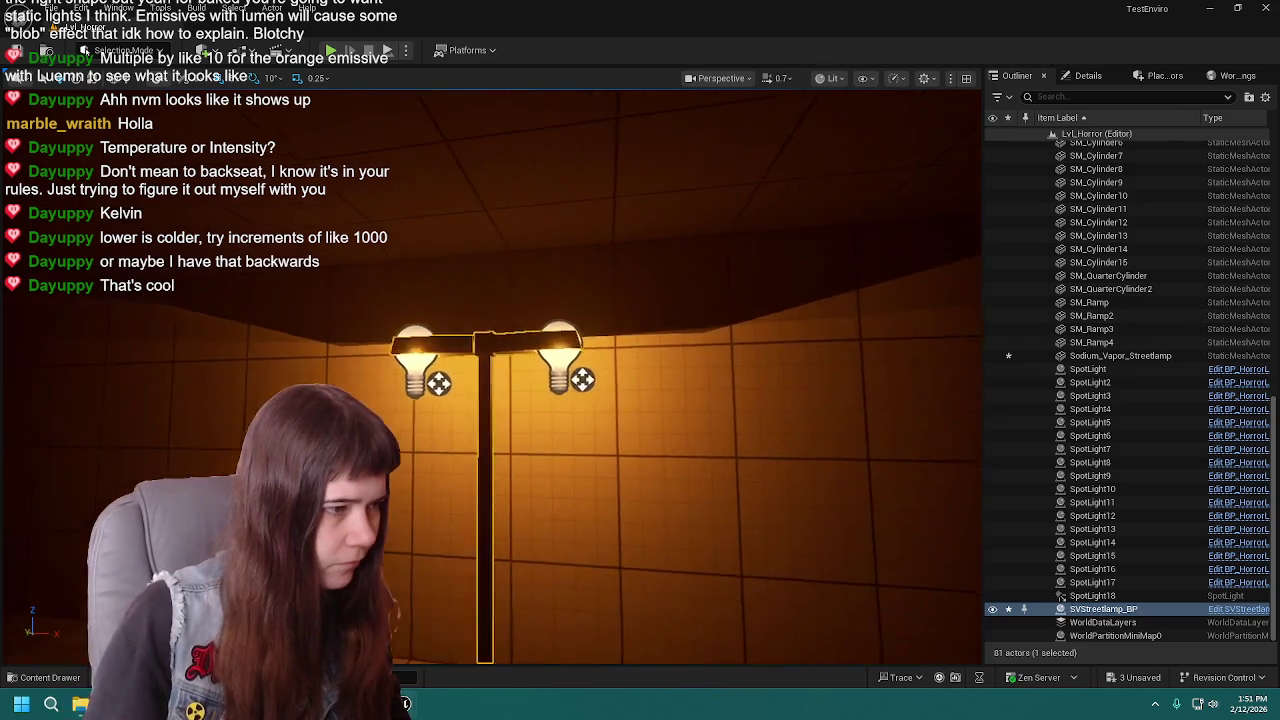
- Delete the old Sodium_Vapor_Streetlamp in the side hallway and fly back to the lit streetlamp
{"action": "right_click_drag", "start_coordinate": [490, 375], "coordinate": [560, 380]}
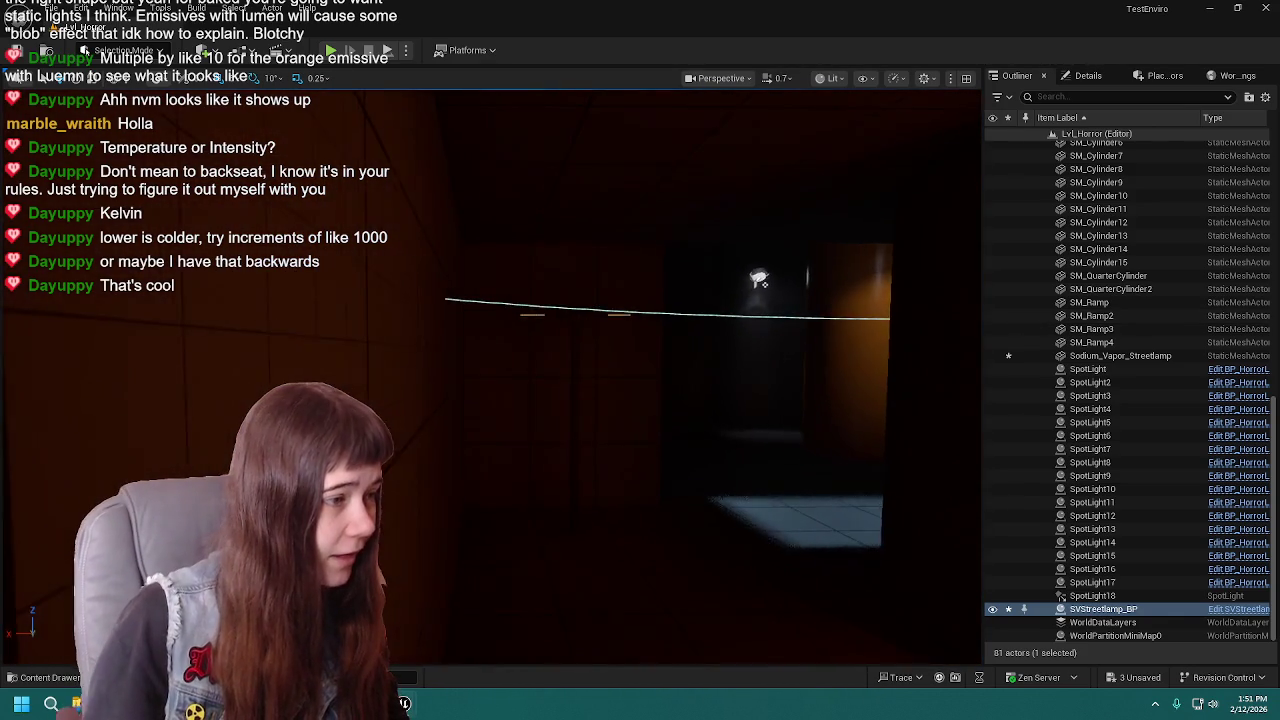
{"action": "right_click_drag", "start_coordinate": [621, 311], "coordinate": [621, 311]}
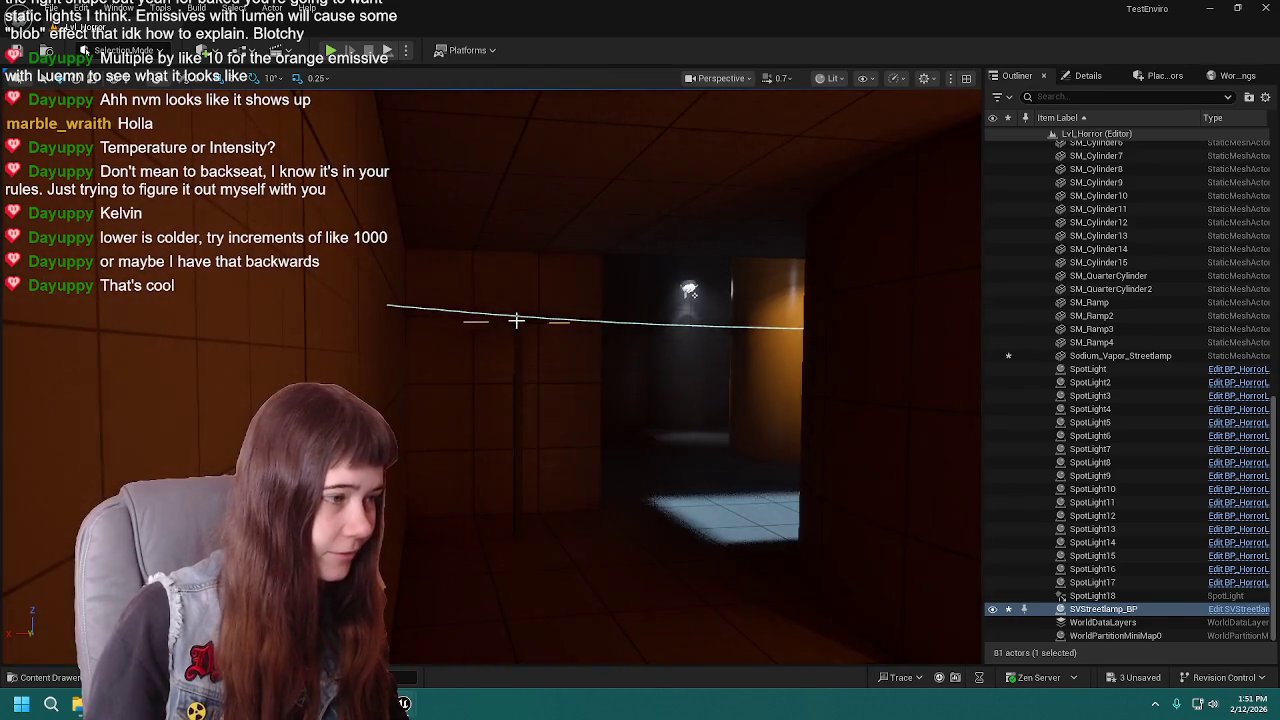
{"action": "left_click", "coordinate": [512, 320]}
{"action": "key", "text": "Delete"}
{"action": "mouse_move", "coordinate": [512, 320]}
{"action": "right_mouse_down"}
{"action": "mouse_move", "coordinate": [313, 272]}
{"action": "mouse_move", "coordinate": [503, 354]}
{"action": "right_mouse_up"}
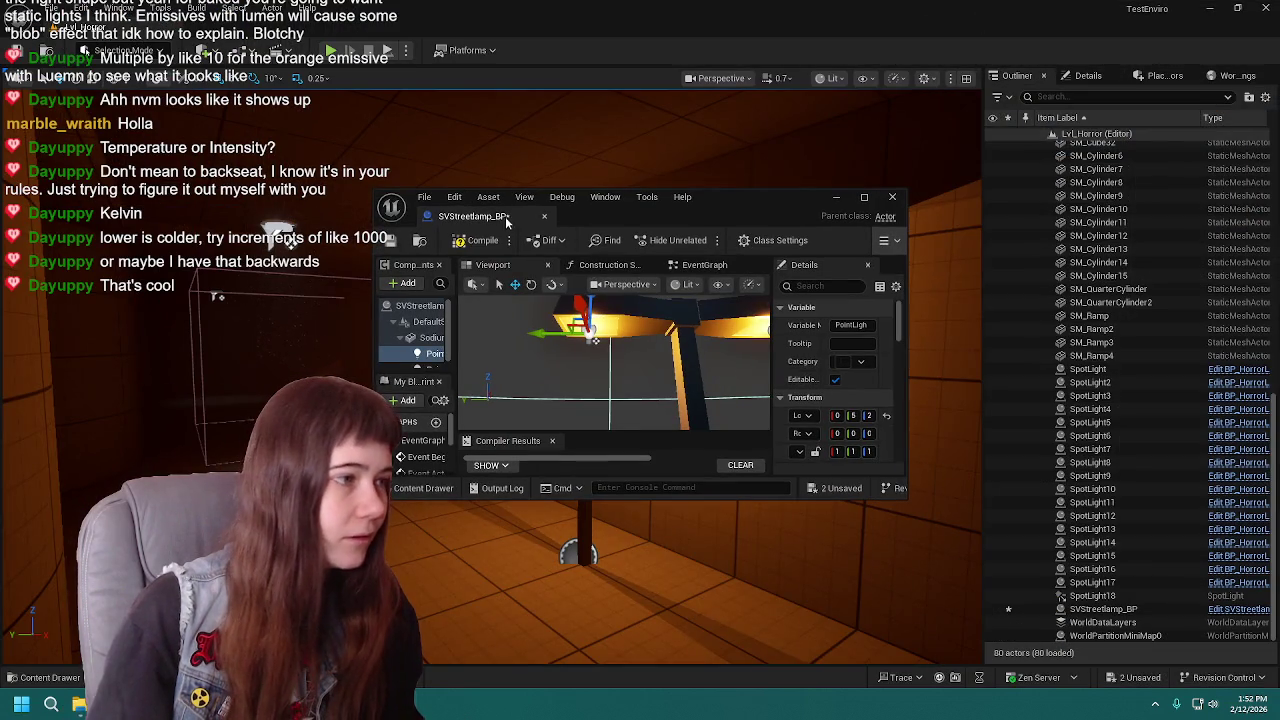
- Maximize the SVStreetlamp_BP editor, switch between it and Lvl_Horror, and move closer to the lamp
{"action": "double_click", "coordinate": [508, 224]}
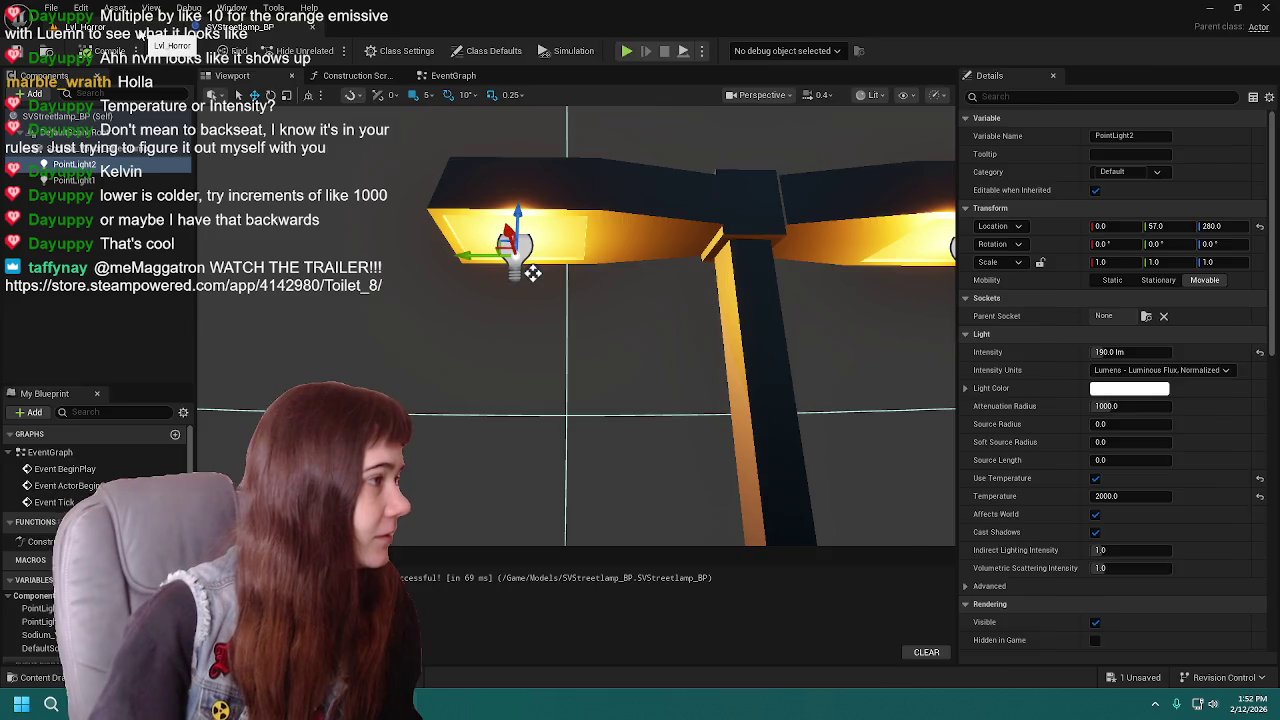
{"action": "left_click", "coordinate": [140, 30]}
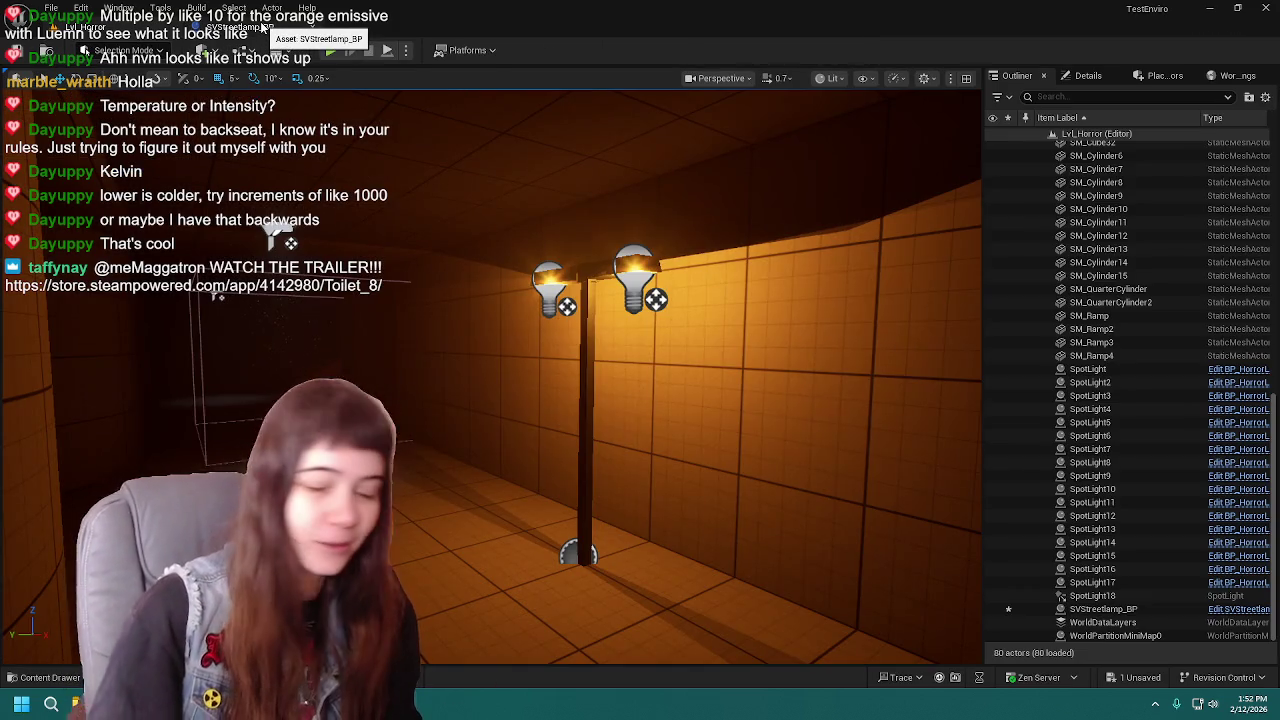
{"action": "left_click", "coordinate": [262, 27]}
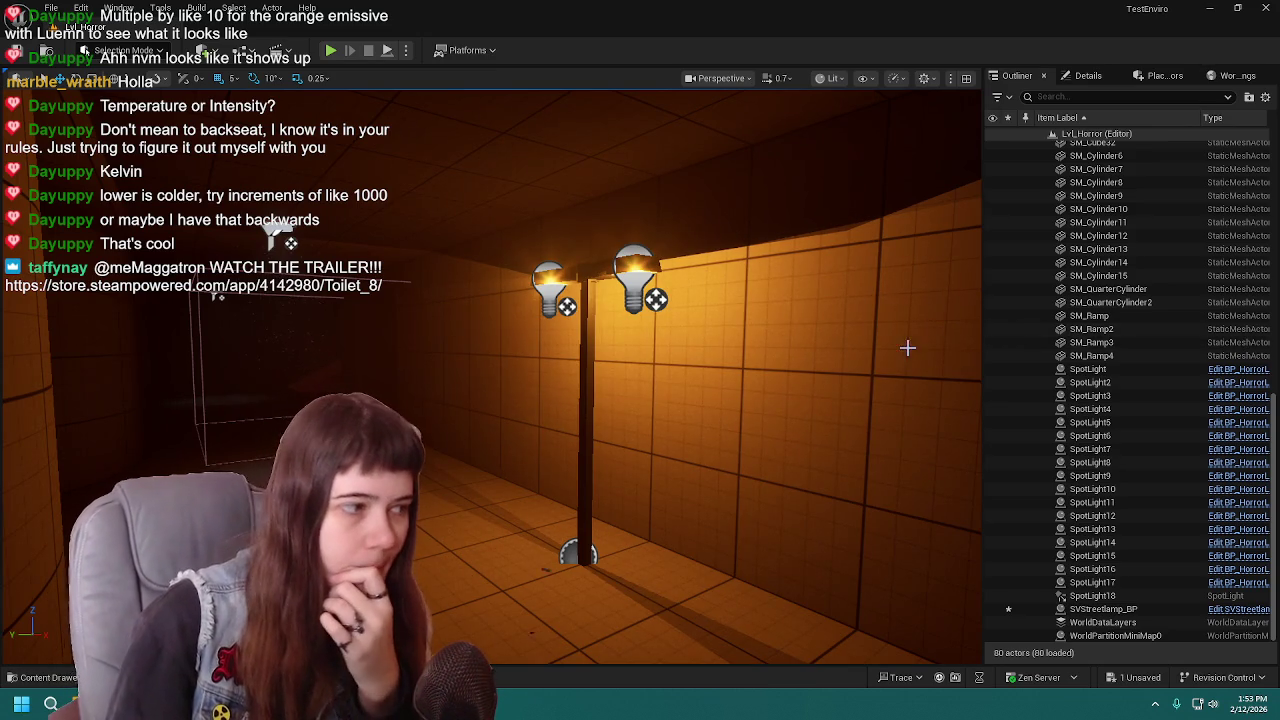
{"action": "mouse_move", "coordinate": [882, 349]}
{"action": "right_mouse_down"}
{"action": "mouse_move", "coordinate": [780, 352]}
{"action": "mouse_move", "coordinate": [880, 350]}
{"action": "mouse_move", "coordinate": [860, 362]}
{"action": "right_mouse_up"}
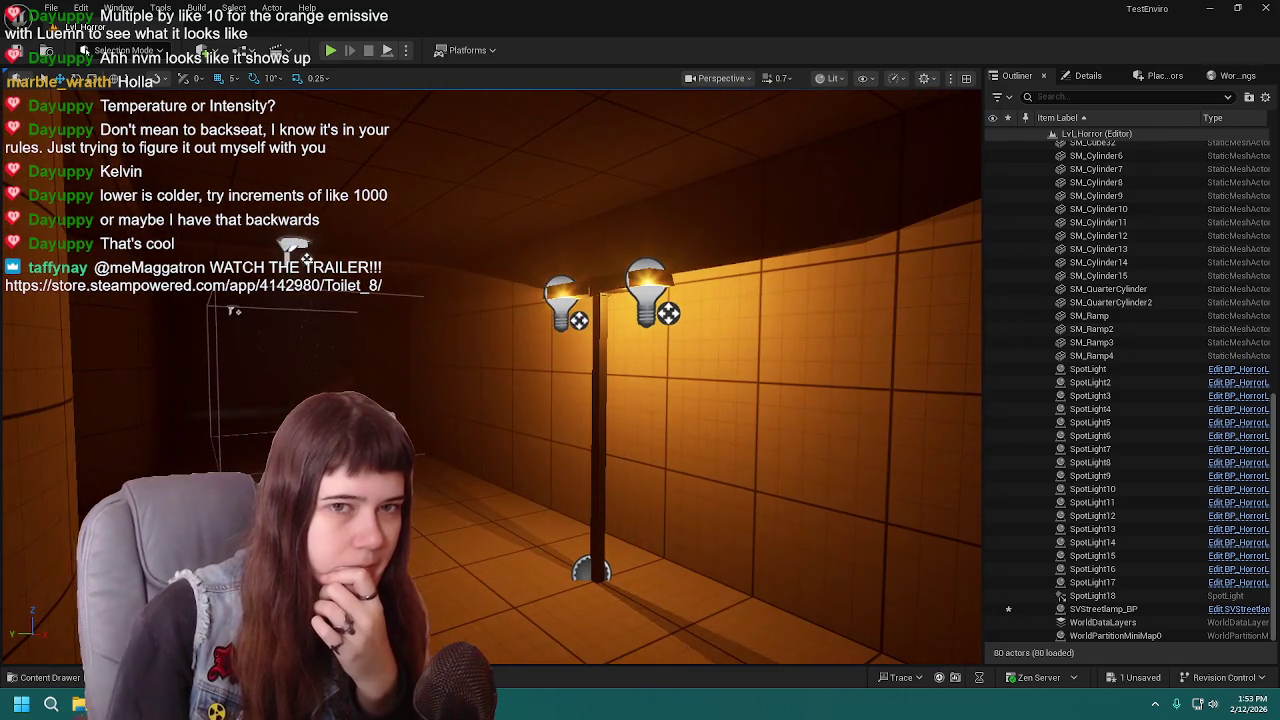
- Open SVStreetlamp_BP for the 250 lm light, return to Lvl_Horror, and start Play In Editor
{"action": "left_click", "coordinate": [1238, 609]}
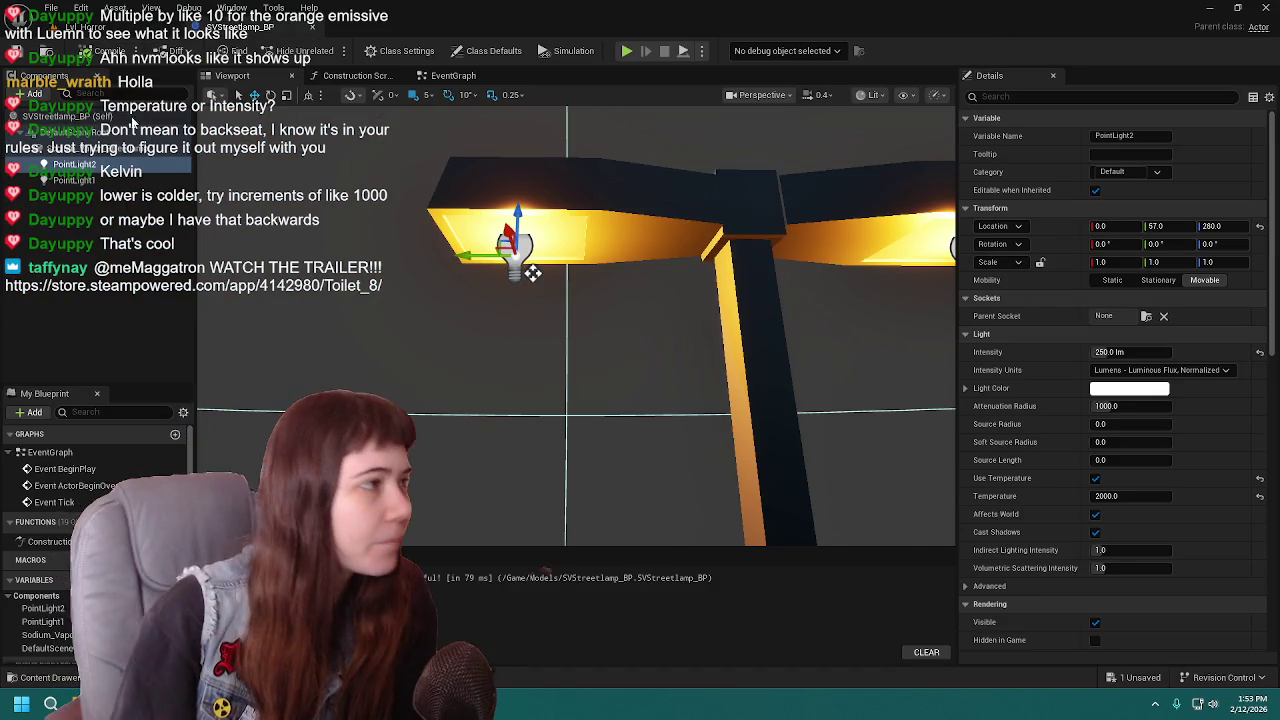
{"action": "key", "text": "ctrl+Tab"}
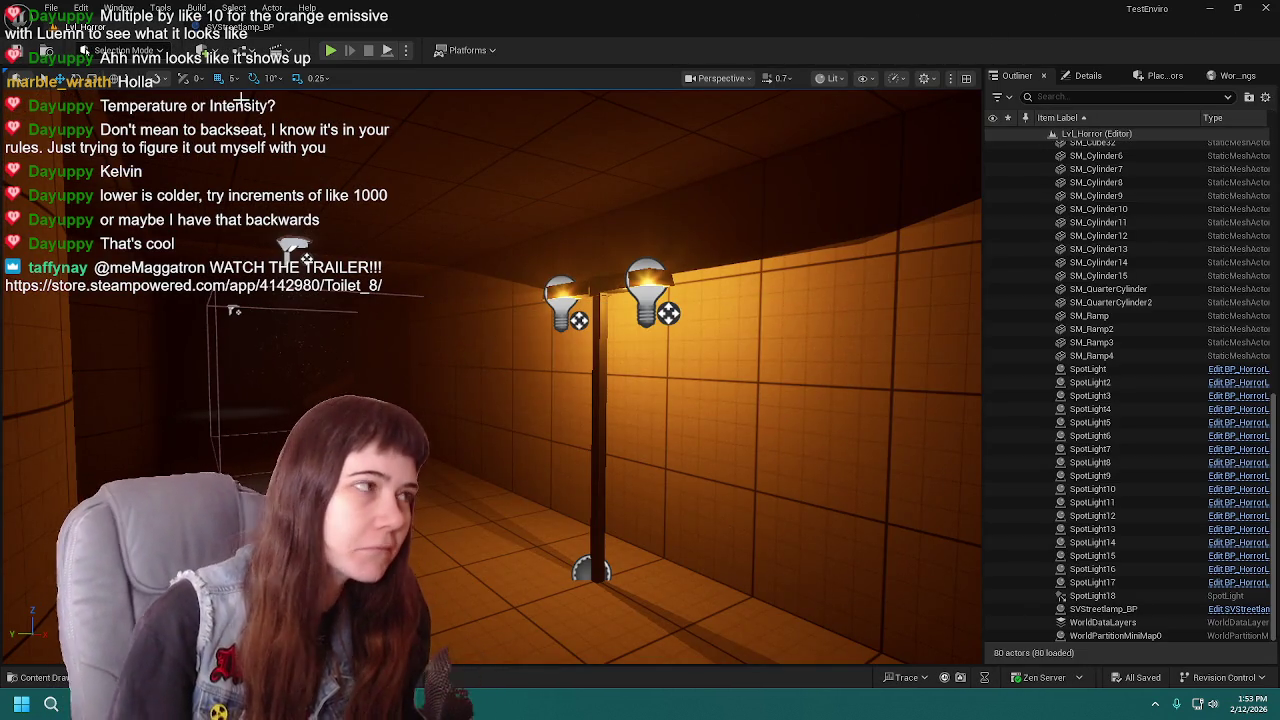
{"action": "left_click", "coordinate": [331, 50]}
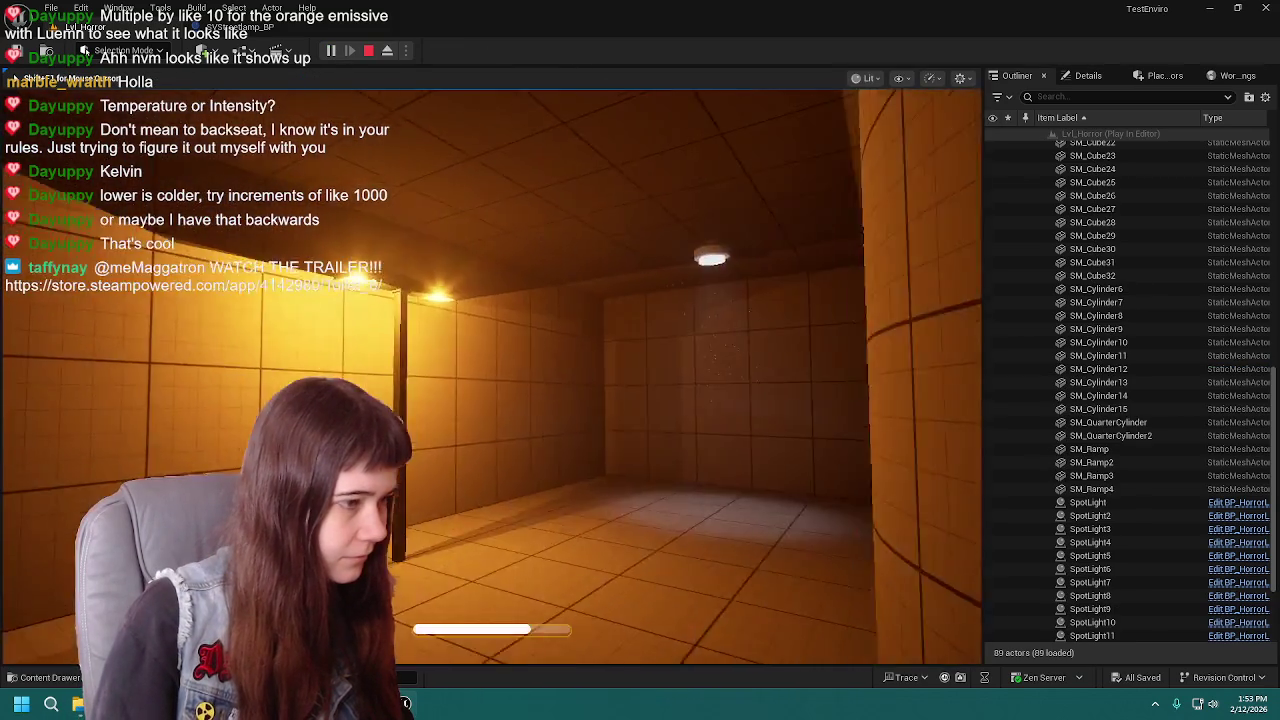
- Walk toward the streetlamp beneath its arms in play mode, then stop playing
{"action": "key", "text": "w"}
{"action": "key", "text": "s"}
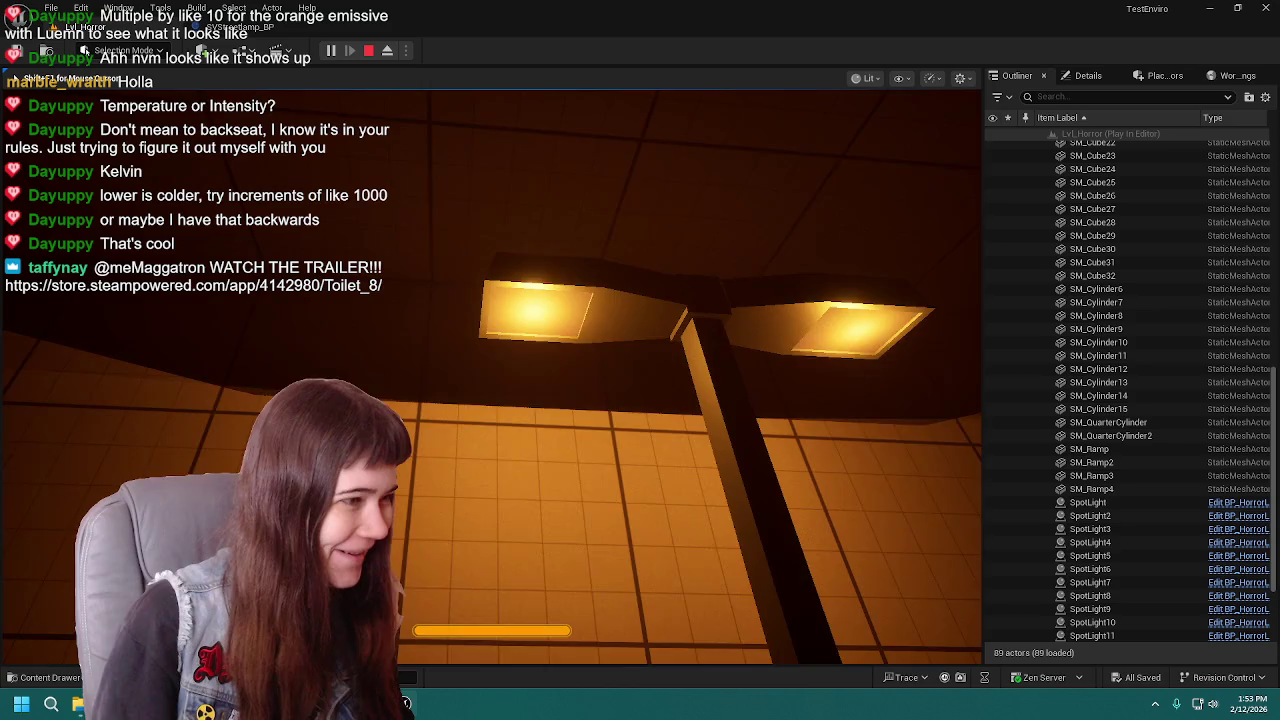
{"action": "key", "text": "w"}
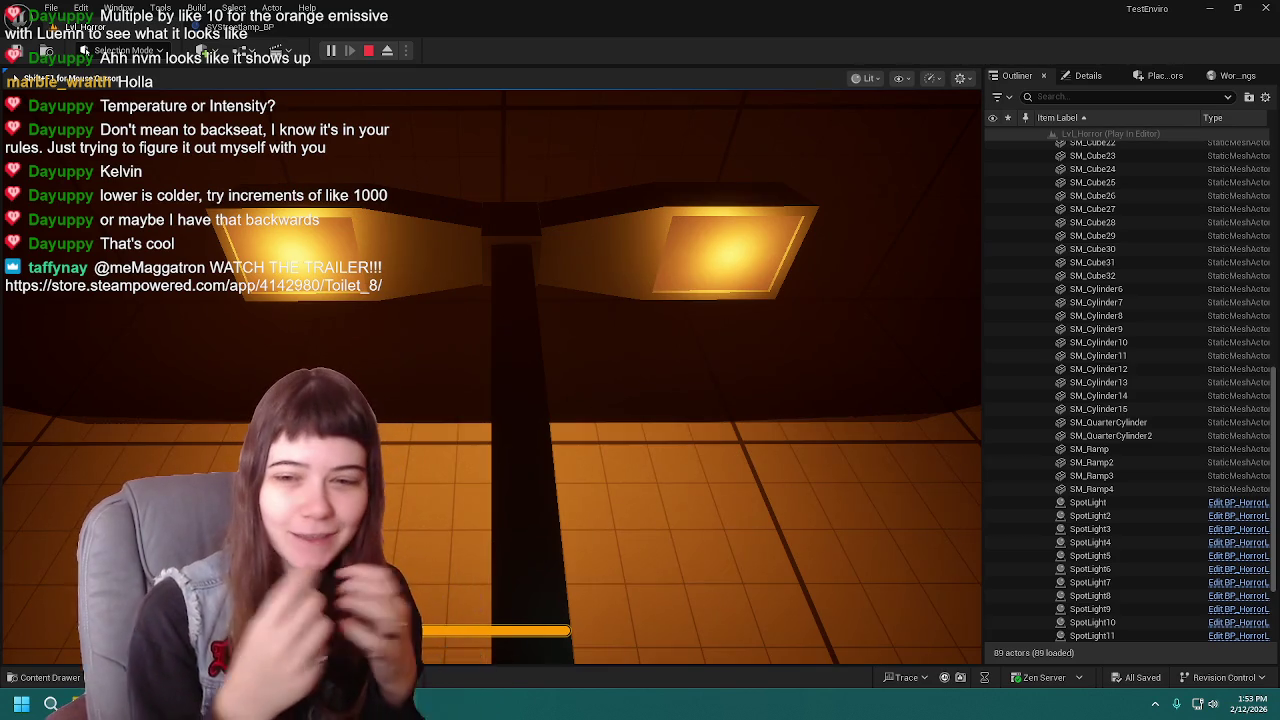
{"action": "key", "text": "w"}
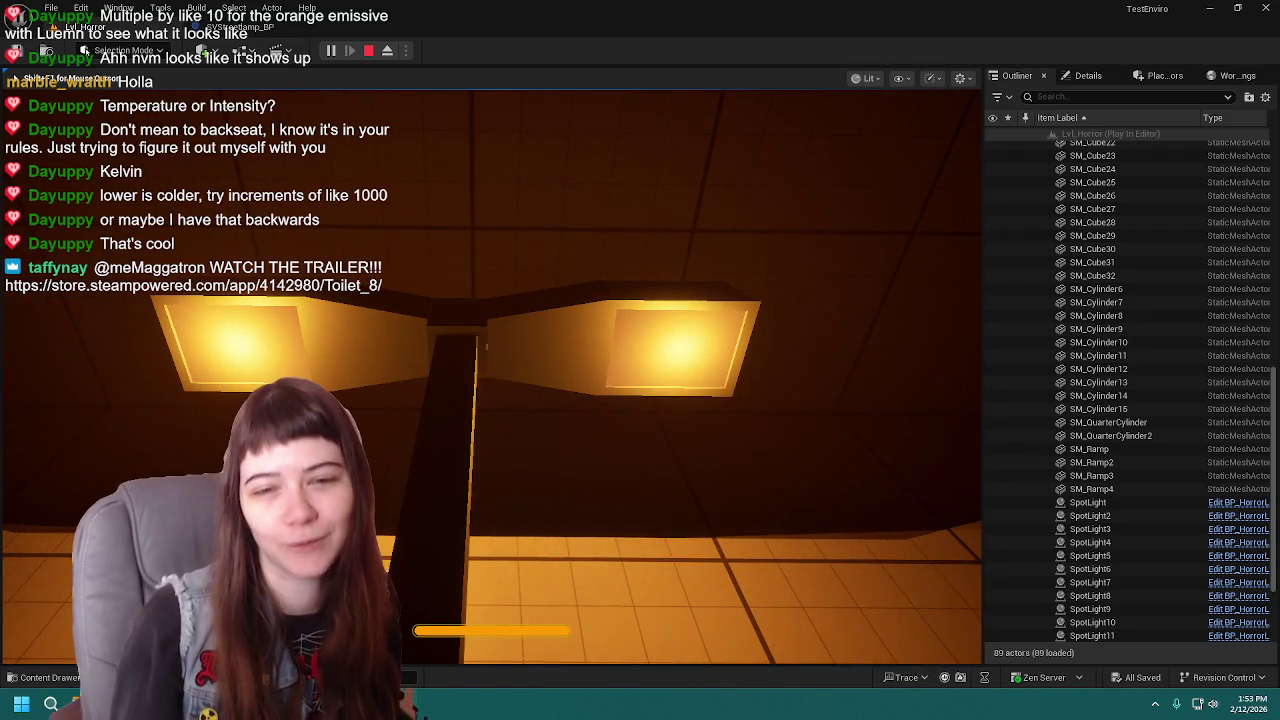
{"action": "key", "text": "Escape"}
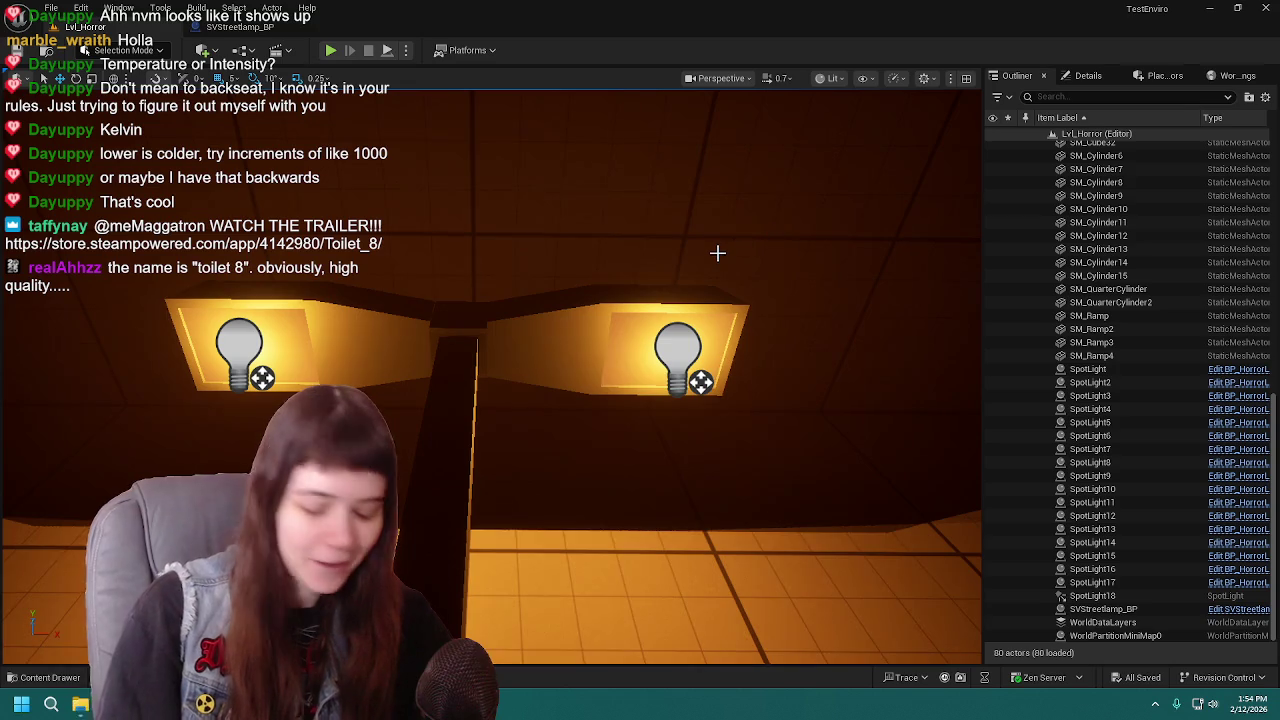
{"action": "right_click_drag", "start_coordinate": [724, 251], "coordinate": [724, 251]}
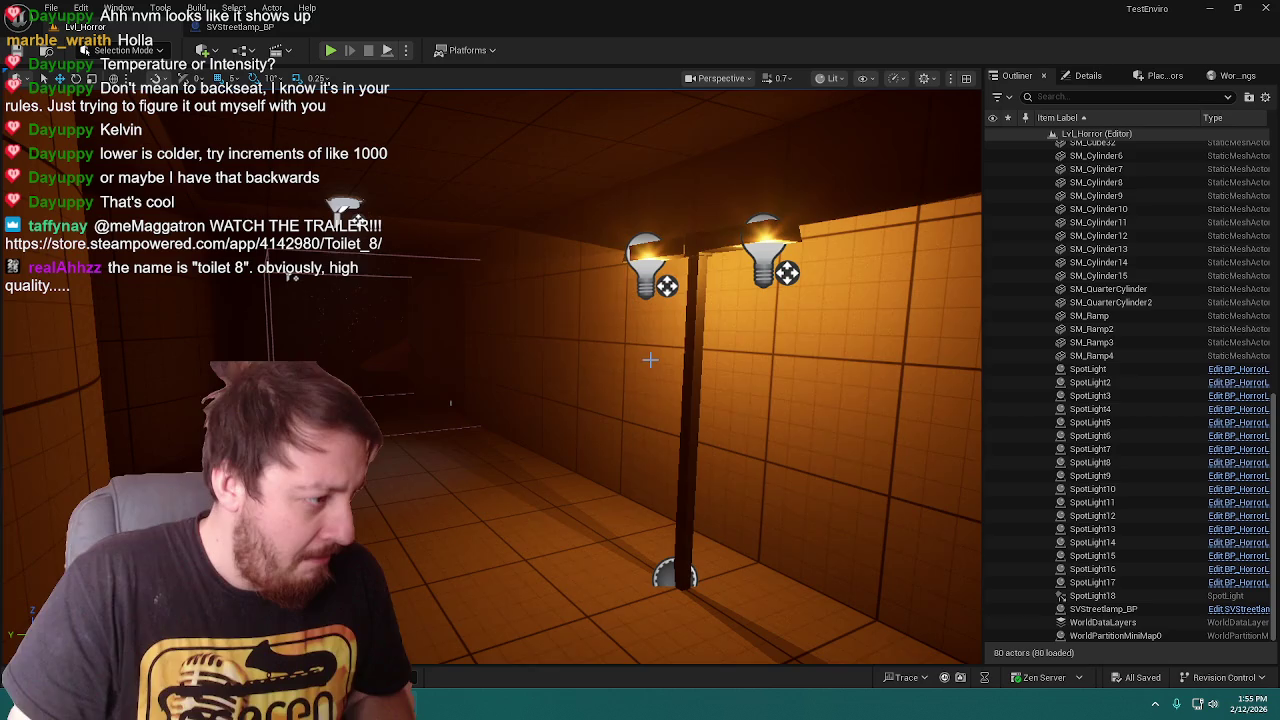
{"action": "mouse_move", "coordinate": [643, 360]}
{"action": "right_mouse_down"}
{"action": "mouse_move", "coordinate": [600, 362]}
{"action": "mouse_move", "coordinate": [655, 363]}
{"action": "right_mouse_up"}
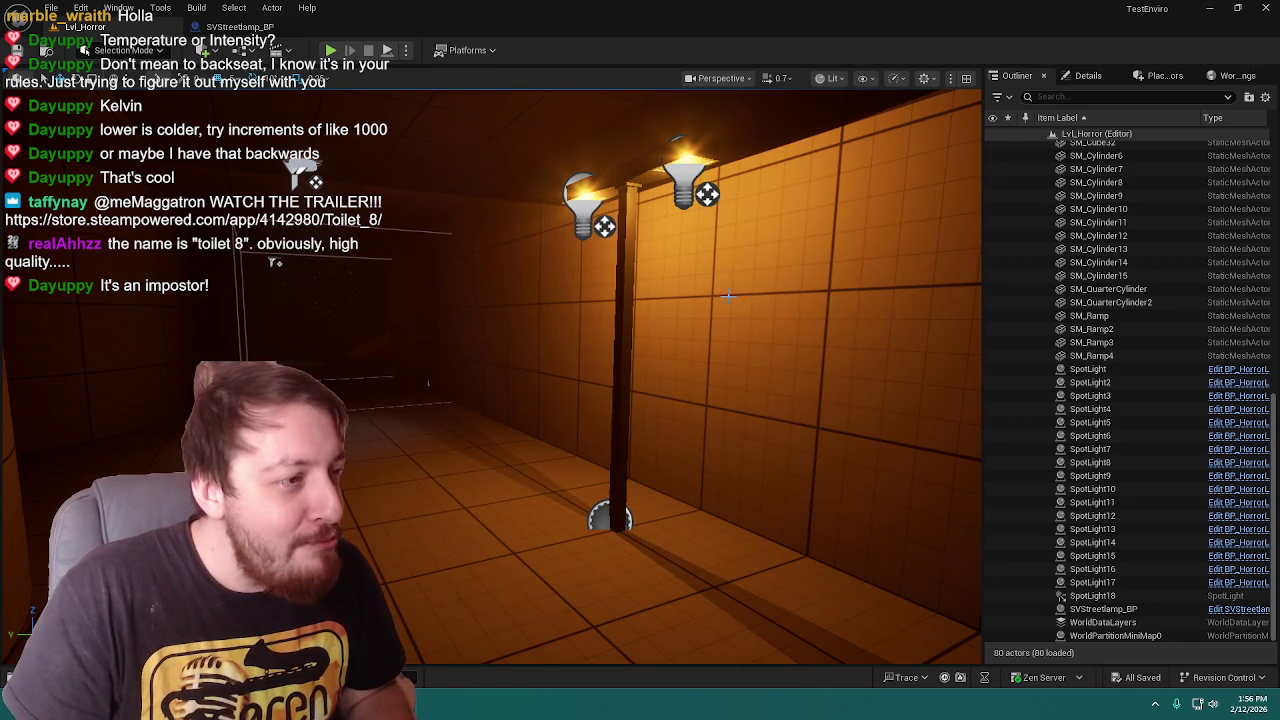
{"action": "right_click_drag", "start_coordinate": [730, 315], "coordinate": [760, 320]}
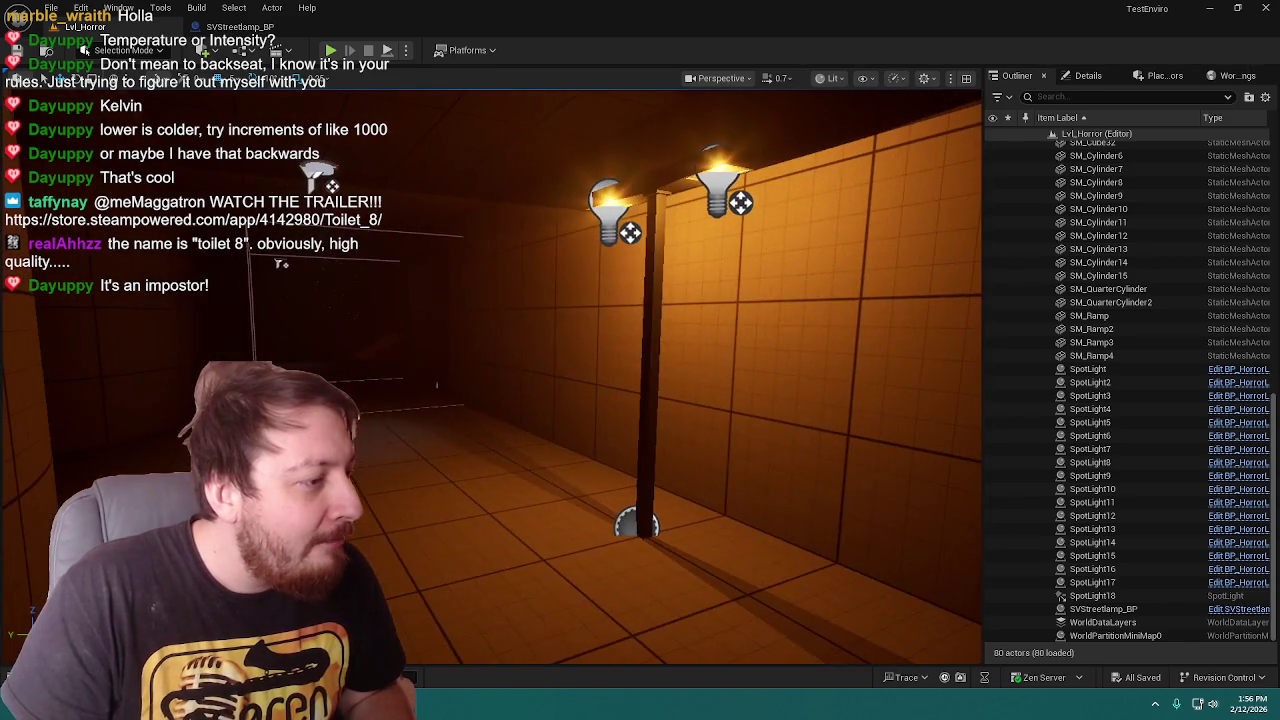
{"action": "scroll", "coordinate": [430, 356], "scroll_direction": "up", "scroll_amount": 2}
{"action": "mouse_move", "coordinate": [603, 332]}
{"action": "right_mouse_down"}
{"action": "mouse_move", "coordinate": [603, 300]}
{"action": "mouse_move", "coordinate": [610, 330]}
{"action": "right_mouse_up"}
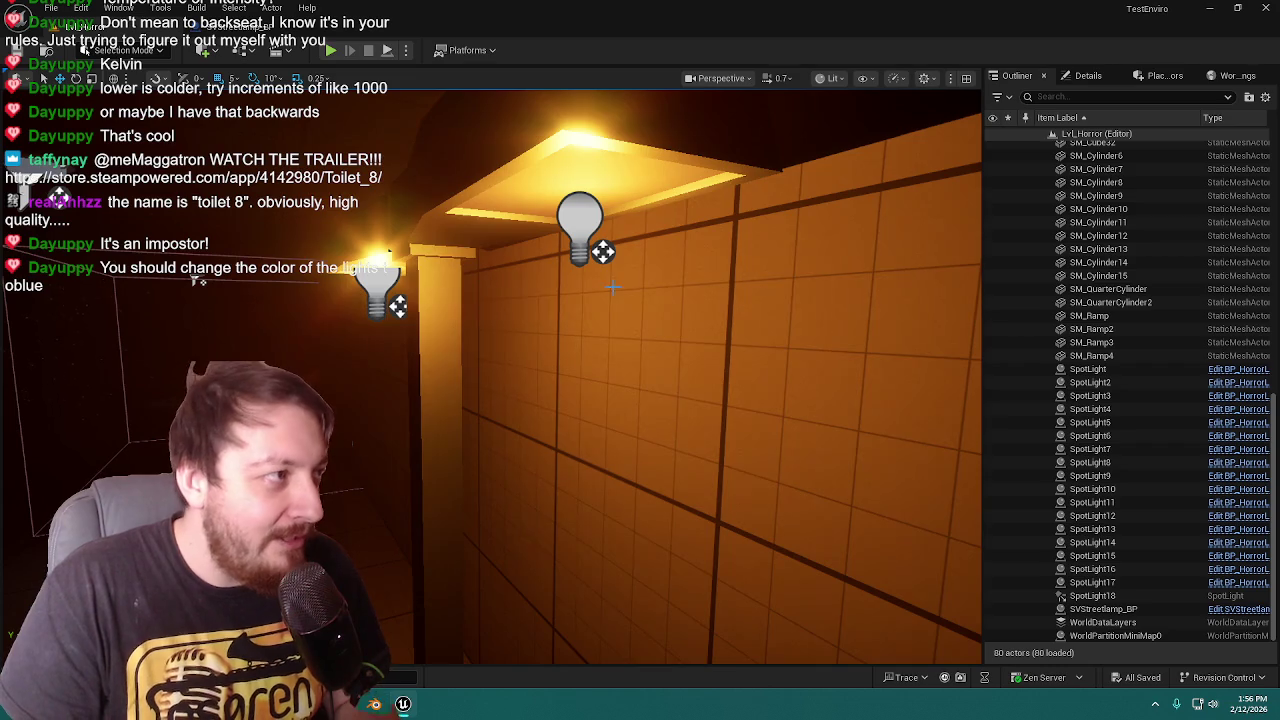
{"action": "right_click_drag", "start_coordinate": [649, 325], "coordinate": [600, 330]}
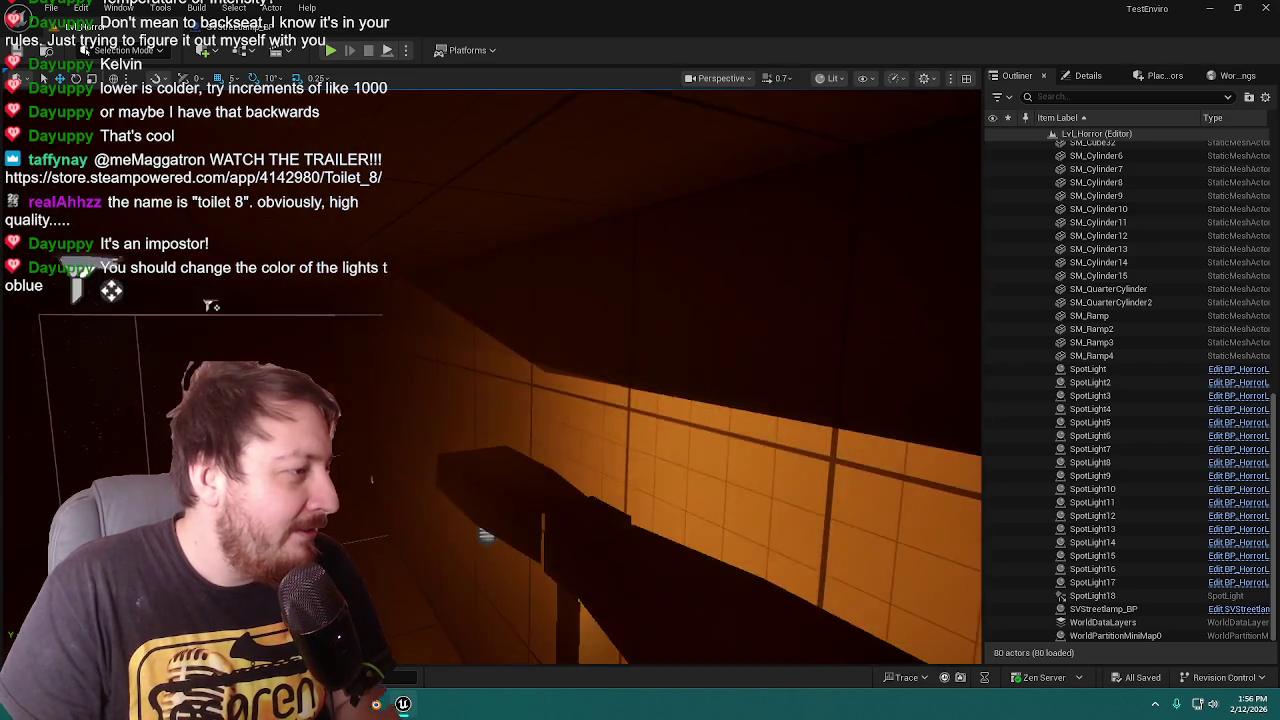
{"action": "right_click_drag", "start_coordinate": [42, 187], "coordinate": [33, 101]}
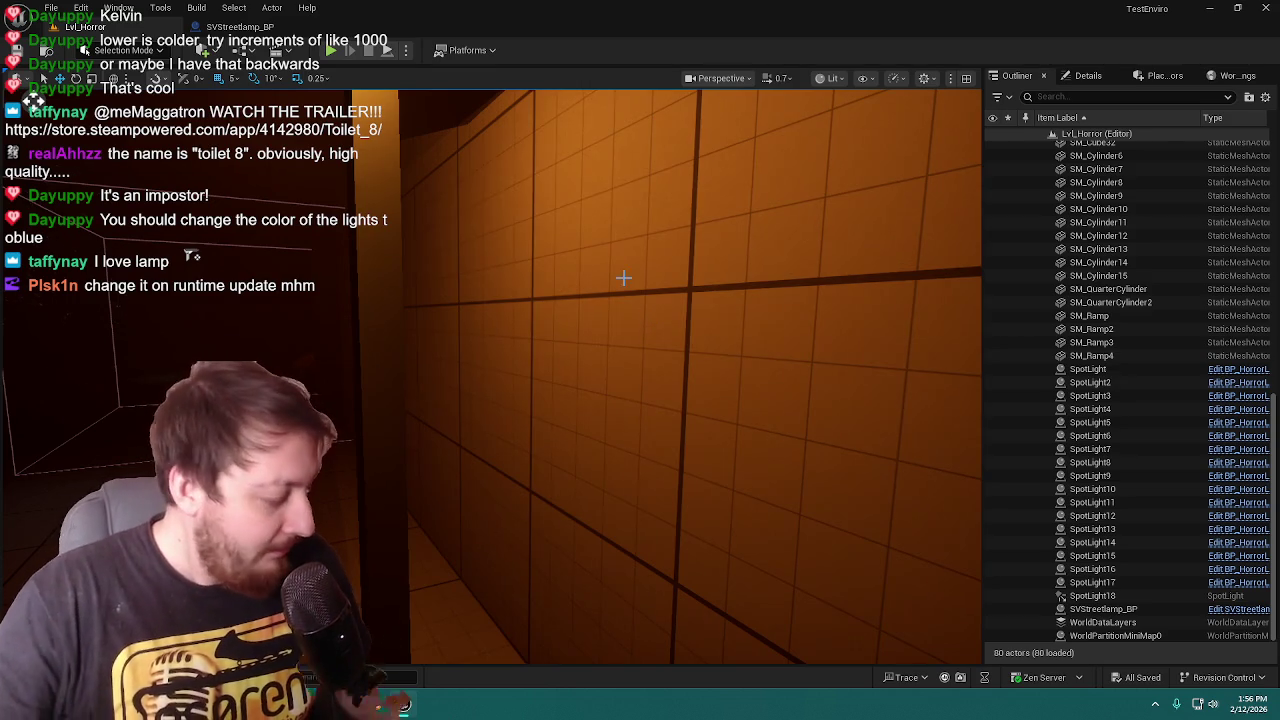
- Fly the viewport across the dim room to frame the orange-lit streetlamp in the corridor
{"action": "right_click_drag", "start_coordinate": [532, 267], "coordinate": [364, 270]}
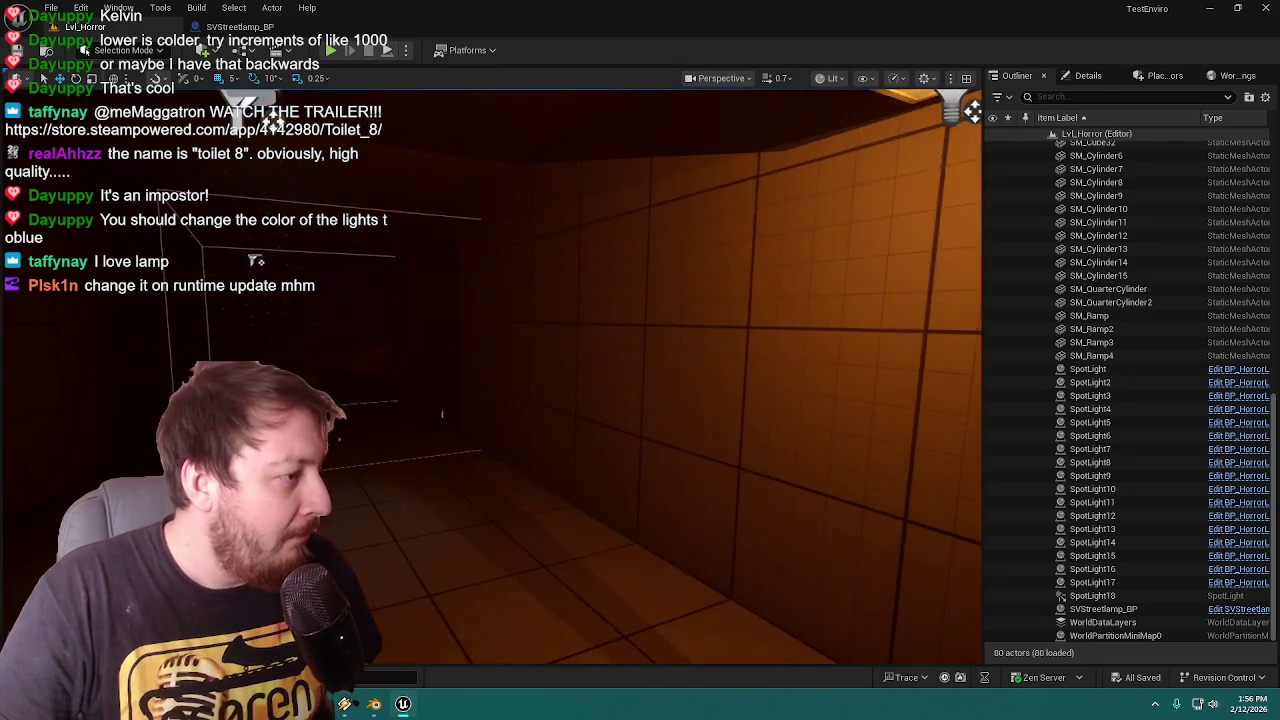
{"action": "right_click_drag", "start_coordinate": [673, 162], "coordinate": [612, 99]}
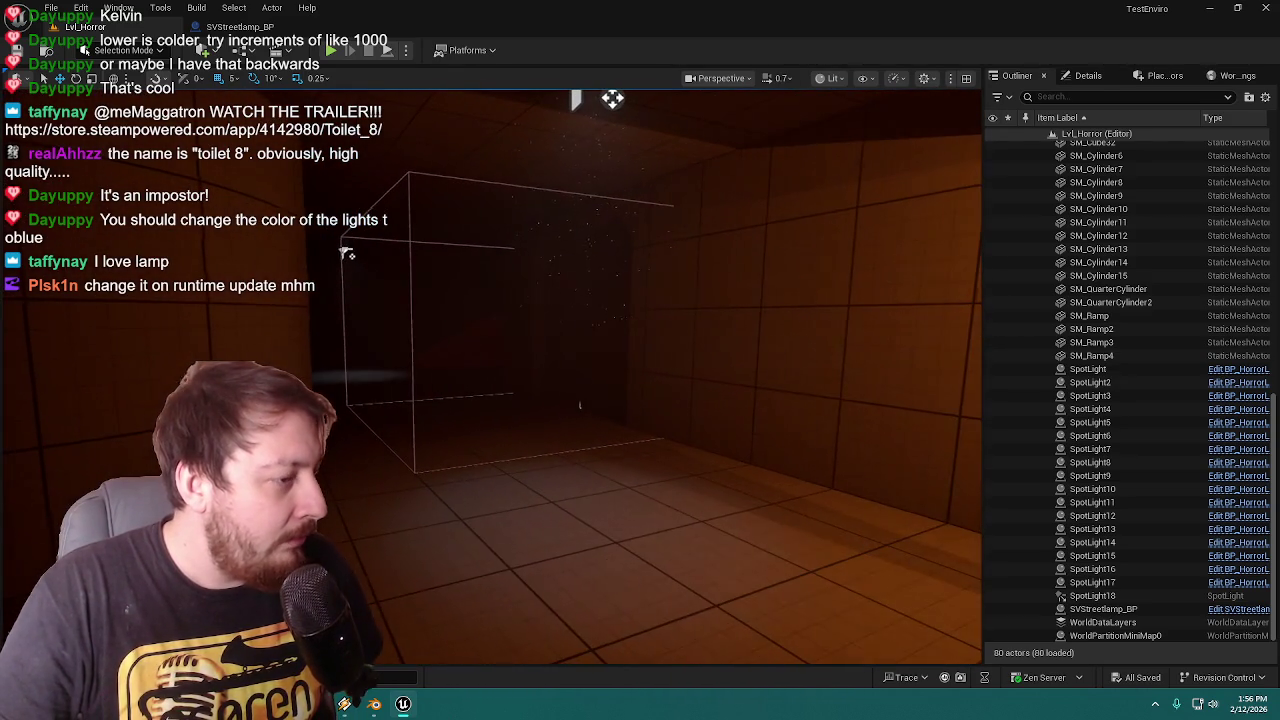
{"action": "mouse_move", "coordinate": [706, 277]}
{"action": "right_mouse_down"}
{"action": "mouse_move", "coordinate": [778, 287]}
{"action": "mouse_move", "coordinate": [770, 230]}
{"action": "right_mouse_up"}
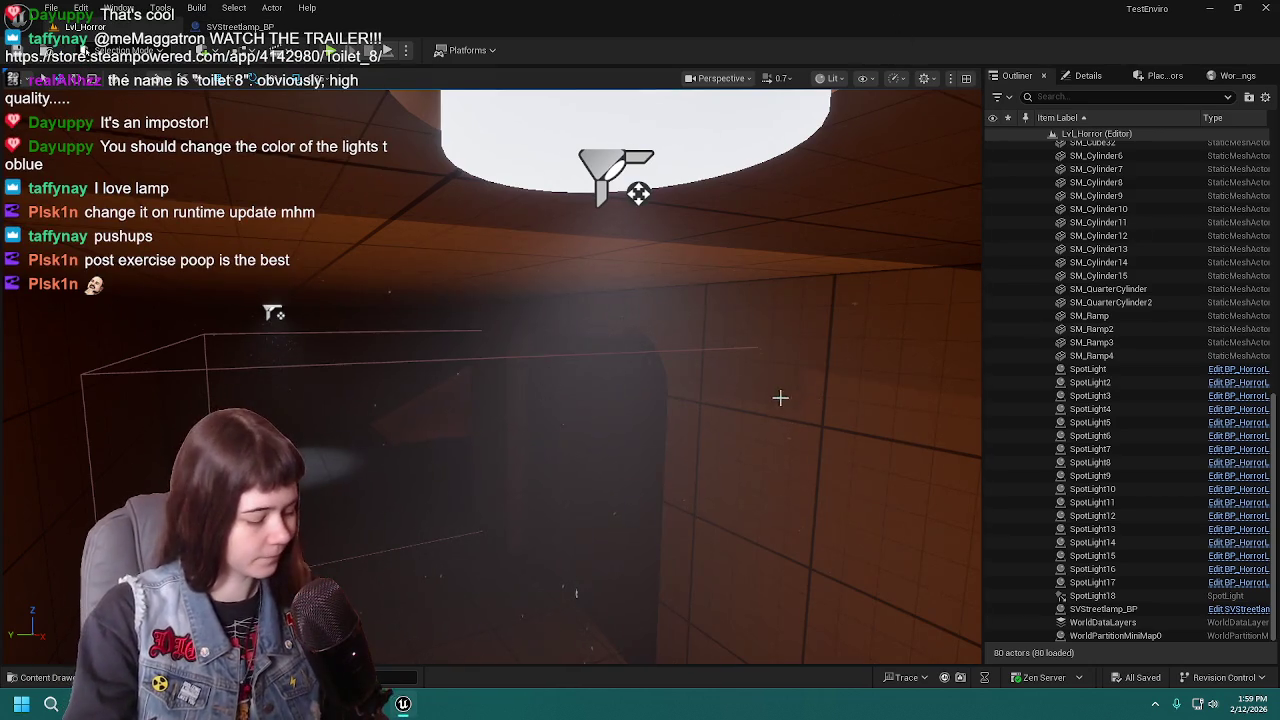
{"action": "right_click_drag", "start_coordinate": [789, 394], "coordinate": [789, 394]}
{"action": "right_click_drag", "start_coordinate": [490, 375], "coordinate": [408, 383]}
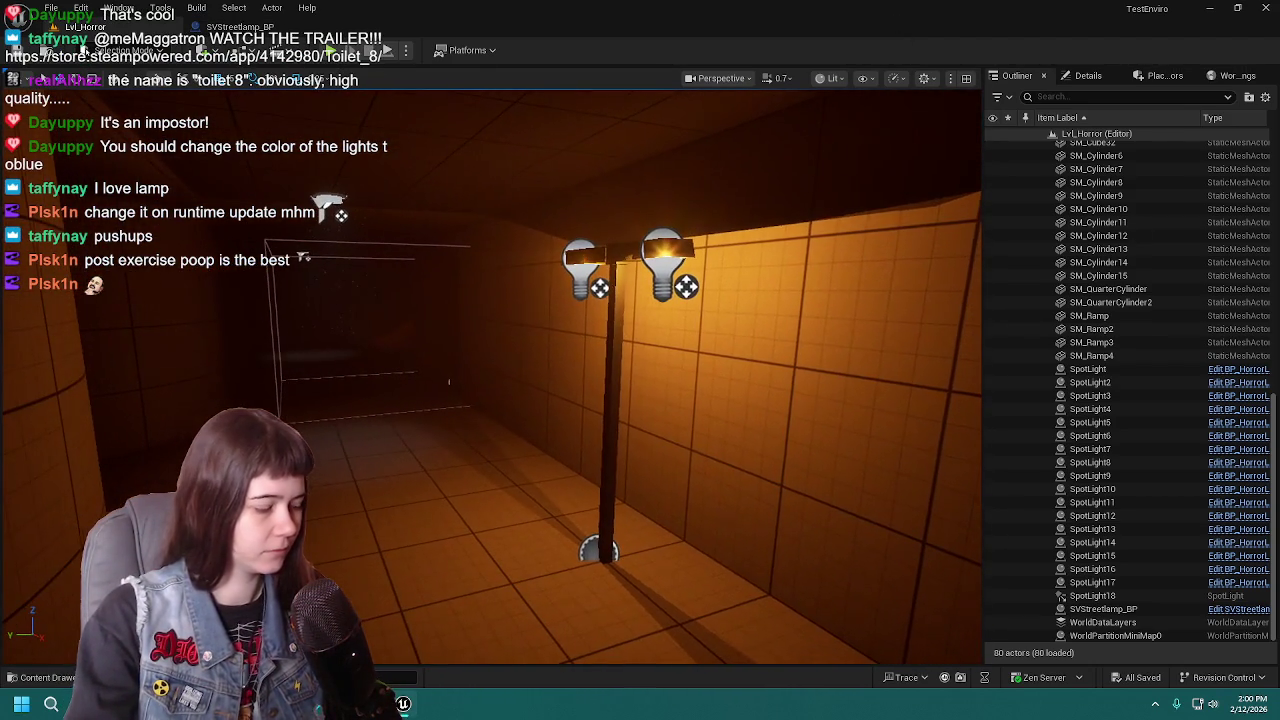